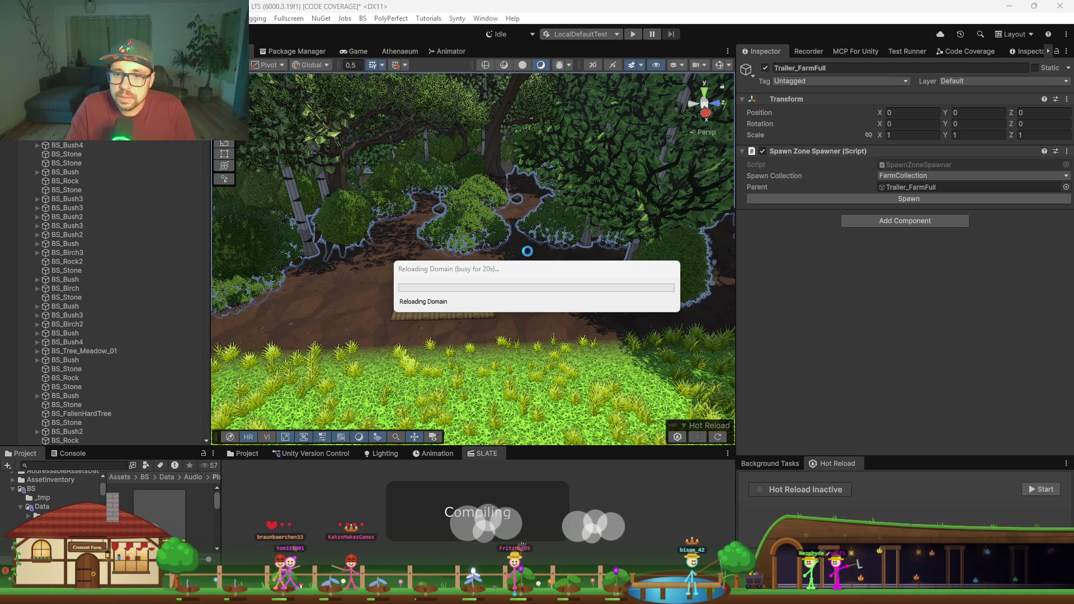
Step: Move the Reloading Domain progress box aside and switch over to Rider's AI terminal
mouse_move(484, 270)
left_mouse_down()
mouse_move(455, 252)
mouse_move(446, 261)
left_mouse_up()
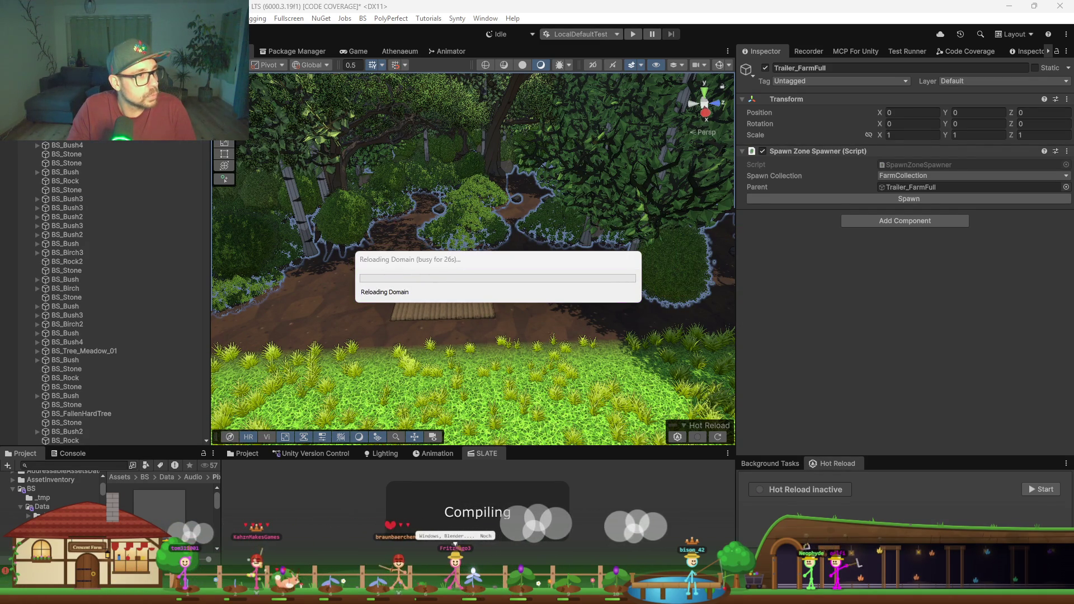
key("alt+Tab")
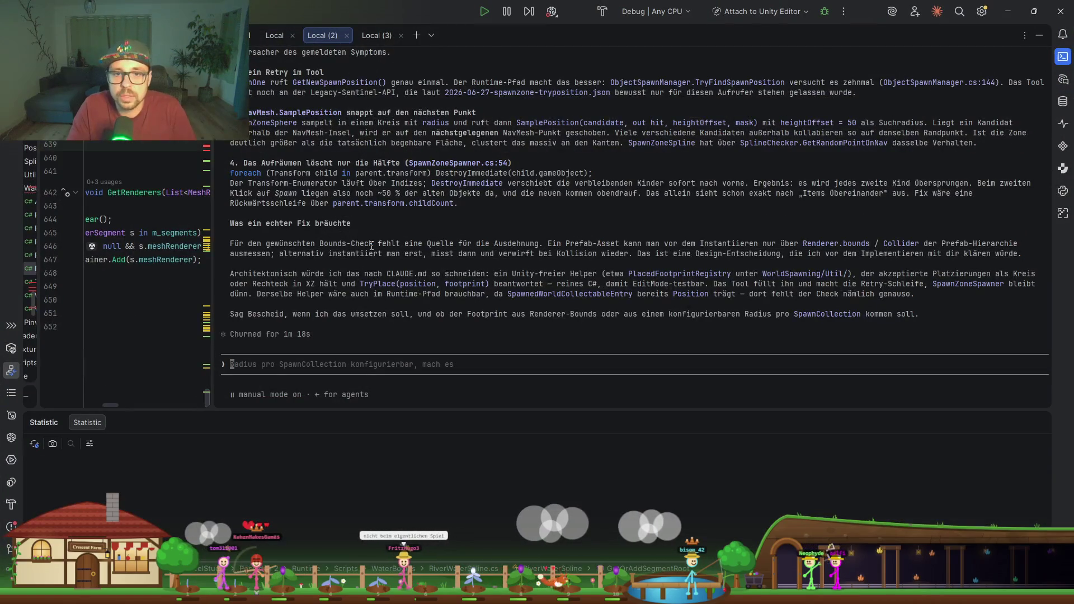
Step: Check Unity's progress behind Rider, then copy the class name ObjectSpawnManager from the analysis
scroll(371, 246, "up", 5)
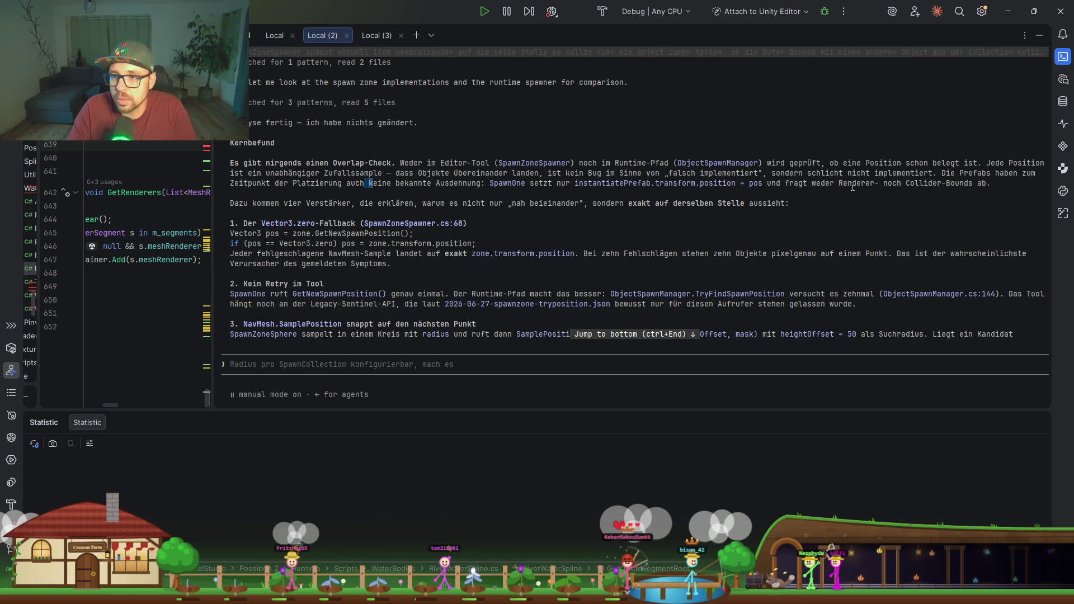
mouse_move(702, 11)
left_mouse_down()
mouse_move(543, 261)
mouse_move(502, 371)
left_mouse_up()
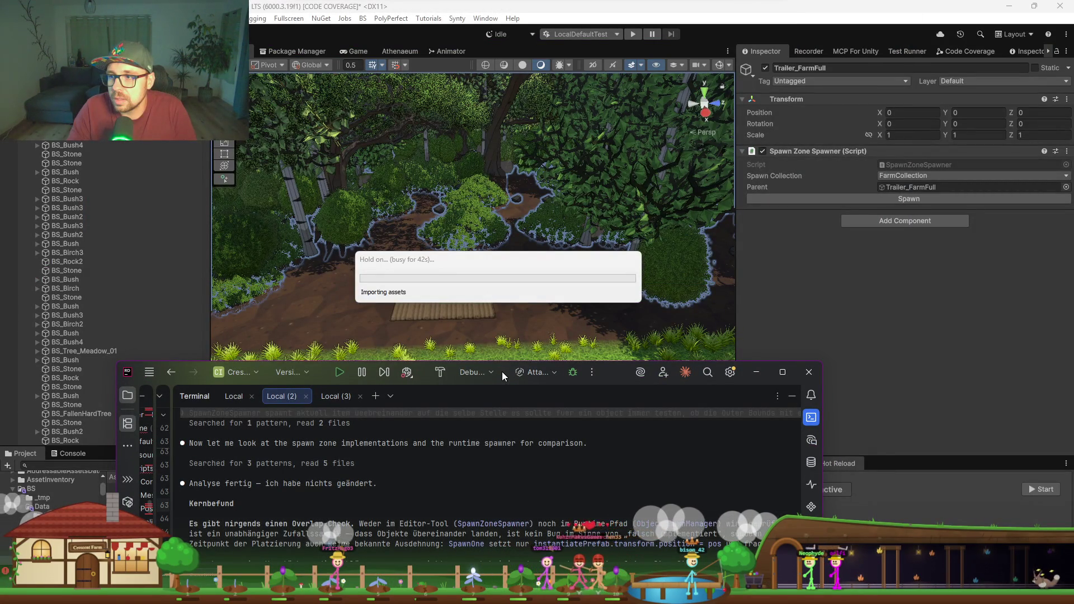
double_click(502, 371)
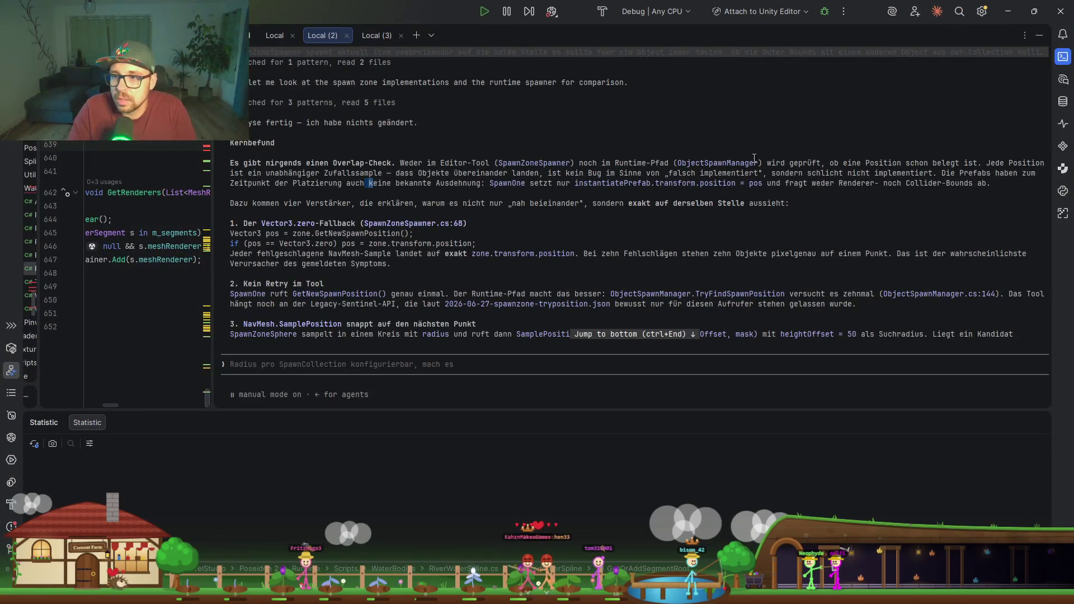
double_click(720, 164)
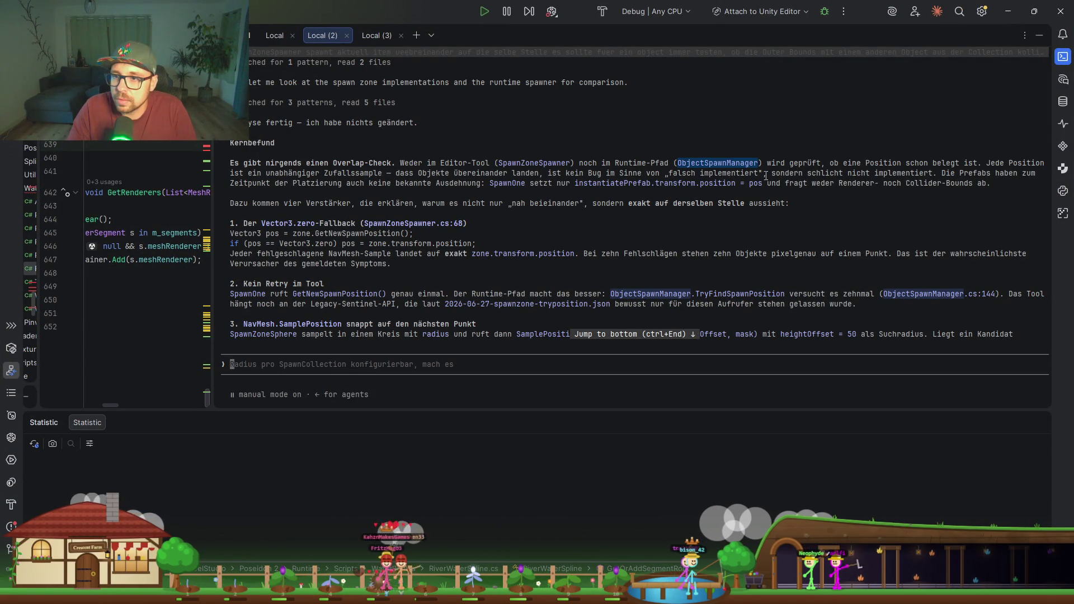
left_click_drag(940, 174, 712, 170)
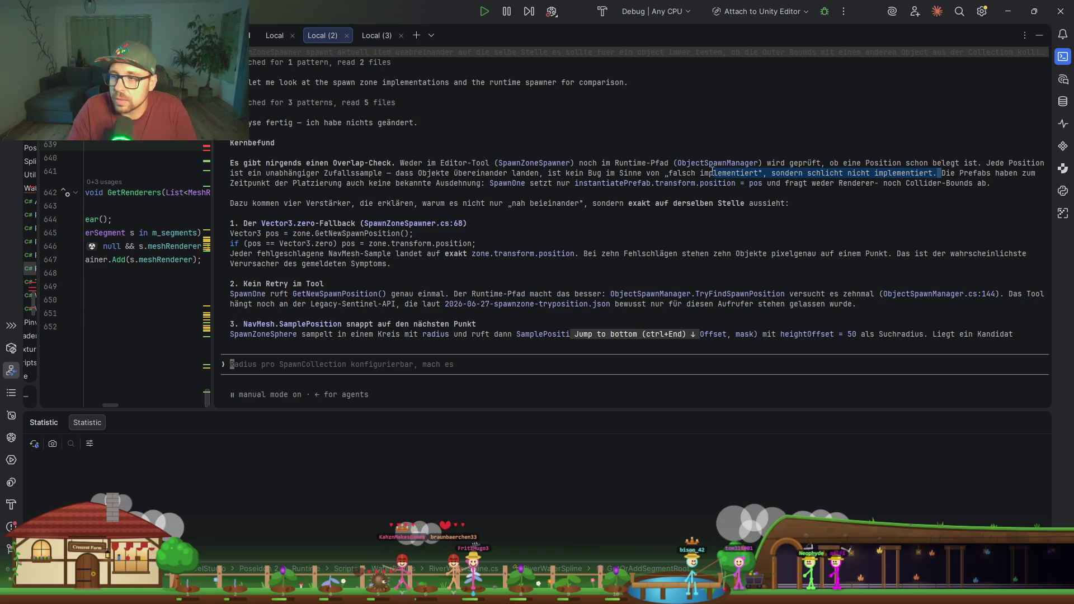
left_click_drag(790, 182, 799, 183)
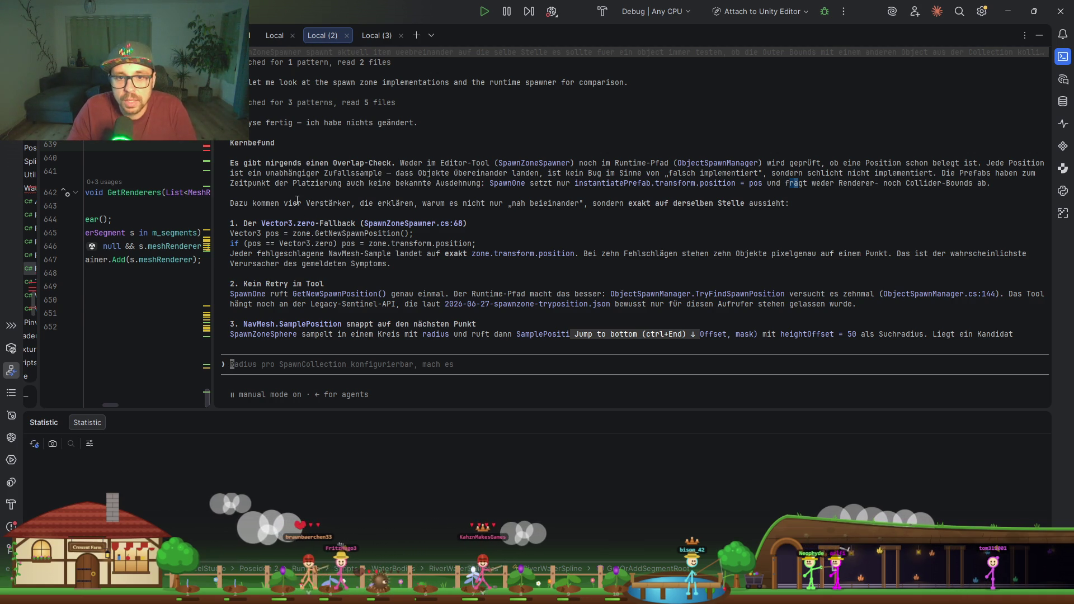
left_click_drag(382, 207, 440, 206)
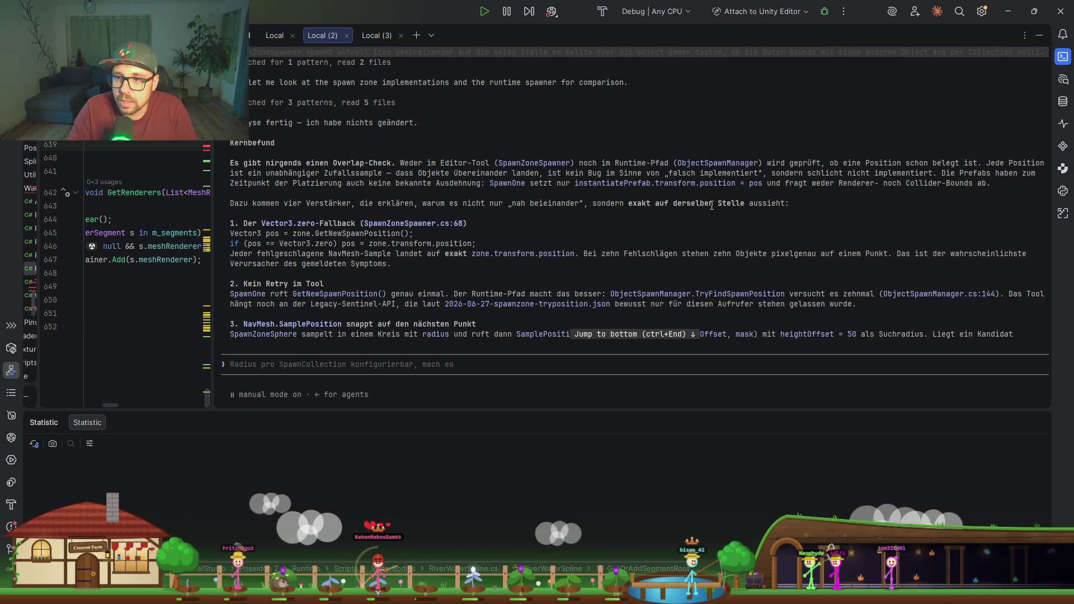
Step: Copy the GetNewSpawnPosition and zone.transform.position fallback lines and the file name SpawnZoneSpawner.cs
scroll(335, 238, "down", 3)
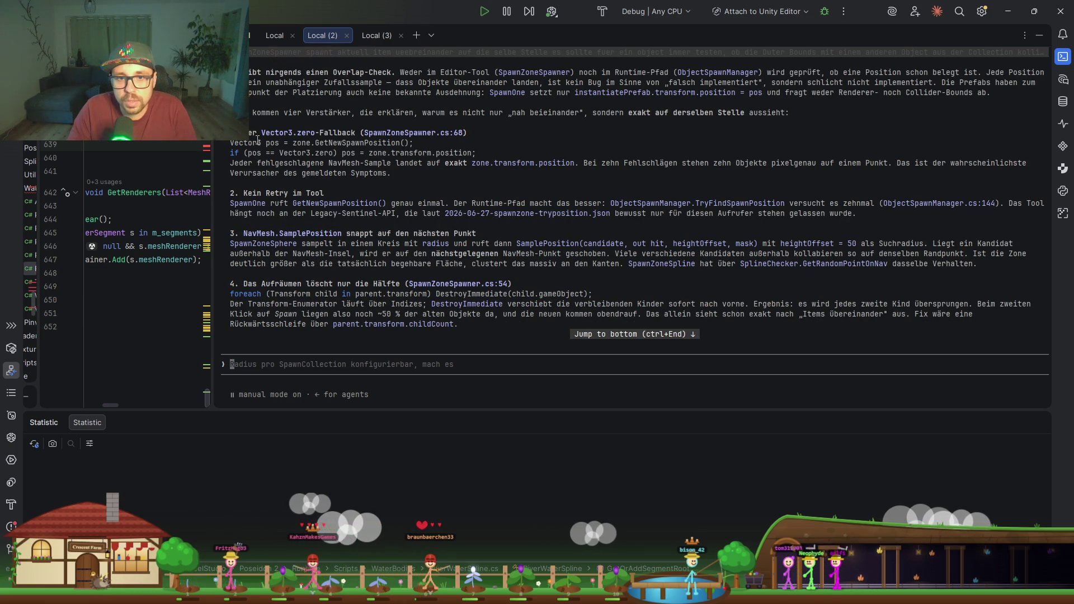
left_click_drag(413, 142, 286, 143)
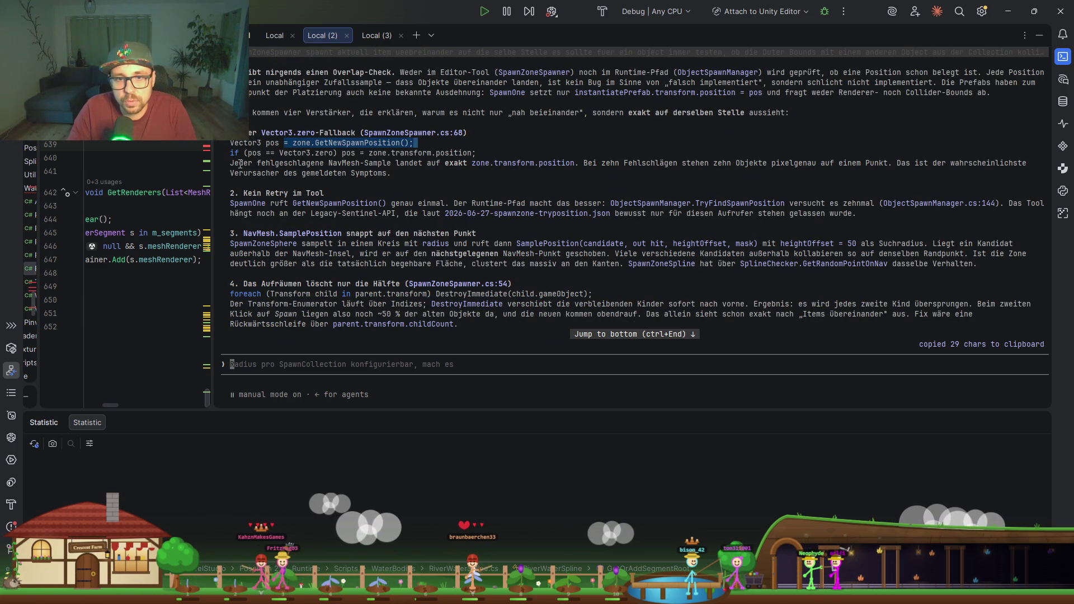
left_click_drag(491, 153, 351, 152)
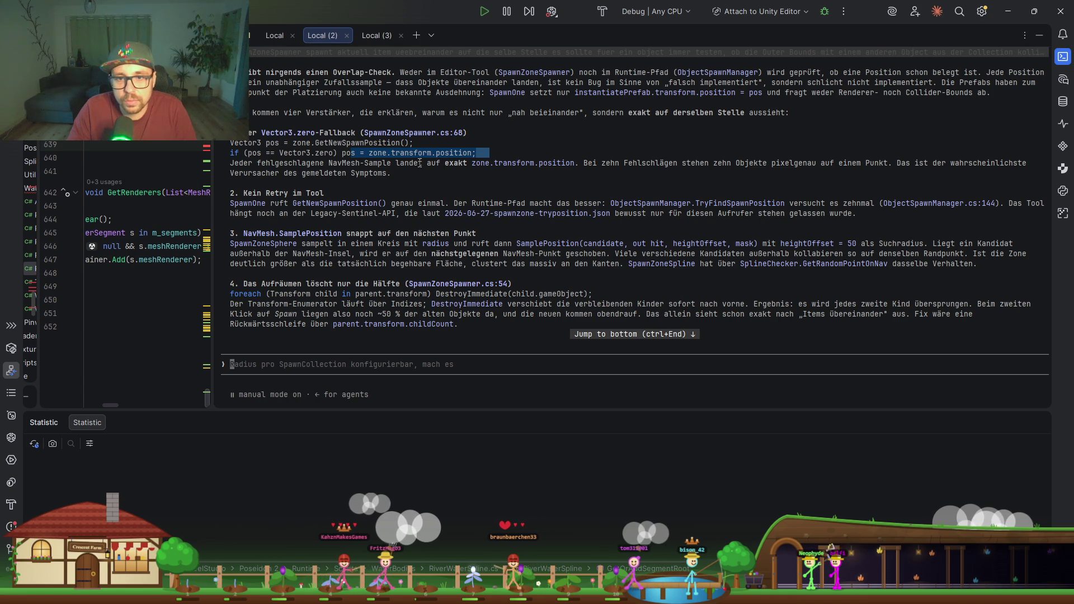
left_click_drag(576, 163, 364, 163)
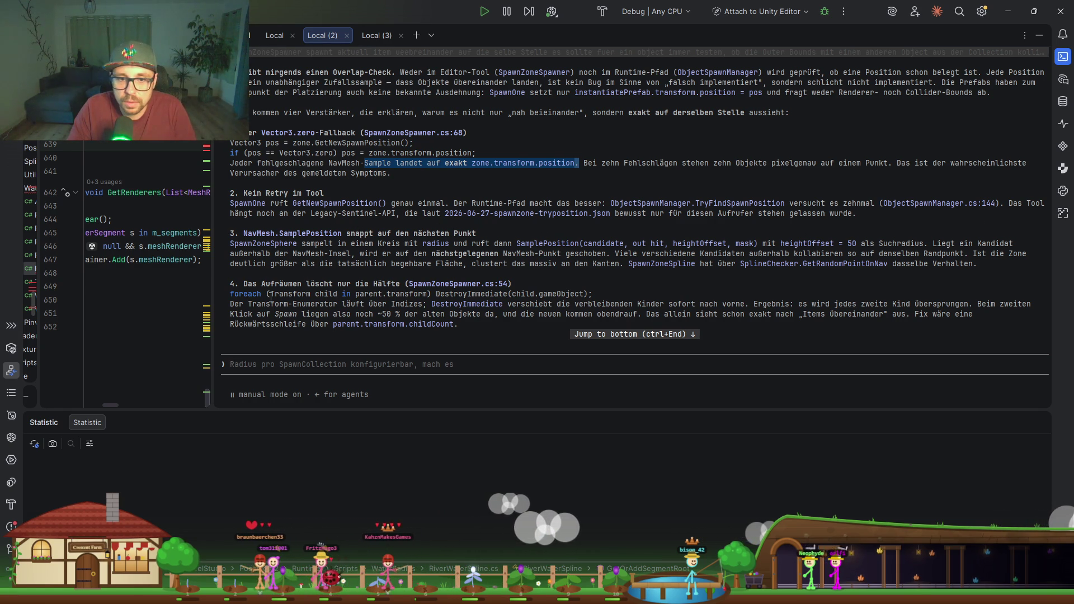
double_click(450, 284)
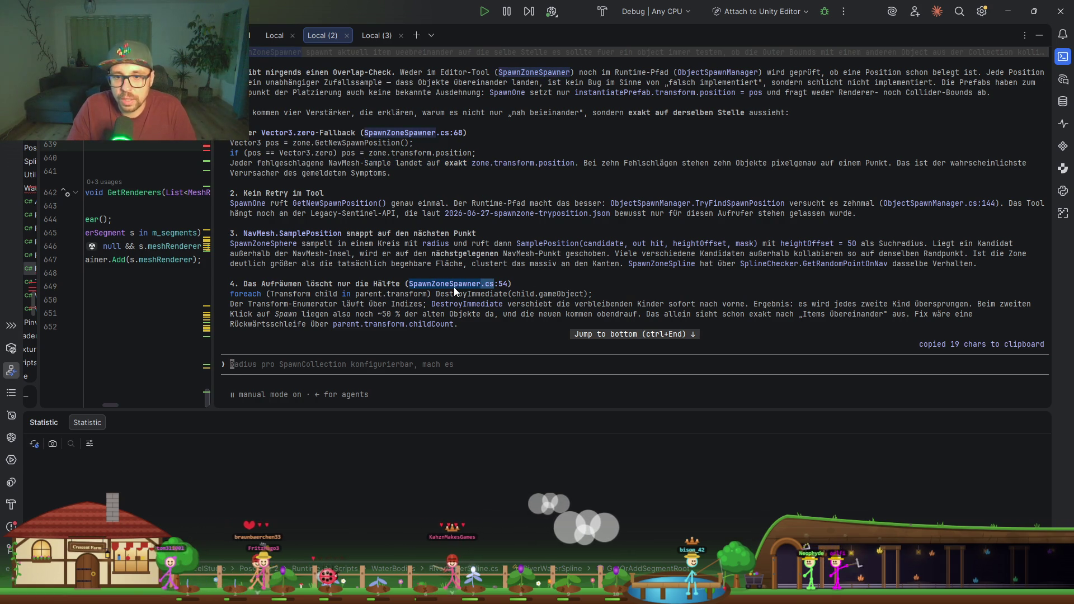
double_click(504, 25)
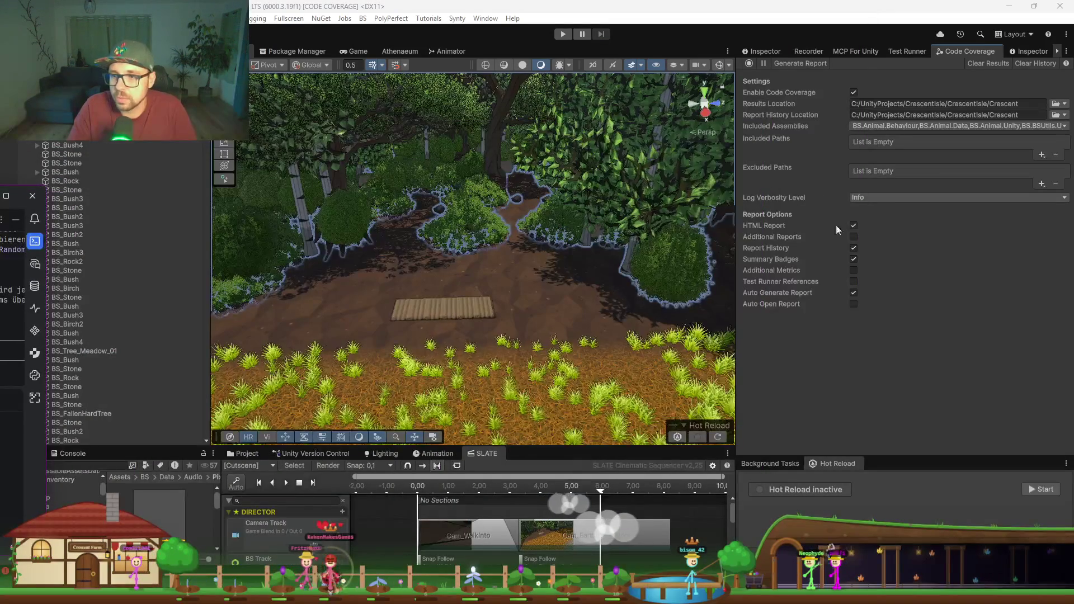
Step: Open the SpawnZoneSpawner script from Trailer_FarmFull's Inspector and show it maximized in Rider
left_click(102, 183)
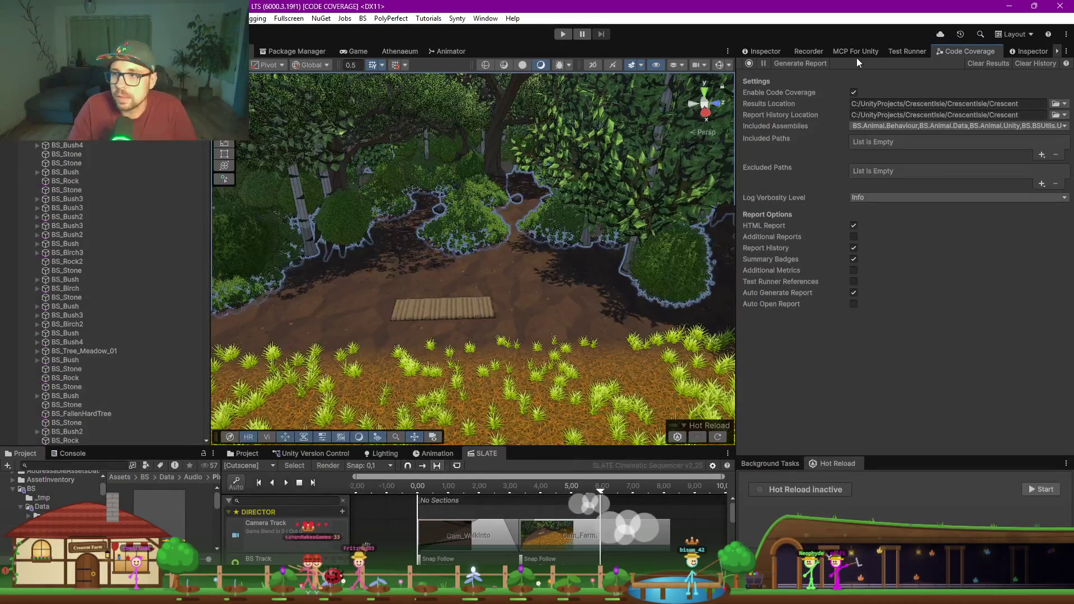
left_click(756, 53)
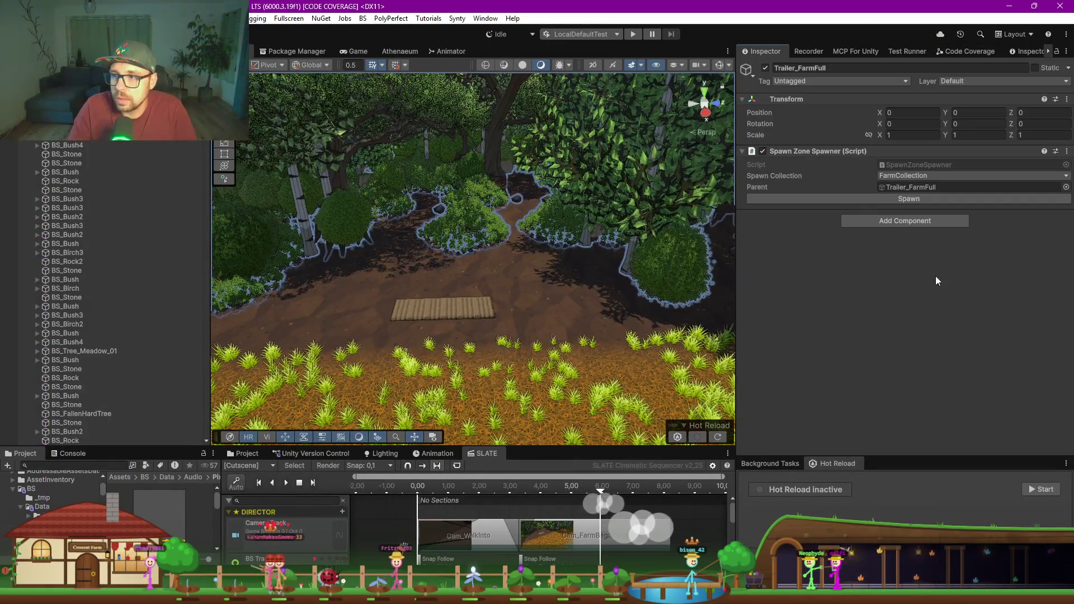
double_click(905, 166)
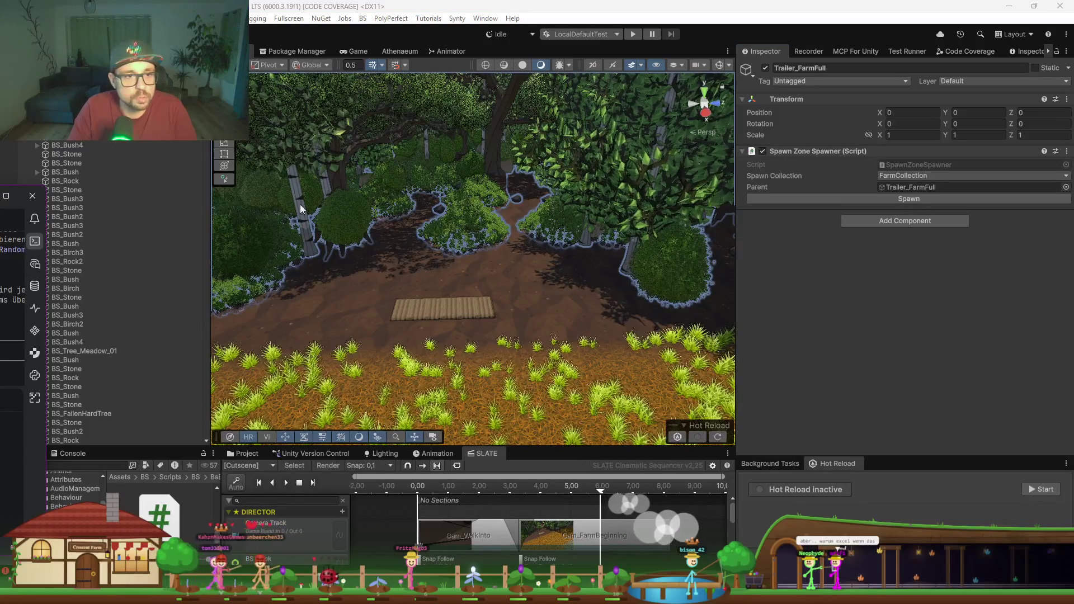
key("alt+Tab")
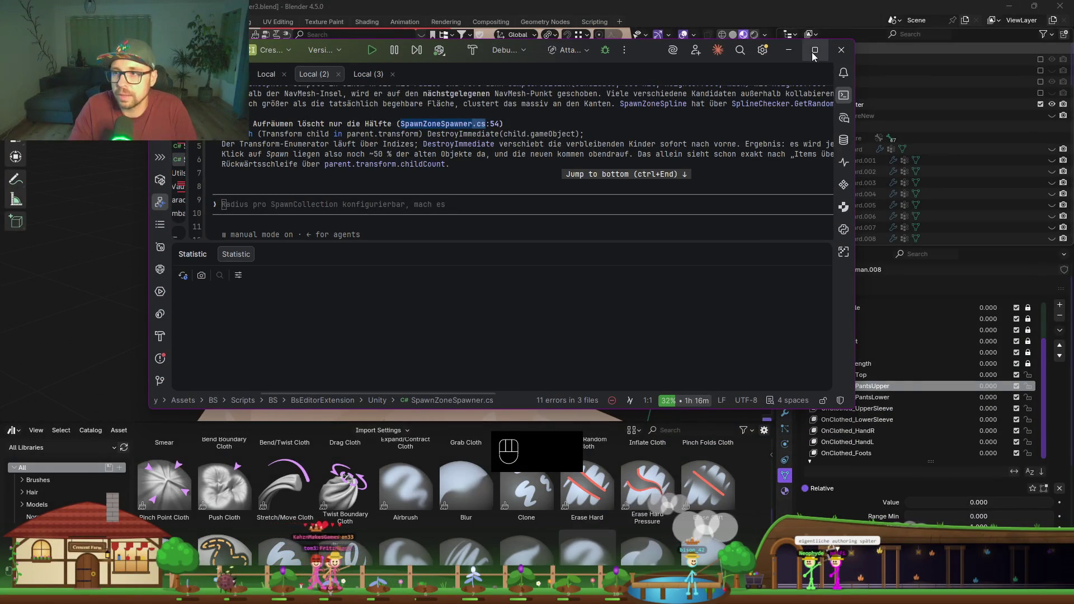
double_click(361, 58)
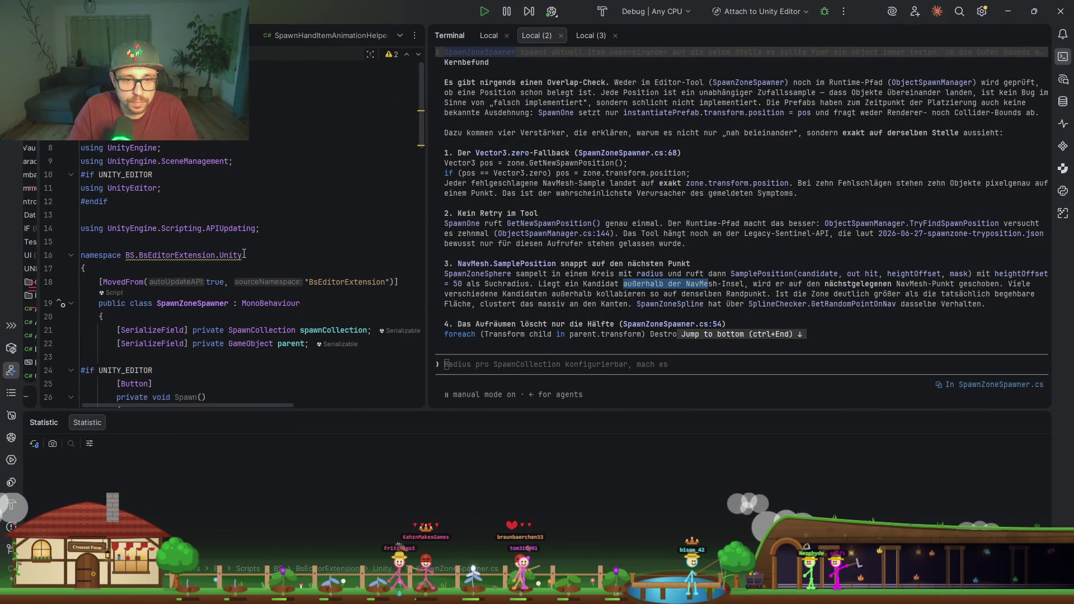
Step: Begin the message 'ich rede explizit nur von' followed by the pasted BS.BsEditorExtension.Unity namespace
left_click_drag(242, 255, 123, 255)
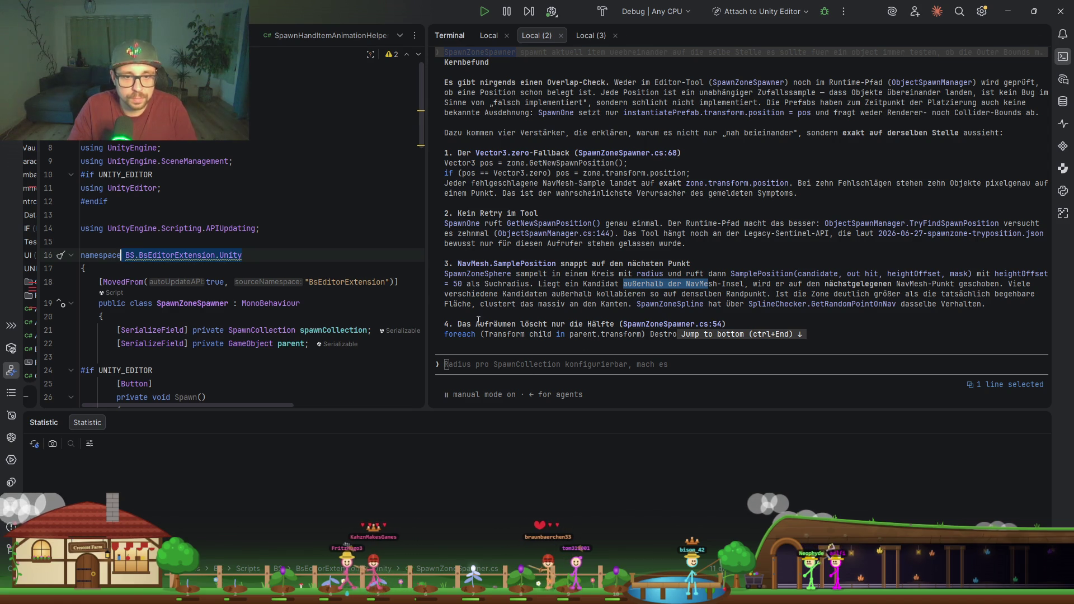
scroll(544, 327, "down", 1)
type("ich ")
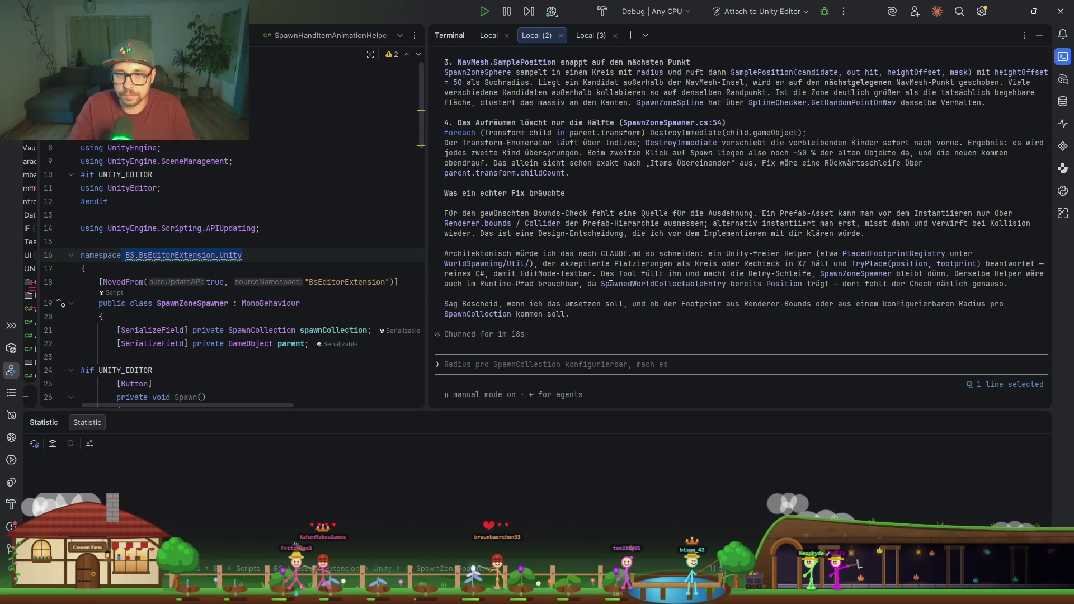
type("rede ex")
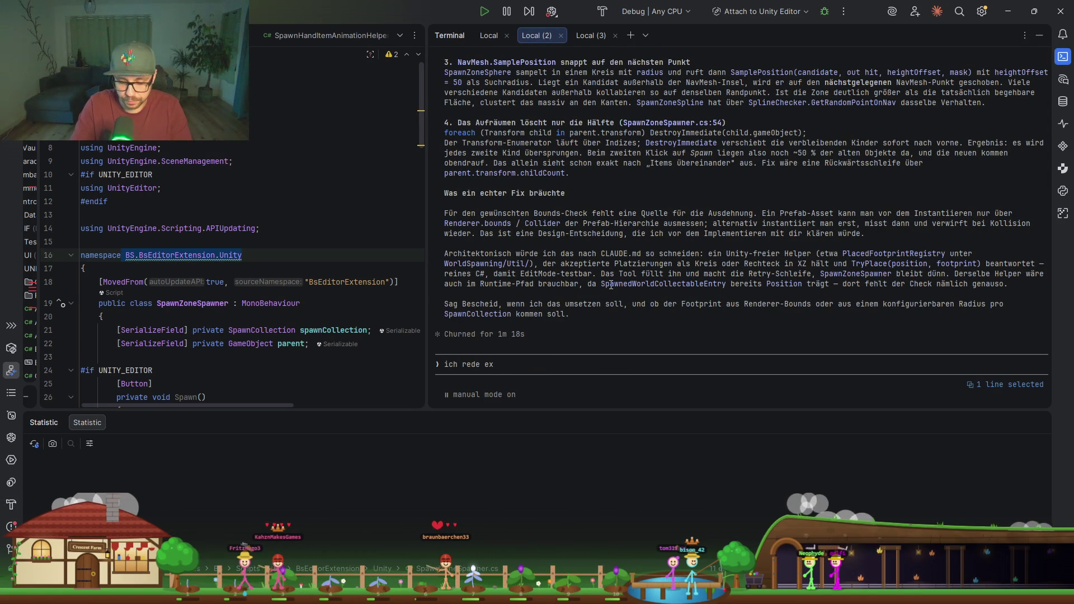
type("plizit nur von")
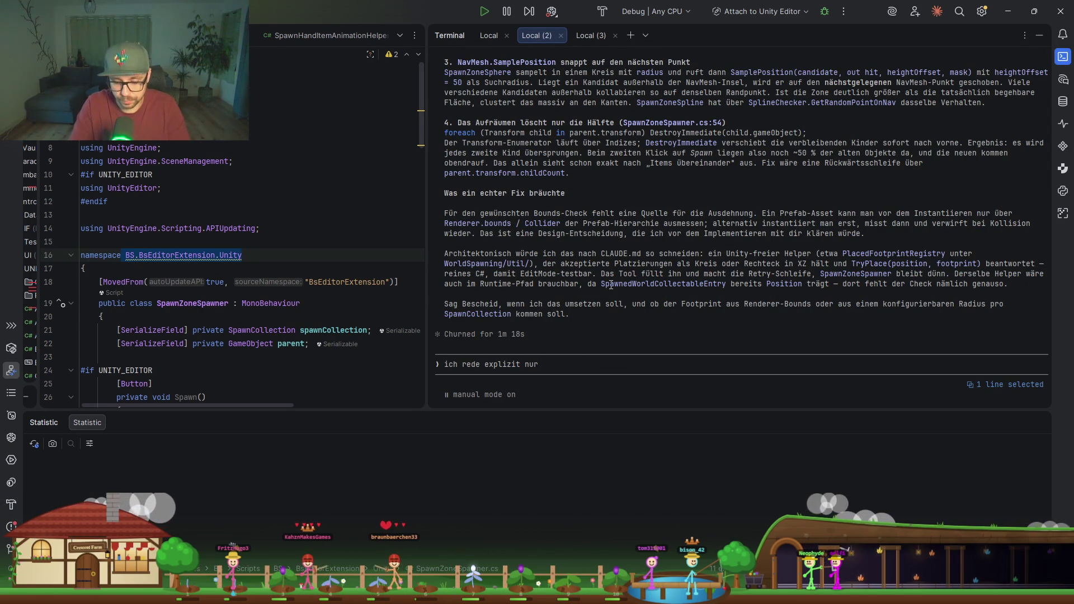
type("BS.BsEditorExtension.Unity")
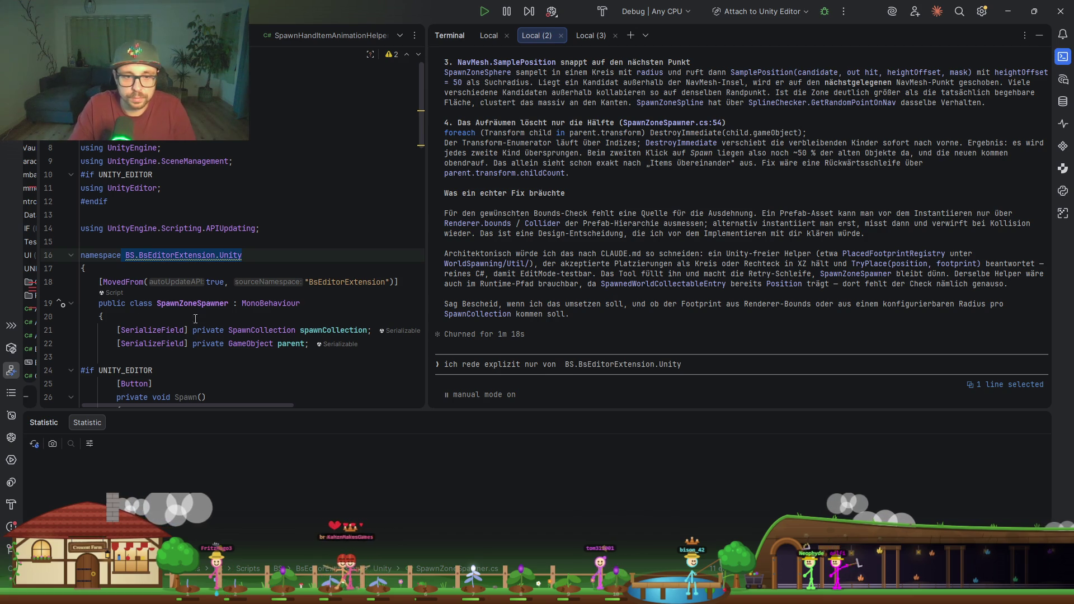
Step: Append '.SpawnZoneSpawner', send the clarification, and check the other agent session
double_click(193, 303)
left_click(775, 349)
type(".SpawnZoneSpawner")
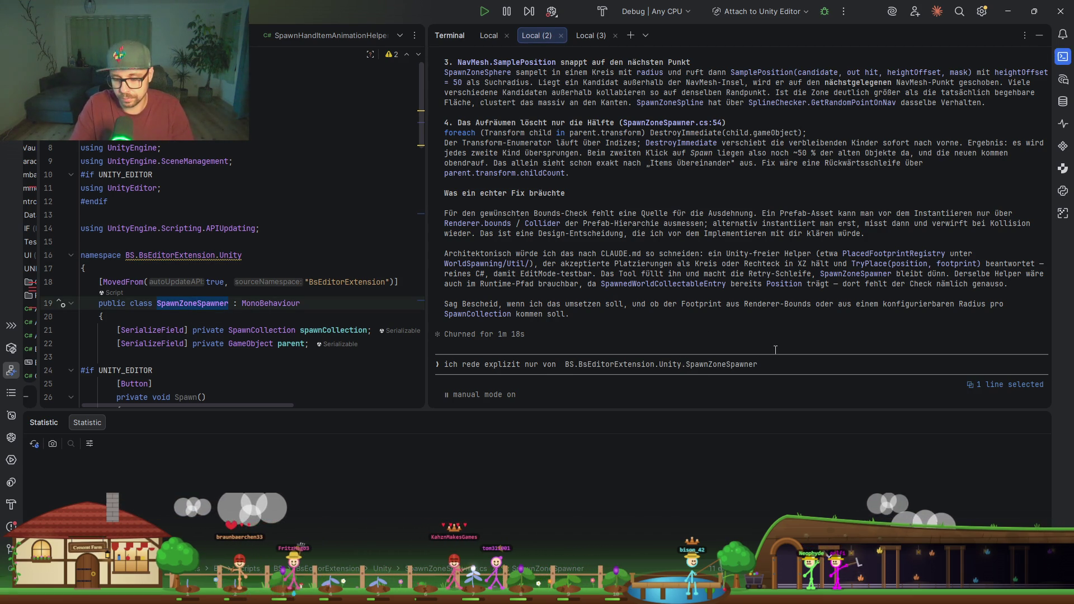
key("Return")
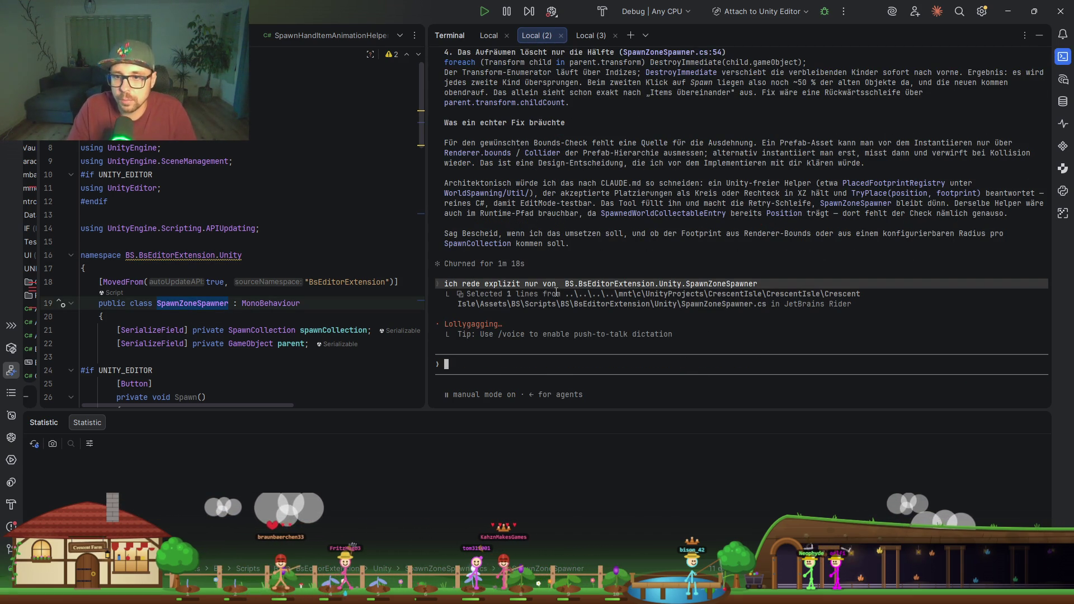
left_click(487, 35)
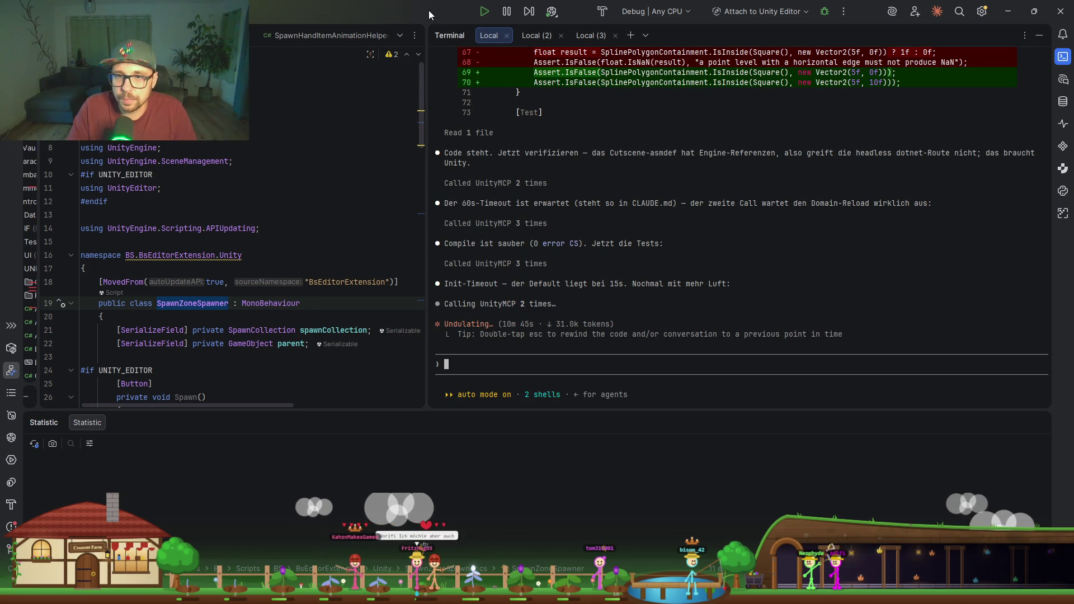
key("alt+Tab")
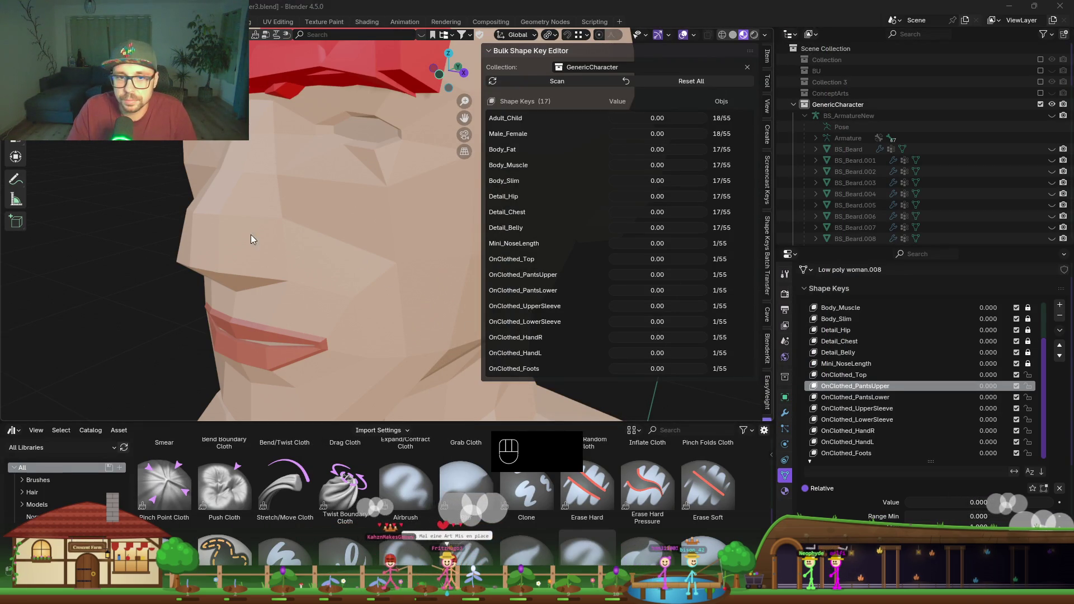
Step: Switch from Blender's Bulk Shape Key Editor to Unity's forest clearing scene
key("alt+Tab")
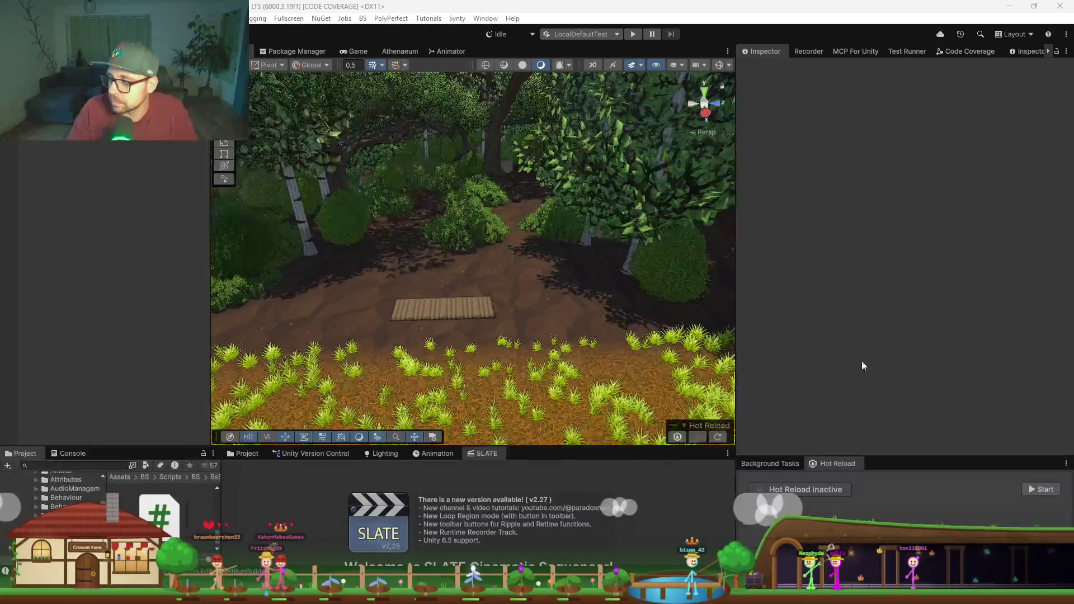
Step: Minimize Blender and move the busy Code Coverage progress window aside
key("alt+Tab")
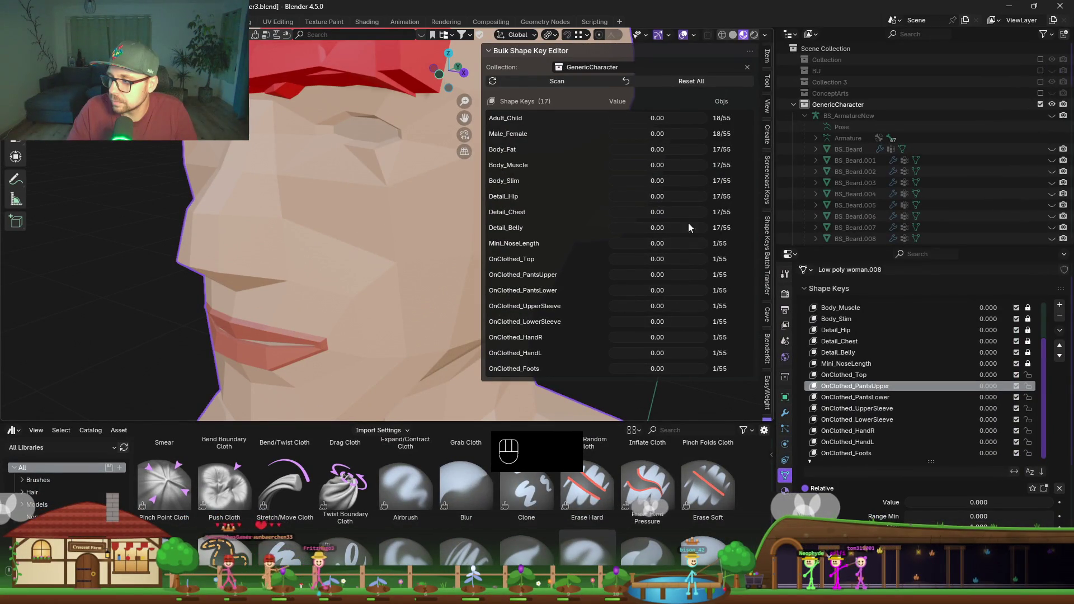
left_click(1009, 6)
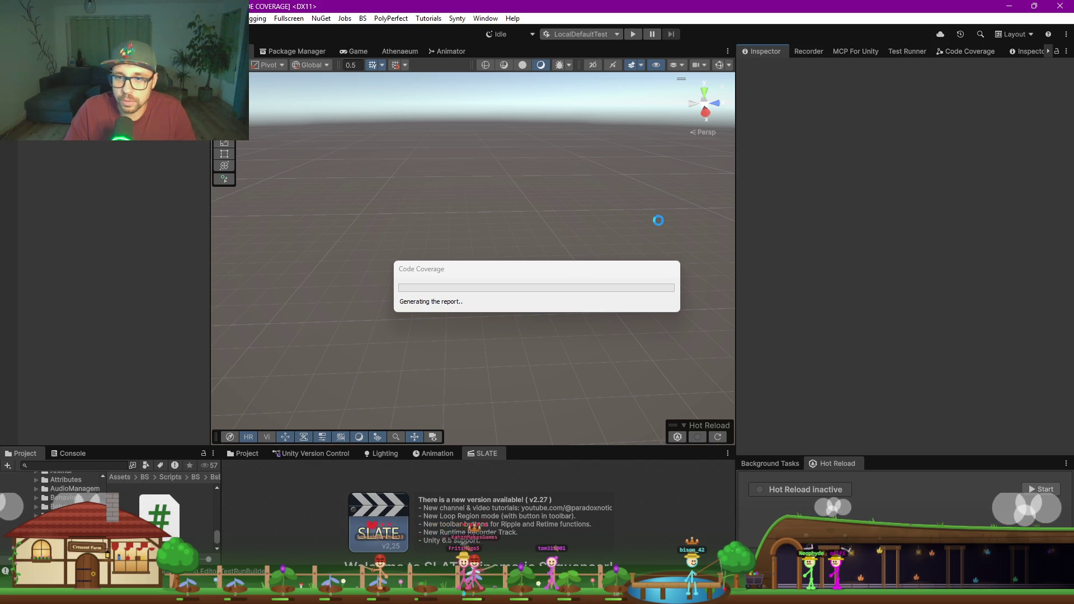
left_click(471, 277)
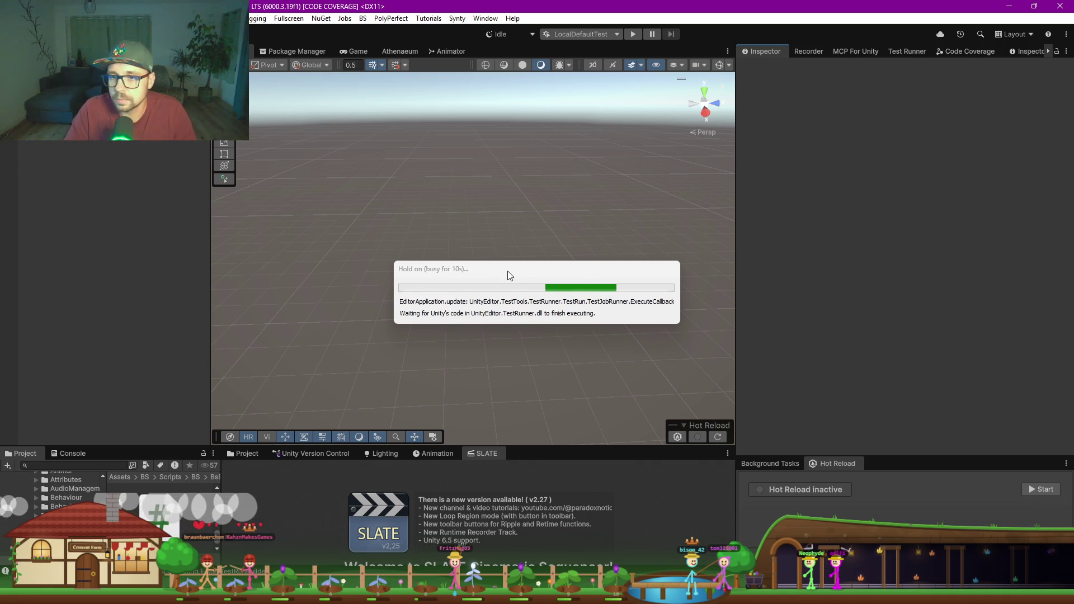
left_click_drag(510, 272, 466, 261)
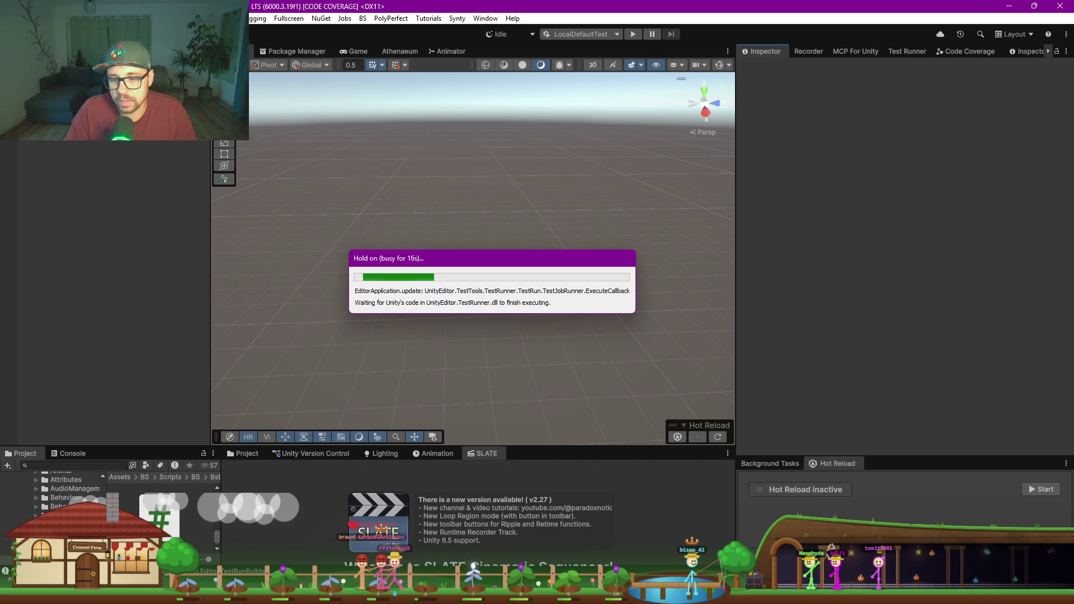
Step: Save and close the Blender shape-key file, then bring Rider's terminal forward
key("alt+Tab")
key("ctrl+s")
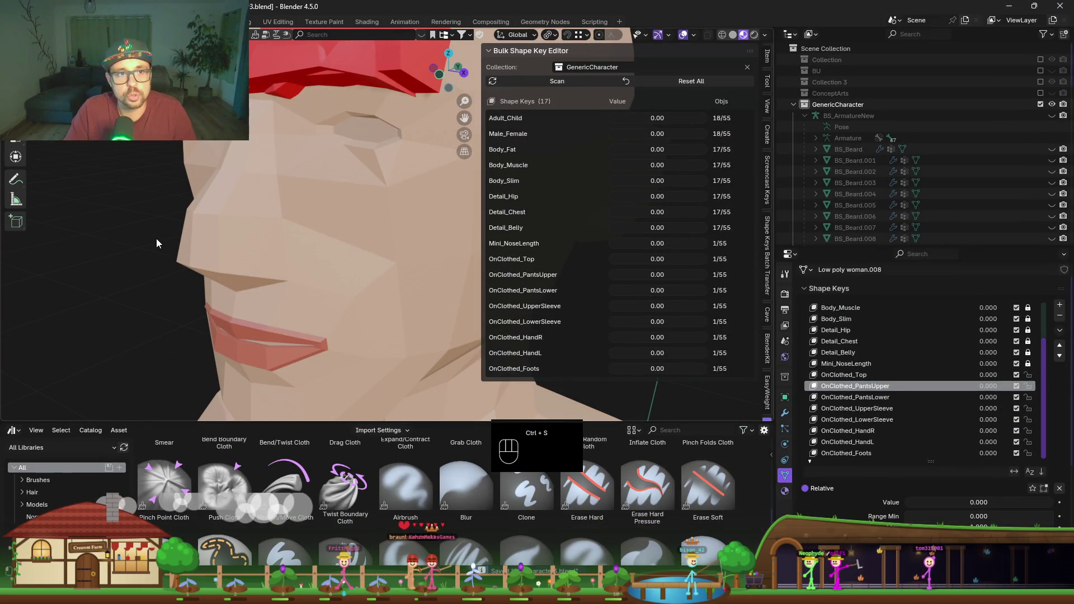
left_click(1059, 7)
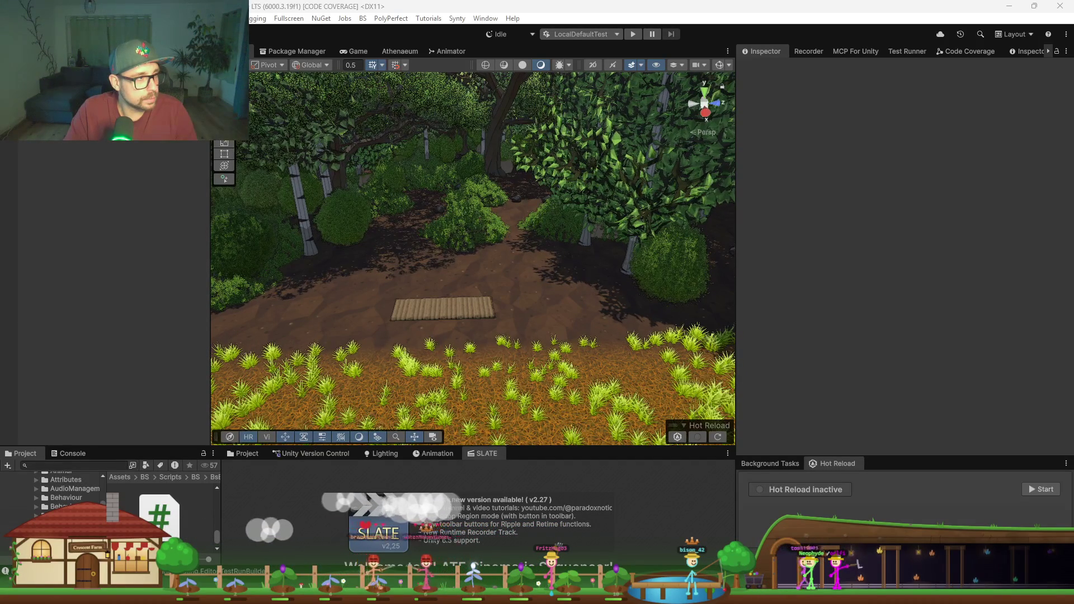
key("alt+Tab")
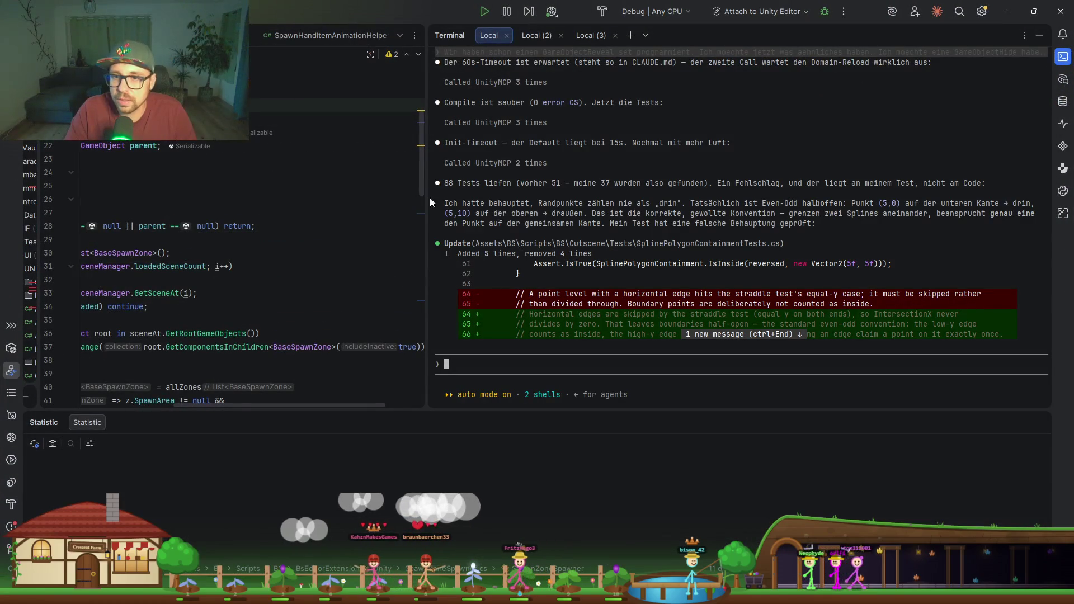
Step: Widen Rider's terminal and scroll through the SplinePolygonContainment edits and tests
left_click_drag(427, 212, 285, 213)
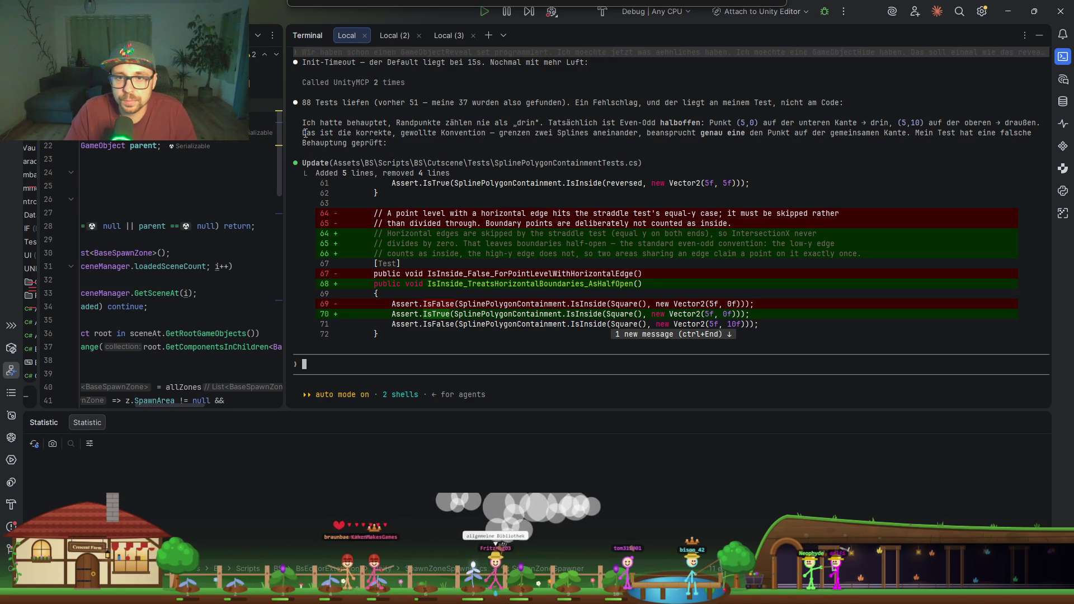
scroll(643, 157, "down", 5)
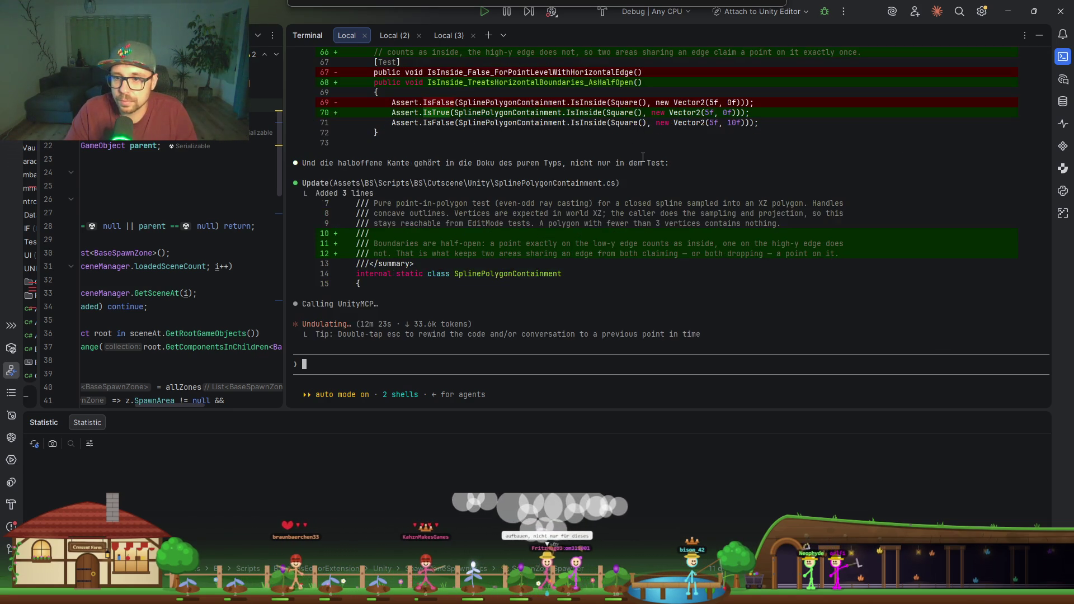
scroll(439, 113, "up", 1)
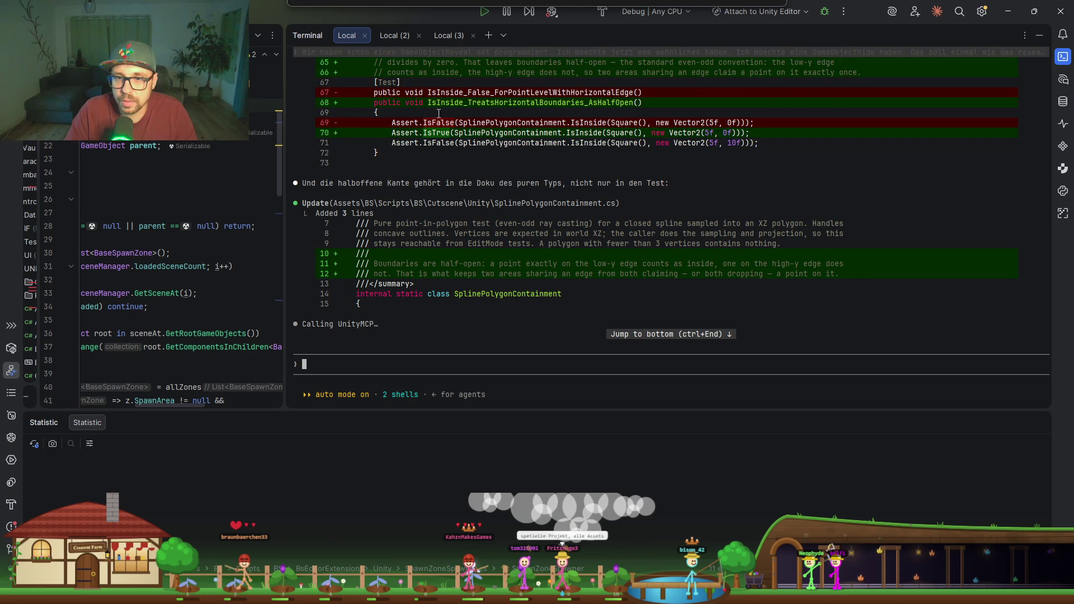
scroll(459, 252, "down", 1)
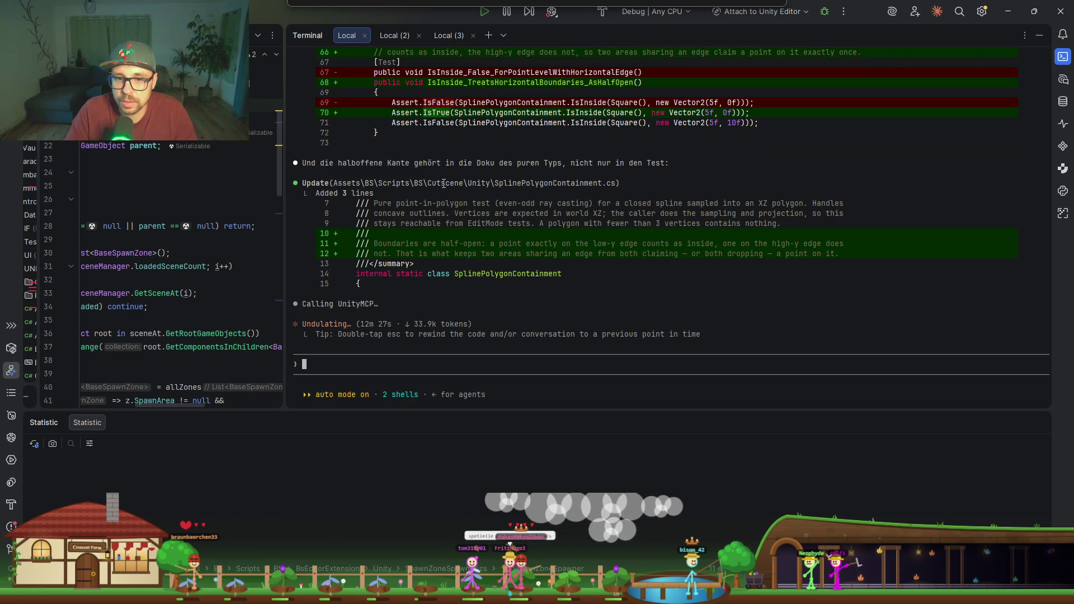
key("alt+Tab")
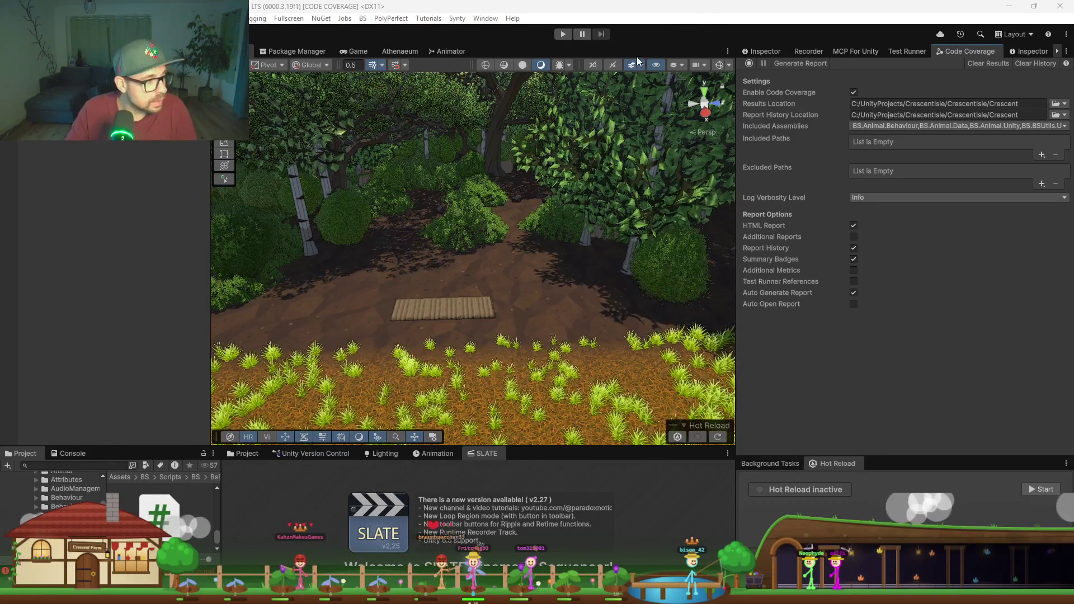
Step: Show the Inspector and frame the farm house and path in Top view
left_click(766, 52)
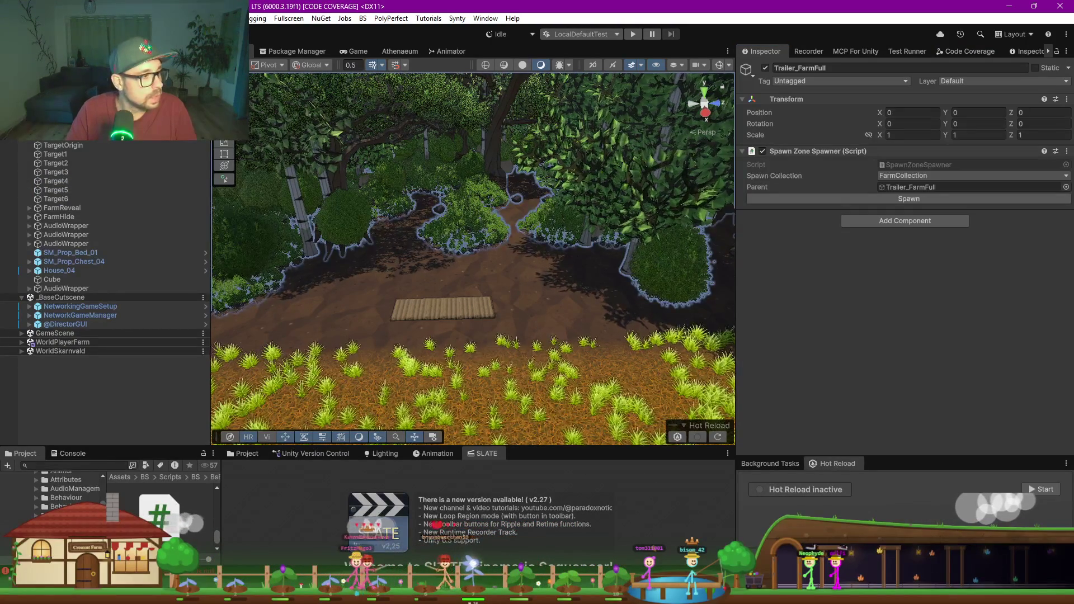
key("f")
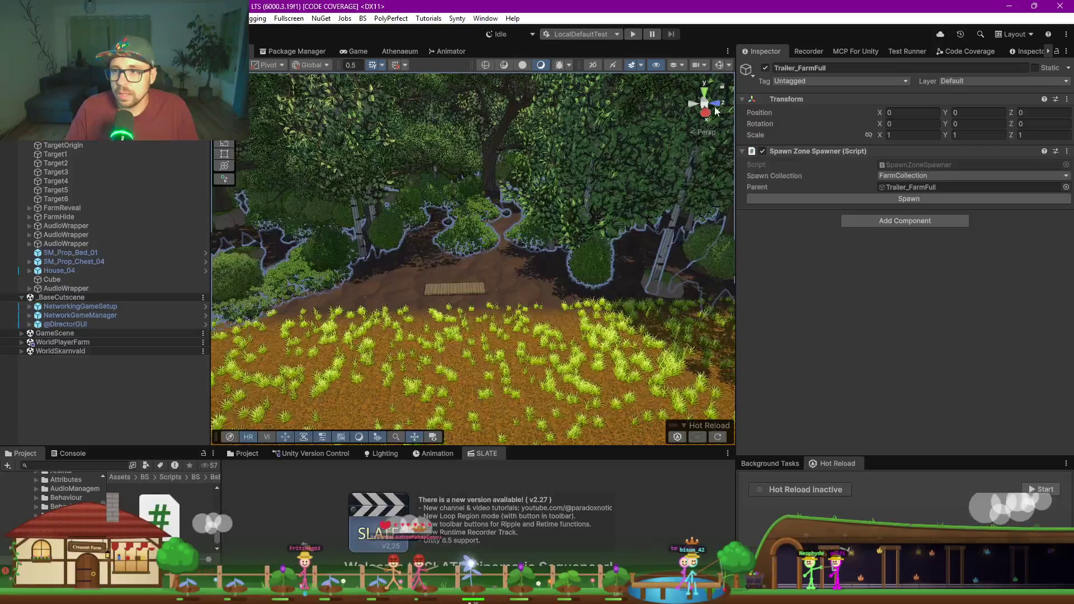
left_click(704, 91)
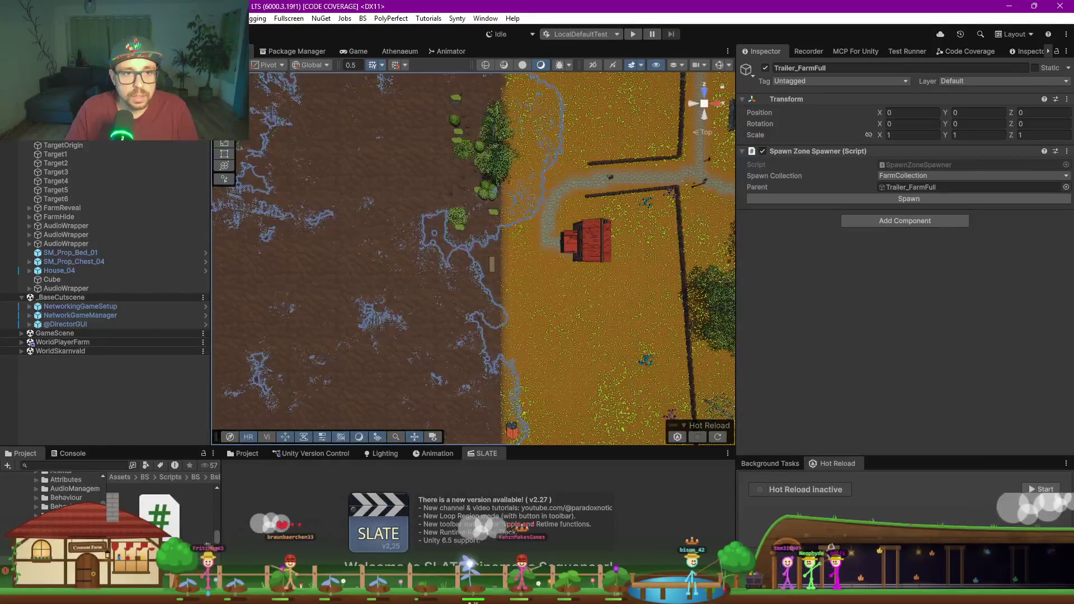
key("f")
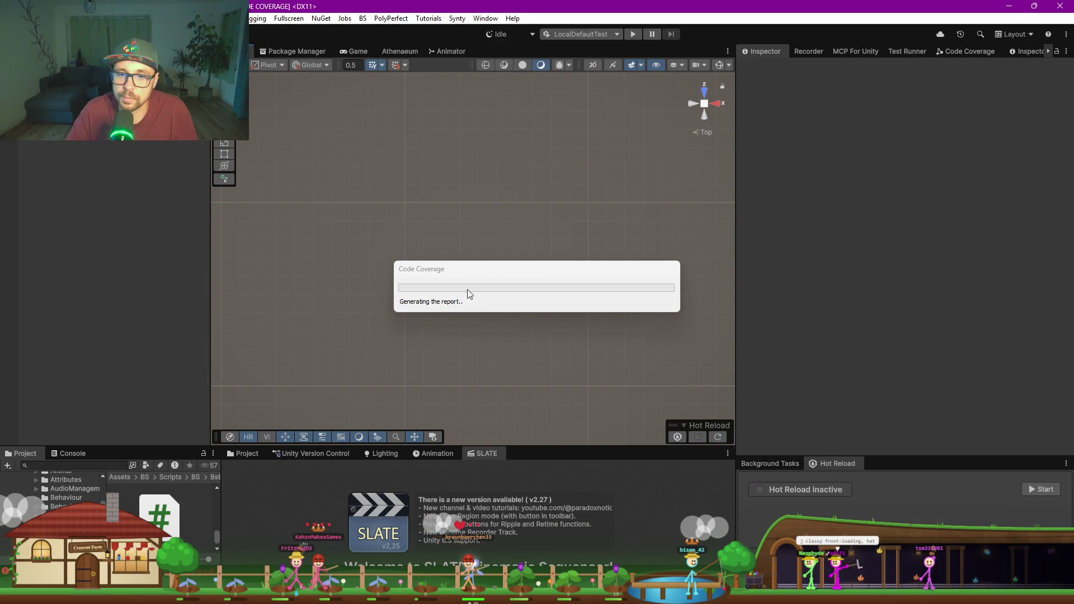
Step: Move the Code Coverage progress dialog aside while the report finishes
left_click_drag(529, 267, 513, 257)
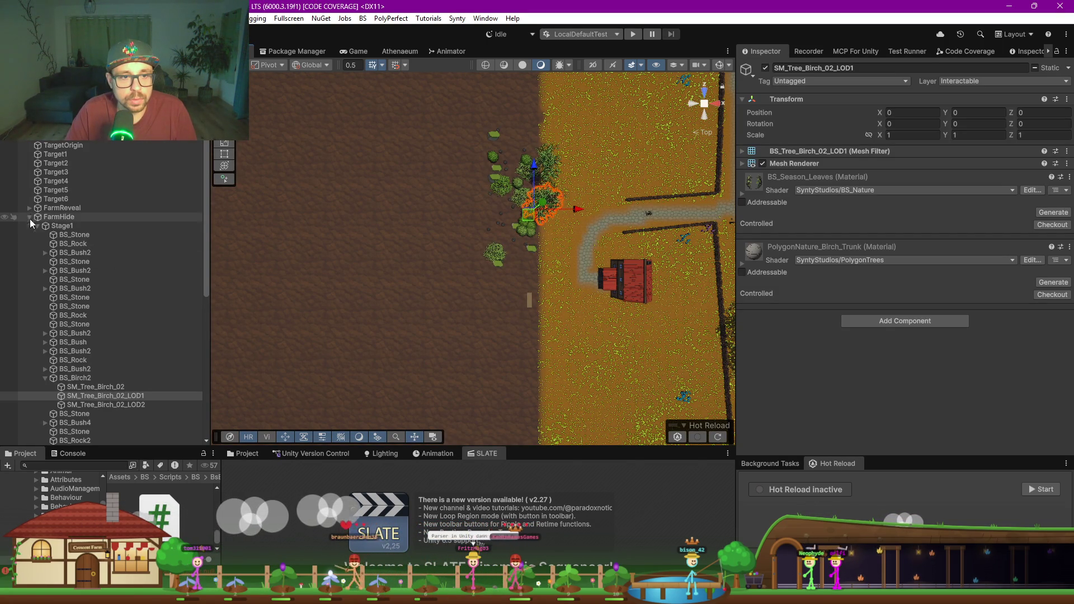
Step: Expand Stage1 and range-select its stones, bushes and birches to inspect them
left_click(36, 226)
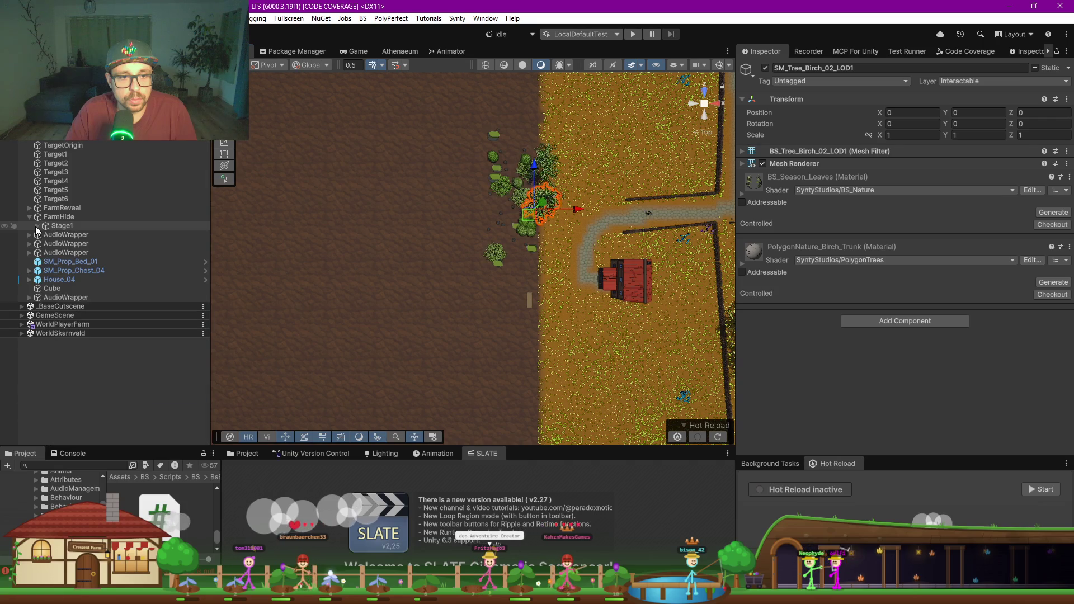
left_click(40, 227)
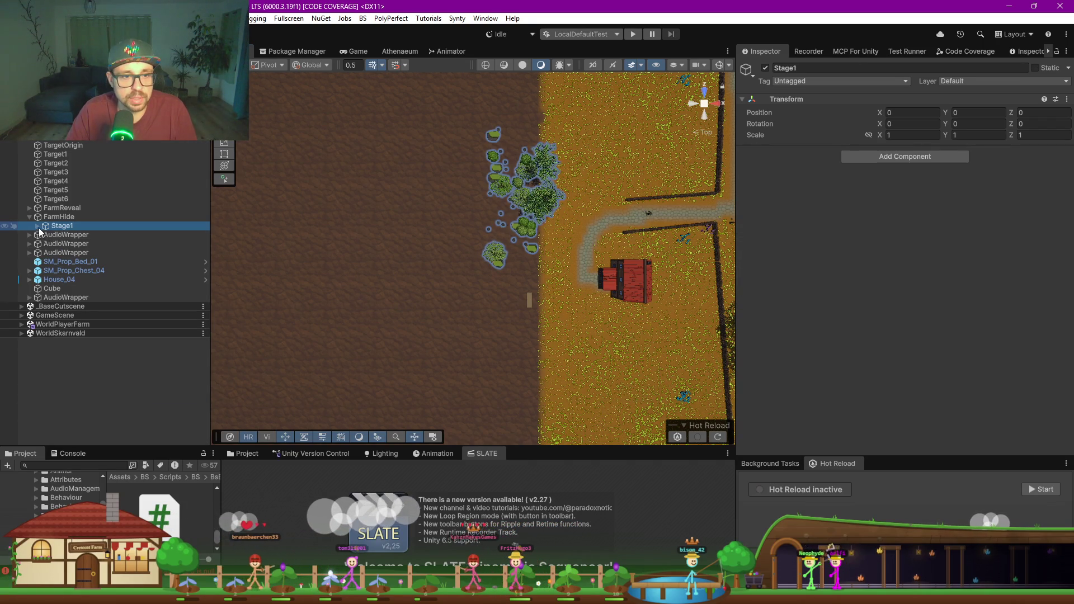
left_click(37, 226)
left_click(57, 236)
left_click(45, 378)
scroll(69, 326, "down", 5)
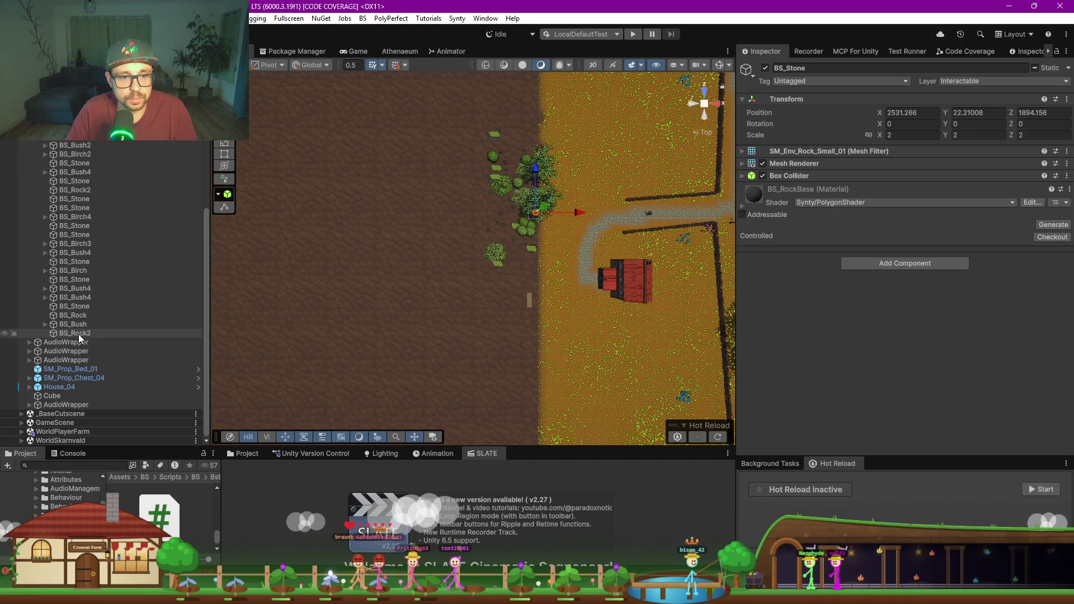
left_click(78, 331, "shift")
scroll(92, 278, "up", 4)
scroll(96, 278, "up", 2)
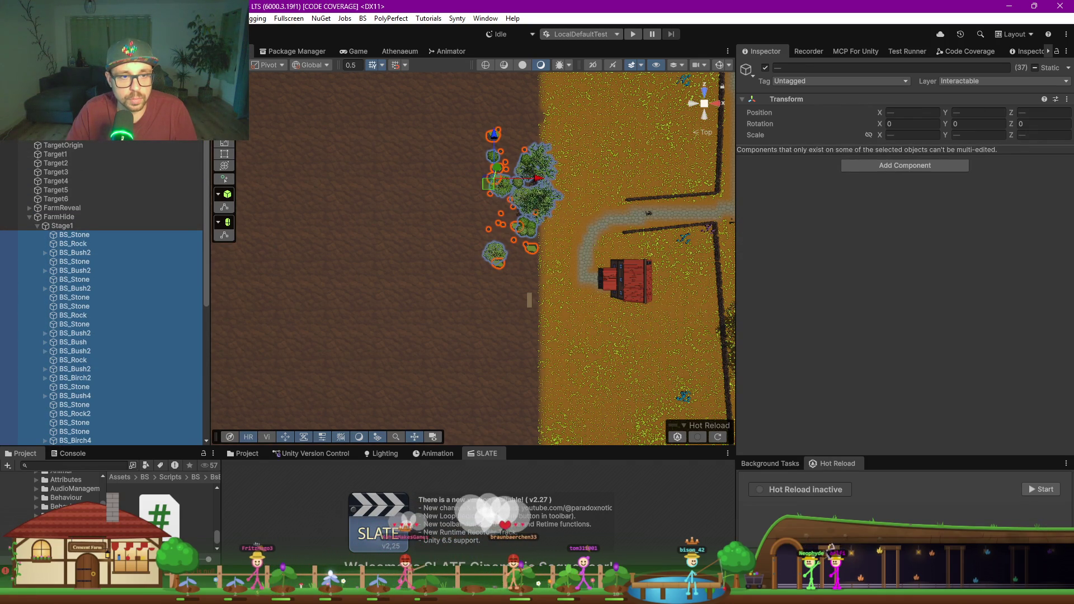
Step: Select FarmHide and delete it together with its Stage1 children
left_click(38, 226)
left_click(58, 216)
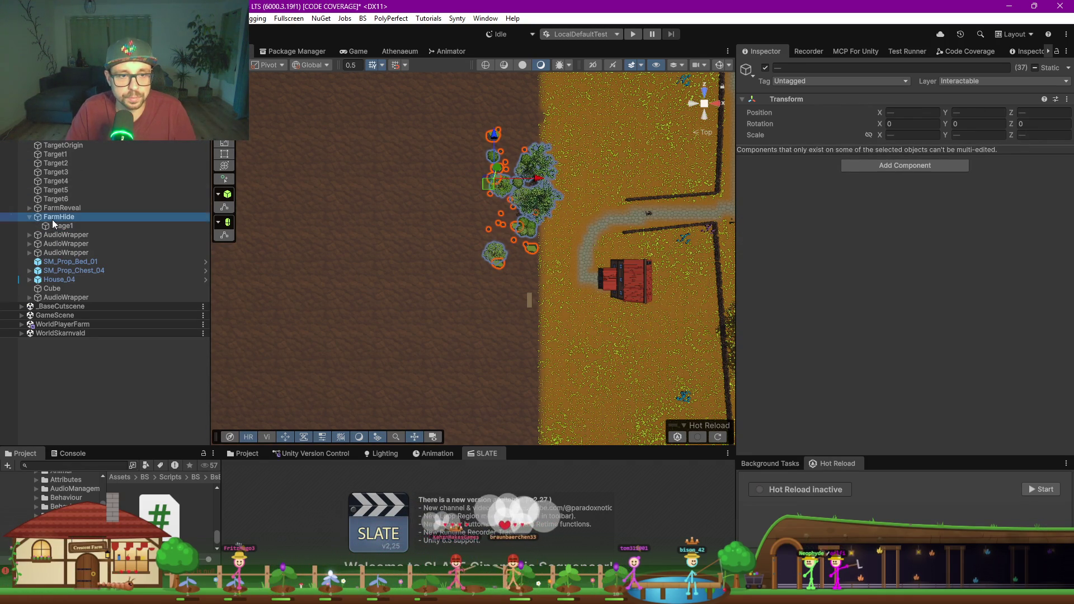
key("Delete")
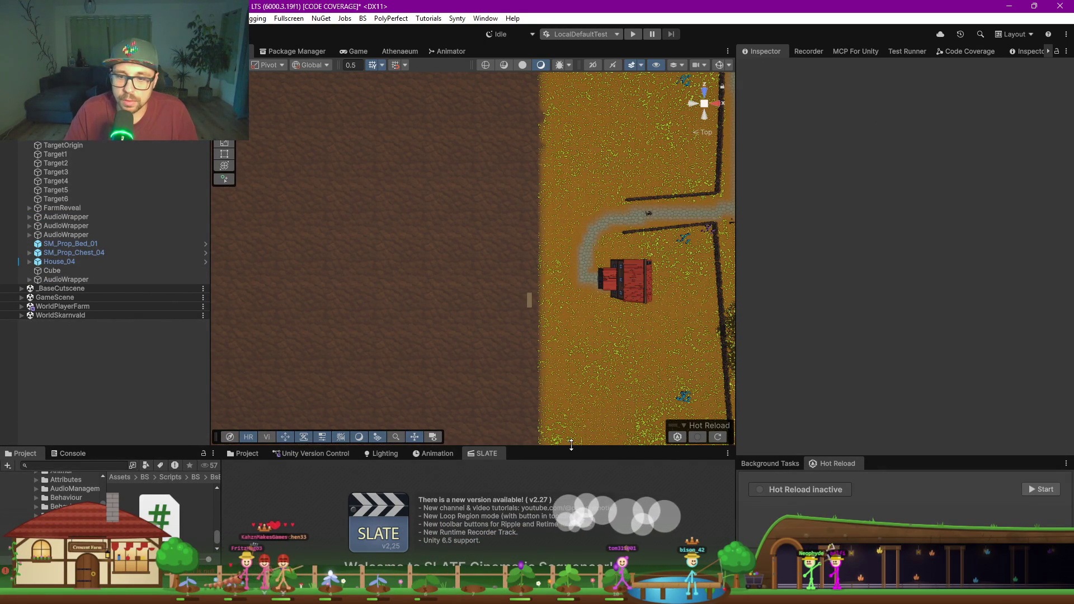
Step: Enlarge the bottom panels and draw a closed spline loop west of the red-roofed house
left_click_drag(572, 411, 276, 403)
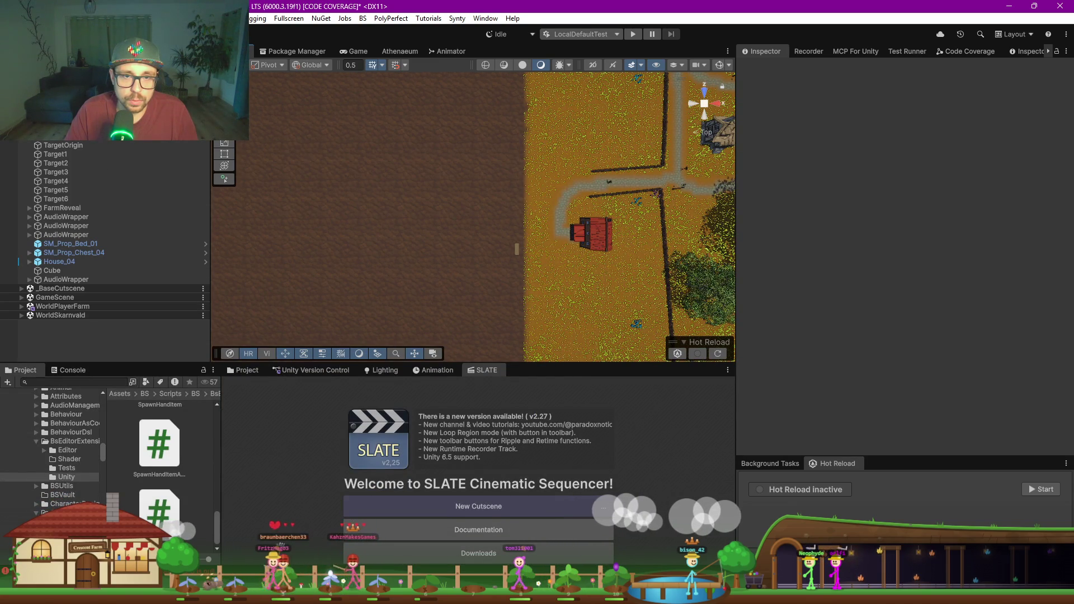
left_click(229, 180)
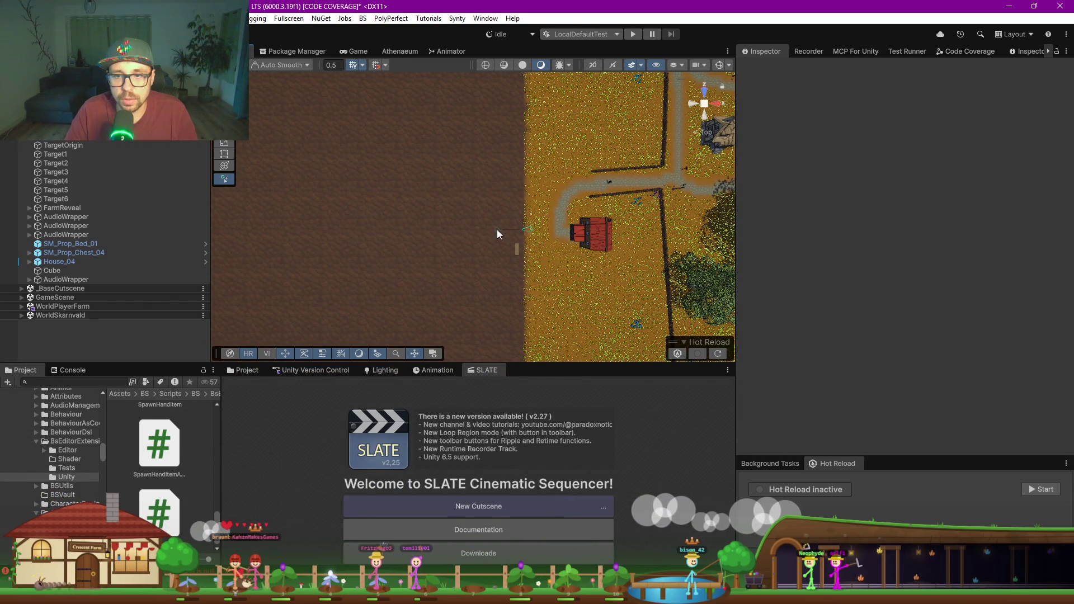
left_click(492, 283)
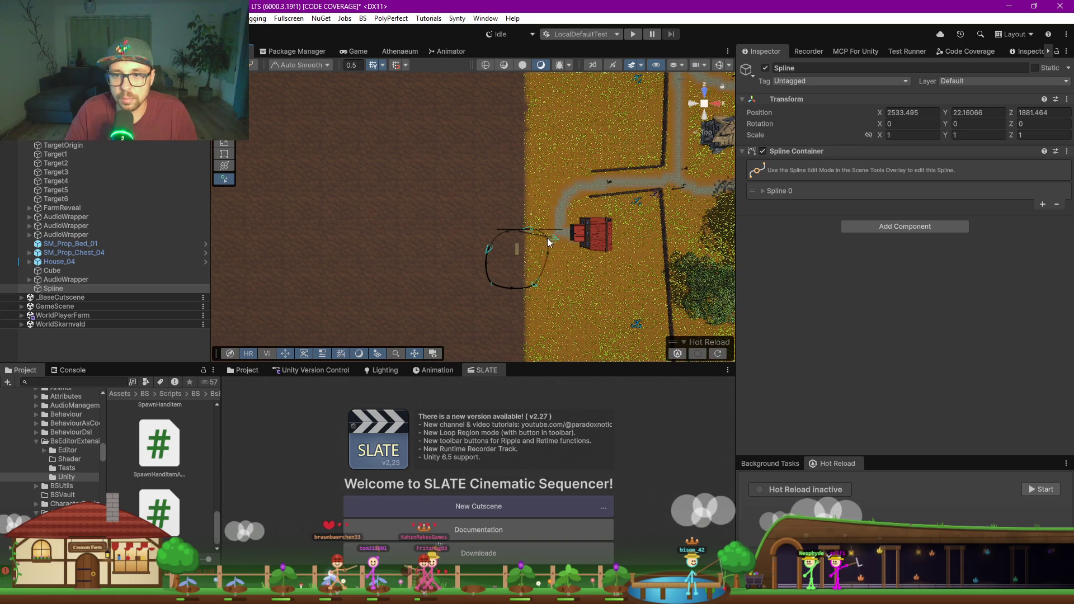
left_click(548, 237)
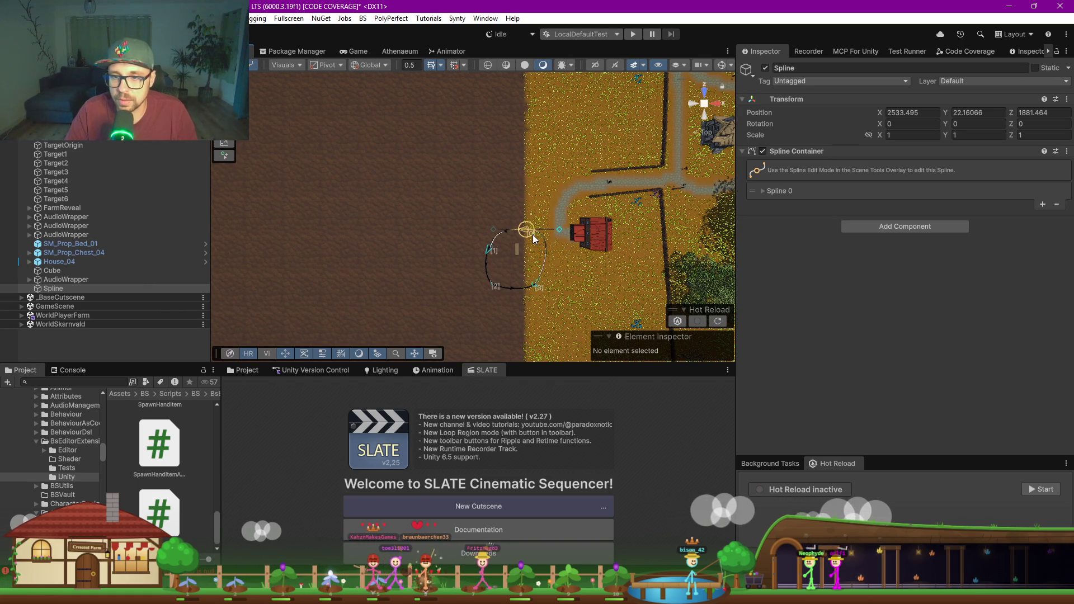
Step: Bend the loop's curve outward from its first knot, then select Trailer_FarmFull
left_click(522, 229)
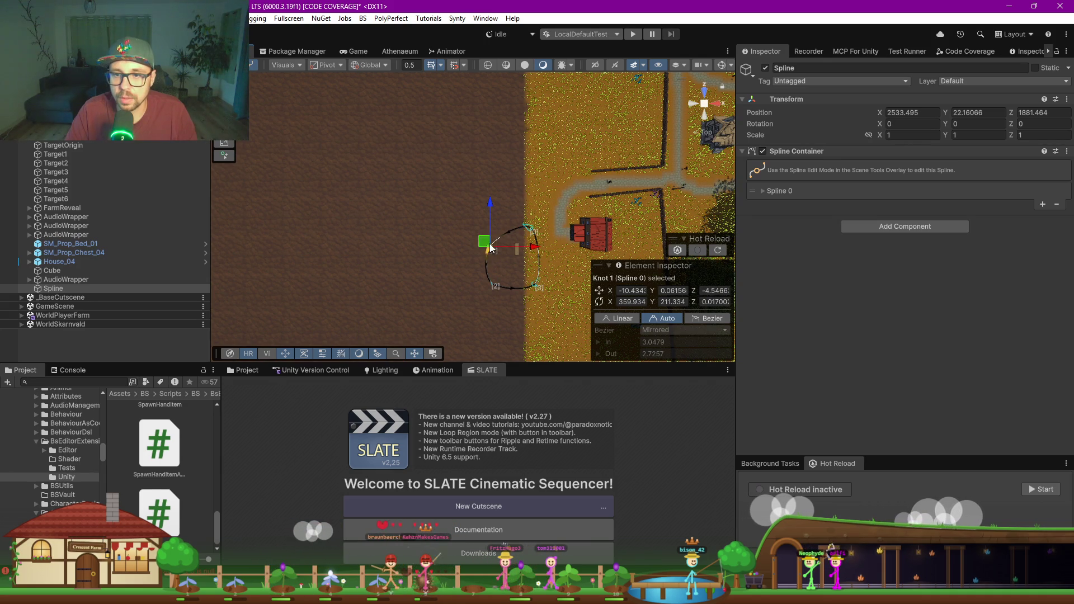
left_click_drag(495, 285, 504, 270)
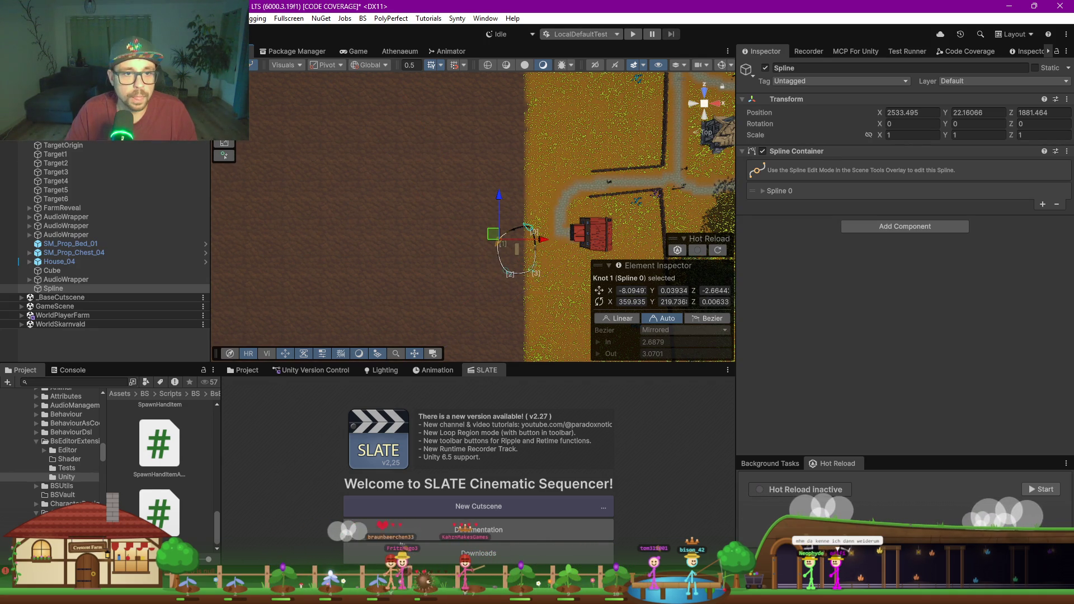
left_click(616, 239)
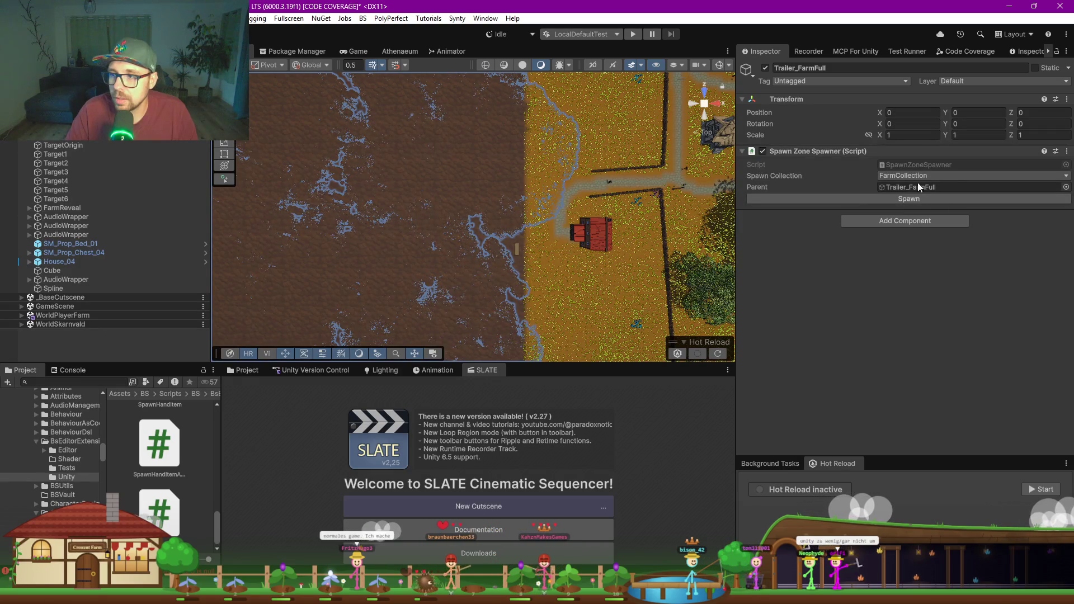
Step: Run Trailer_FarmFull's Spawn twice, checking the vegetation along the farm path in between
left_click(922, 199)
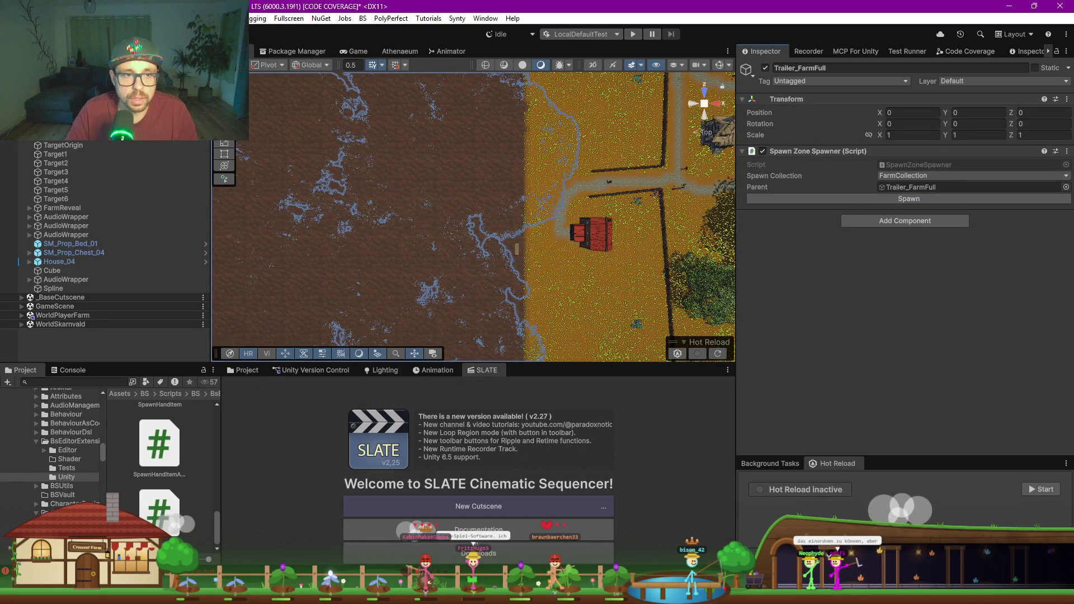
mouse_move(530, 263)
left_mouse_down()
mouse_move(472, 165)
mouse_move(368, 112)
mouse_move(539, 205)
left_mouse_up()
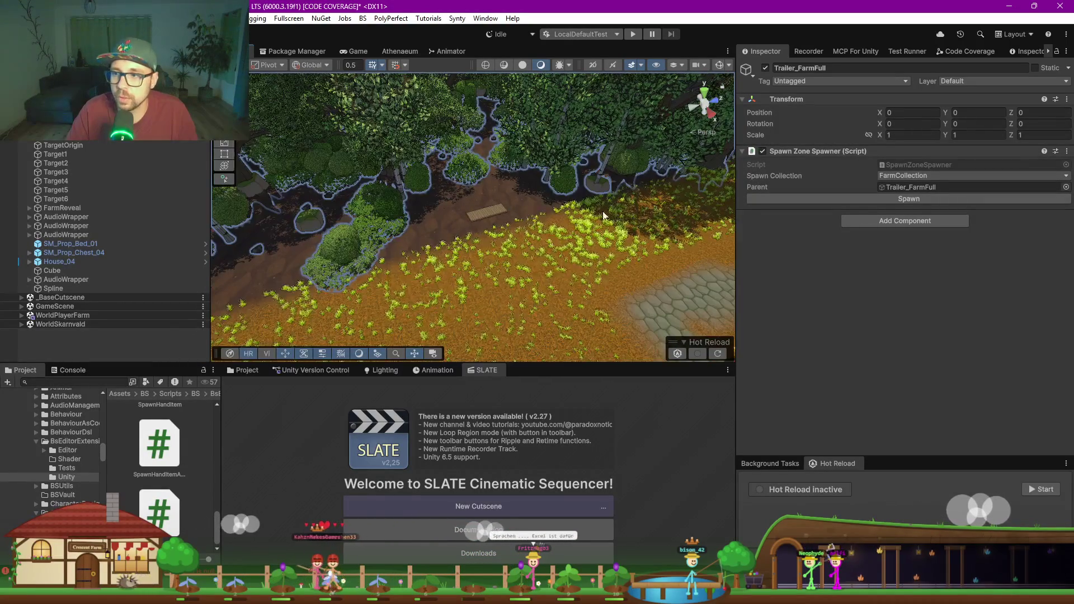
left_click(868, 200)
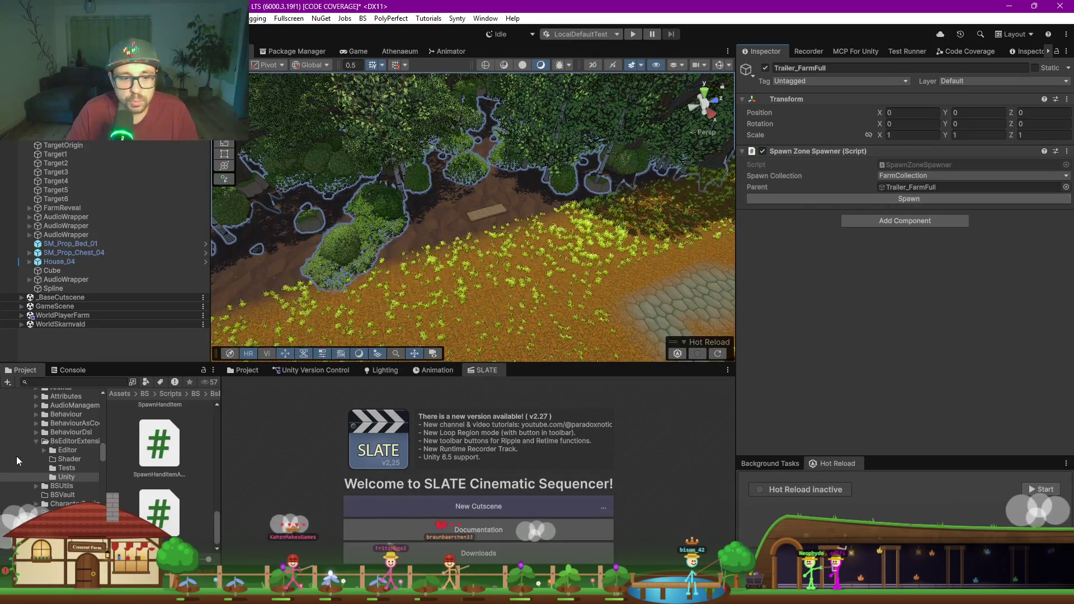
Step: Switch the bottom panel to a cleared Console showing only warnings
left_click(68, 370)
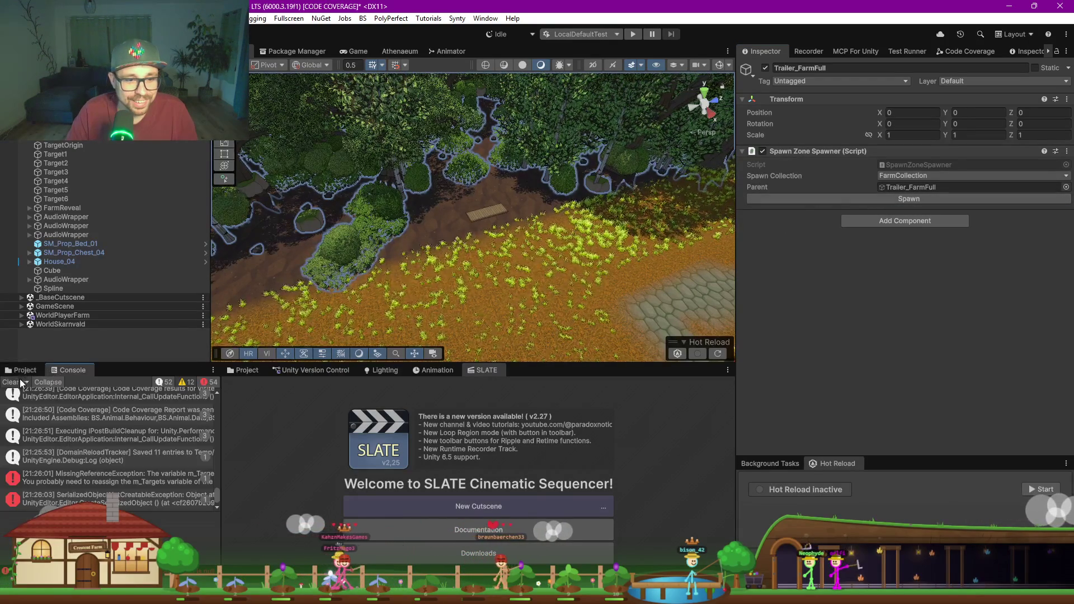
left_click(10, 383)
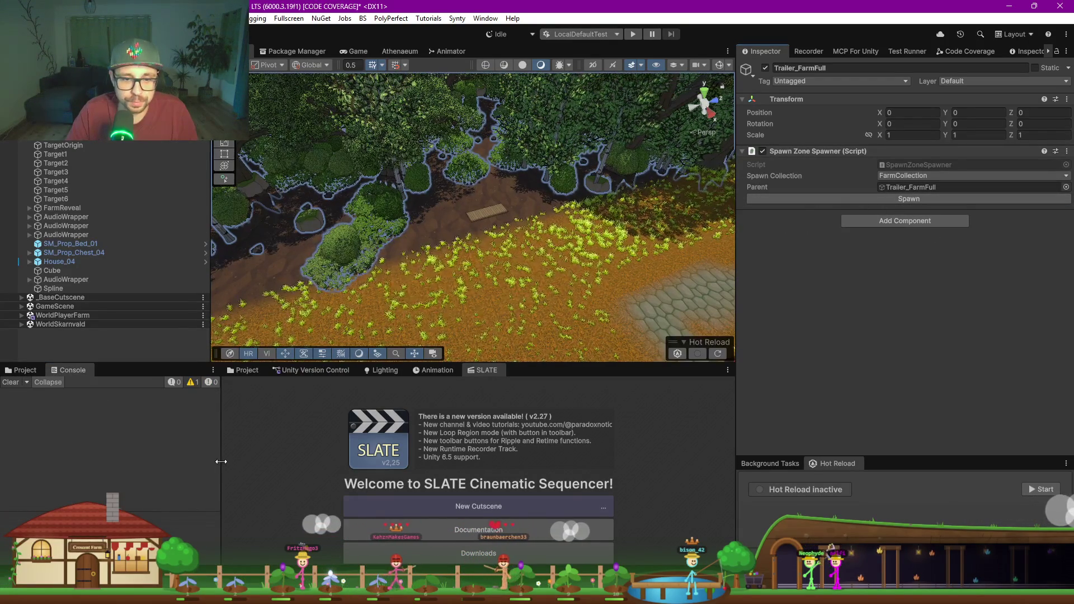
left_click(190, 381)
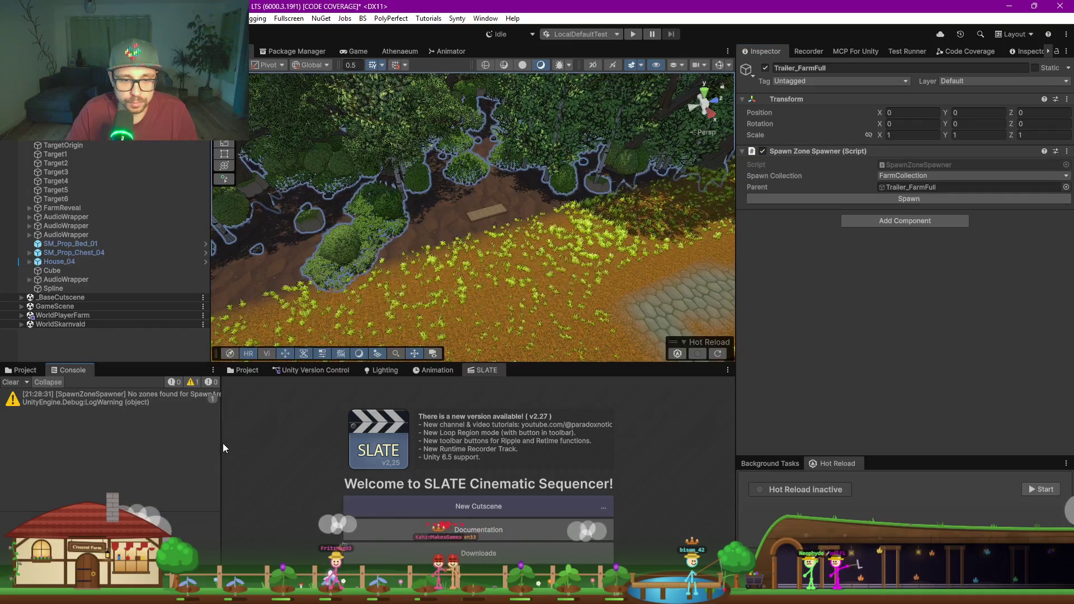
Step: Widen the Console and right-hand panels and bring up the Scene Manager's scene list
left_click_drag(236, 444, 348, 444)
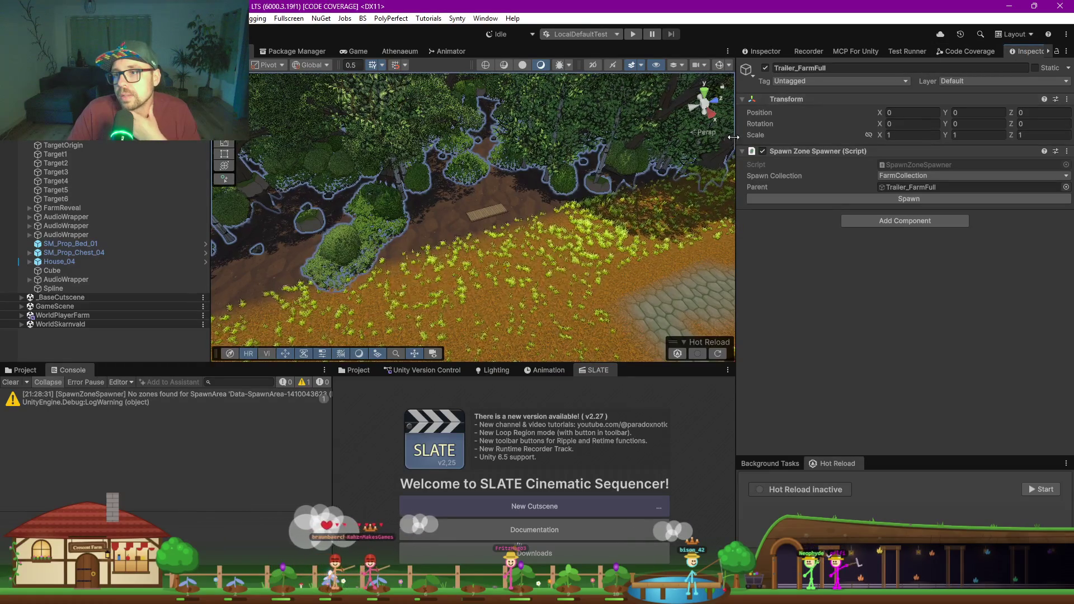
left_click_drag(738, 138, 593, 140)
left_click(940, 52)
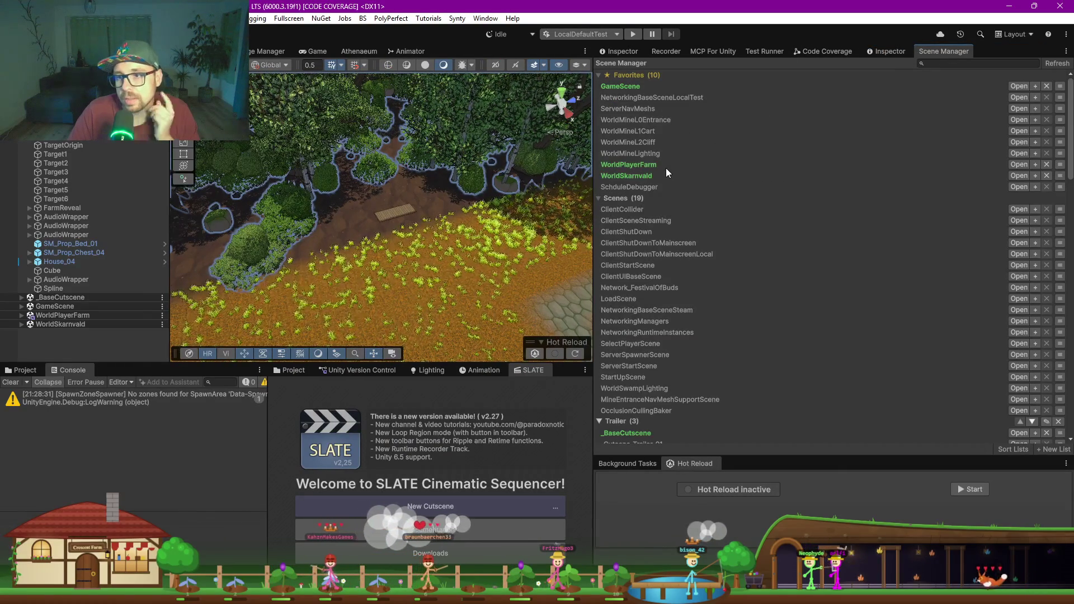
Step: Load the ClientCollider scene, then remove it from the Hierarchy via its options menu
left_click(632, 210)
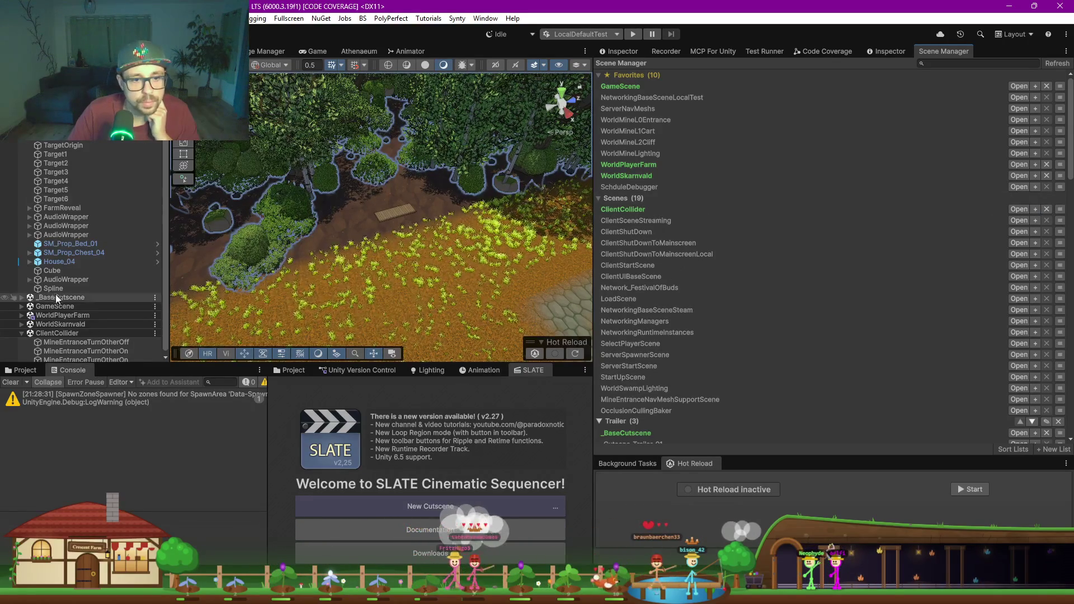
left_click(157, 331)
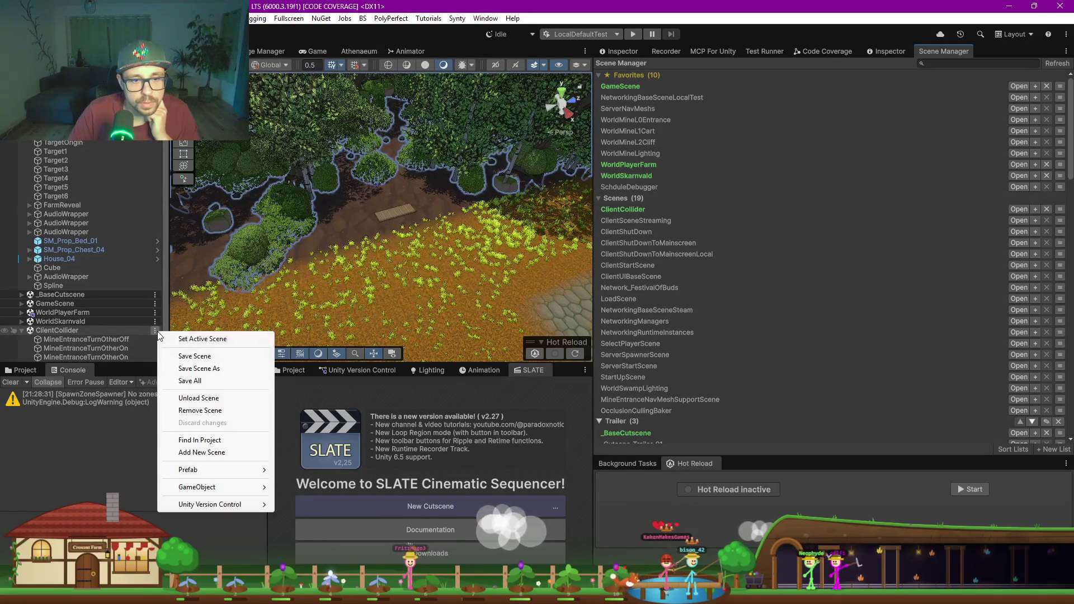
left_click(200, 410)
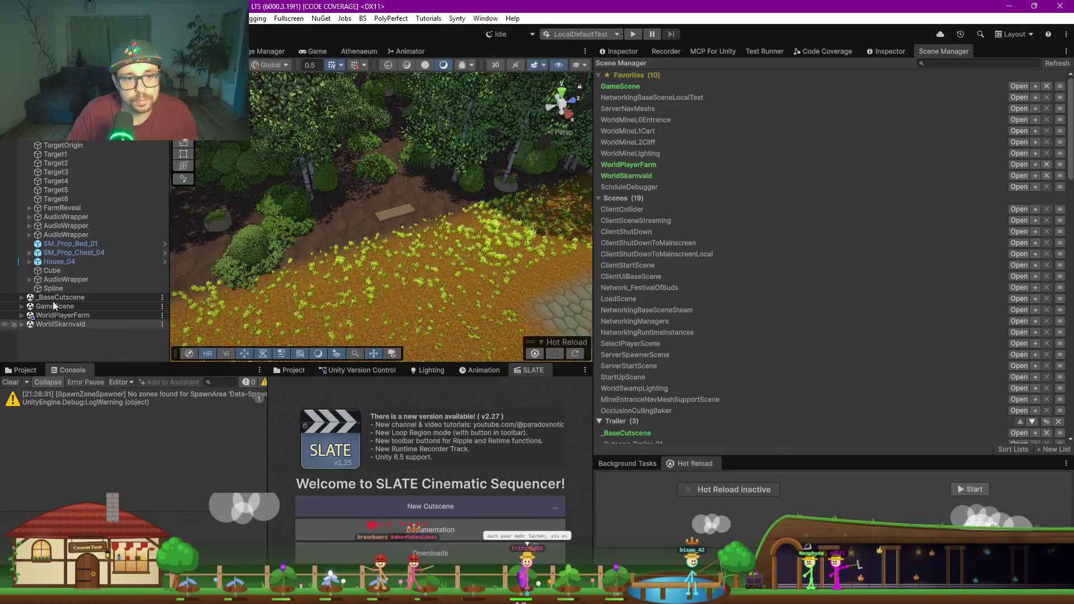
Step: Expand WorldPlayerFarm and inspect FarmPlotArea's components
left_click(21, 315)
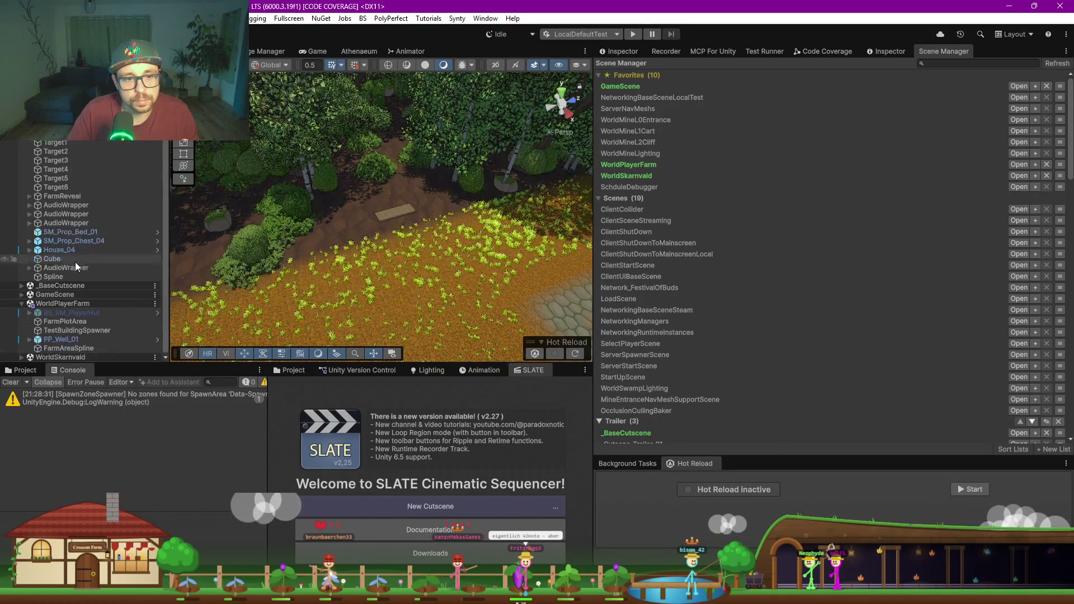
left_click(79, 322)
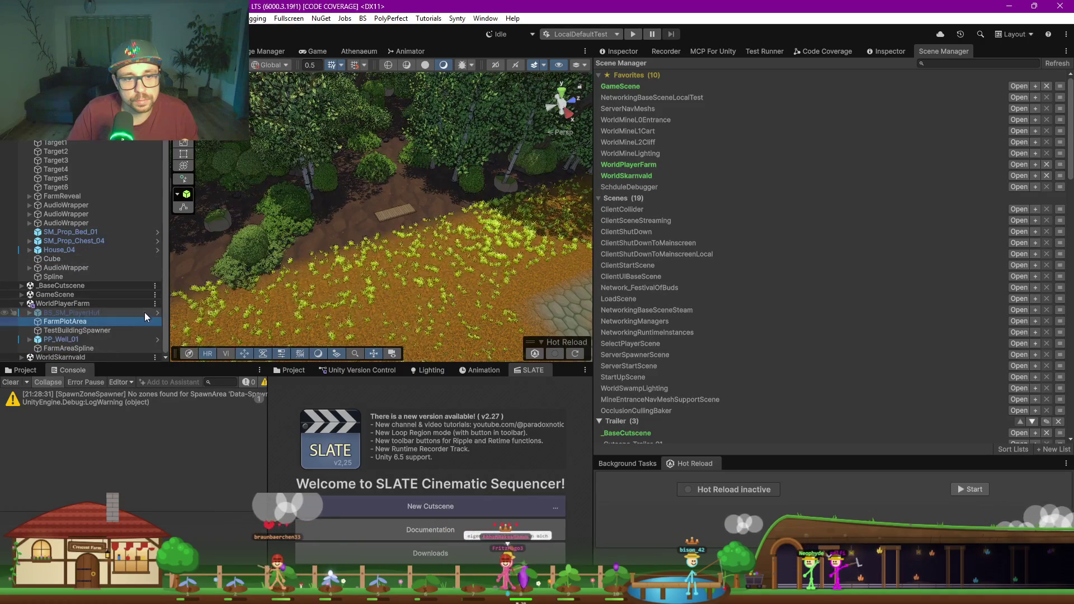
left_click(606, 53)
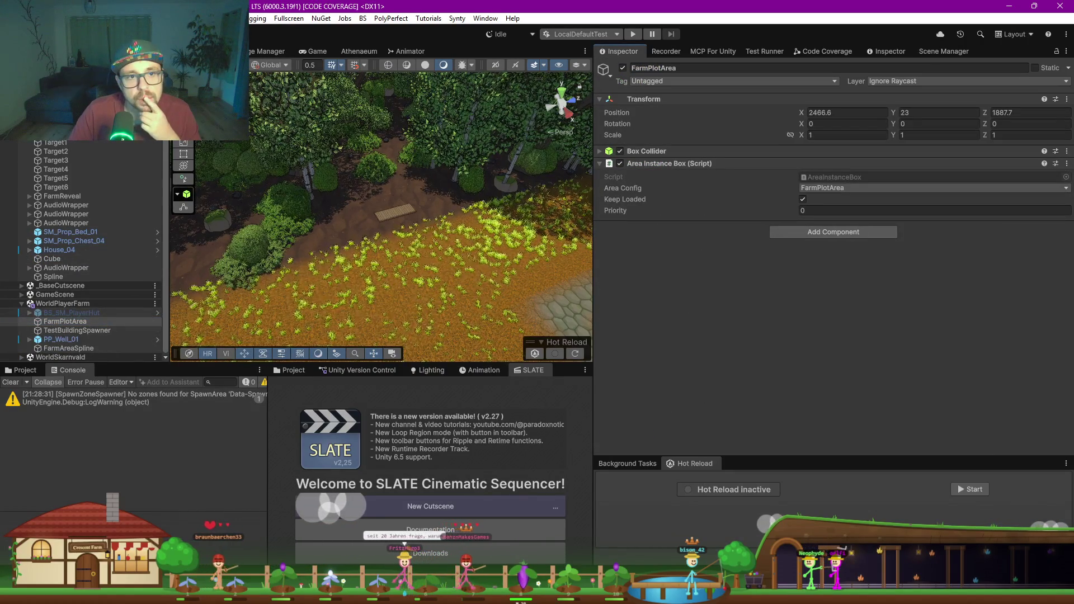
scroll(81, 251, "up", 1)
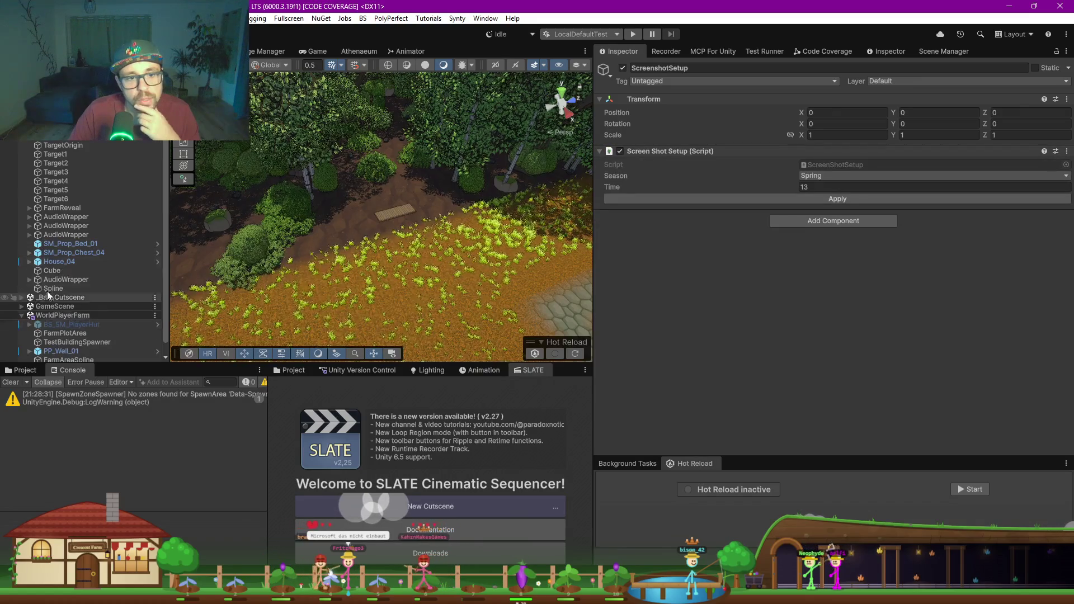
scroll(67, 296, "down", 1)
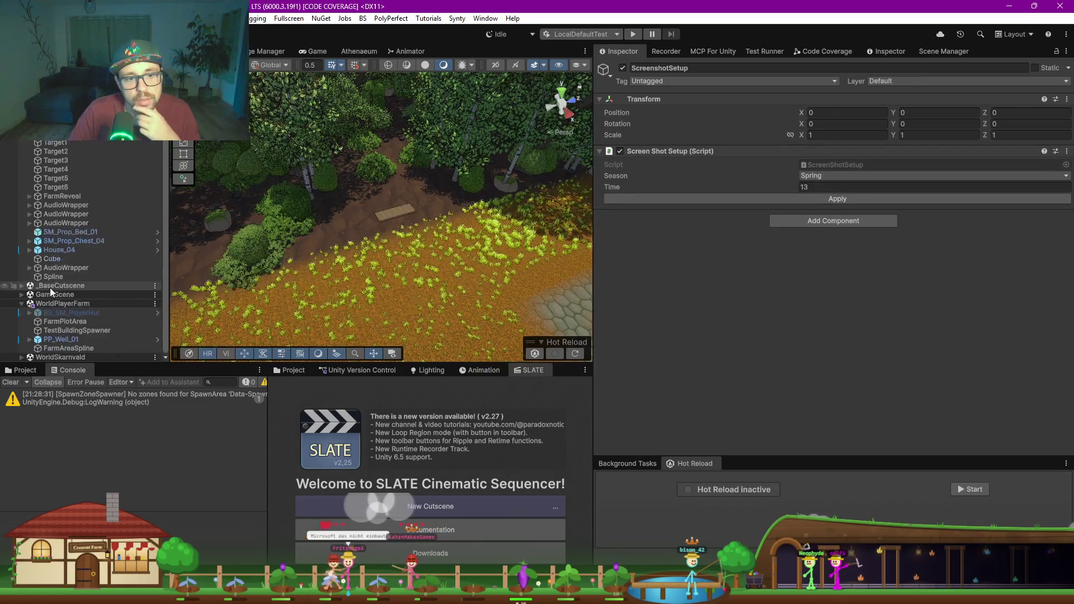
Step: ForceLoad NetworkGameManager under _BaseCutscene, clear the Console, and rerun Trailer_FarmFull's Spawn
left_click(21, 285)
left_click(81, 295)
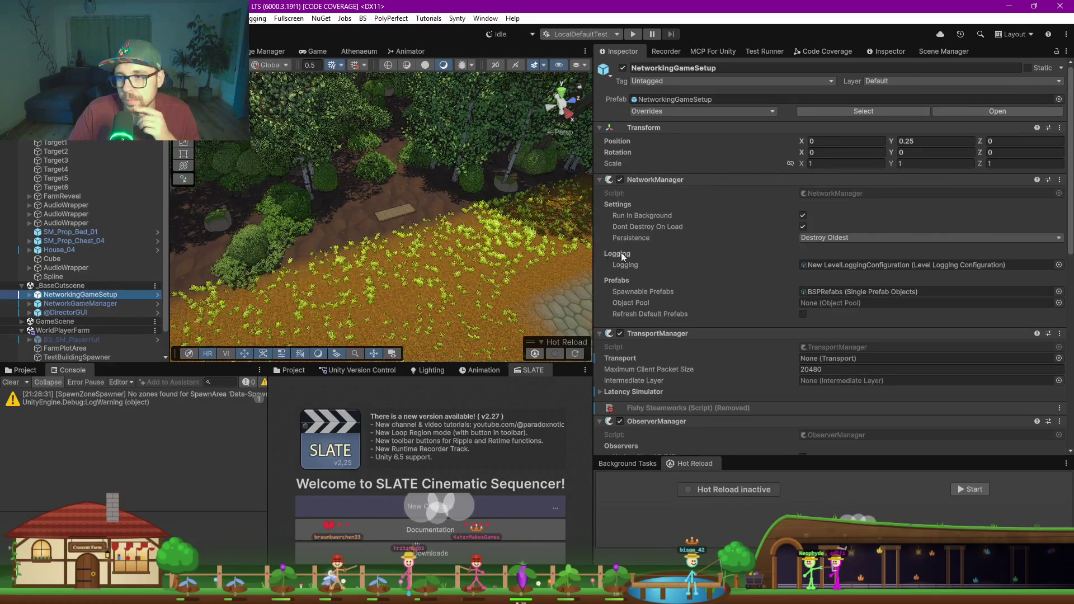
scroll(623, 256, "down", 15)
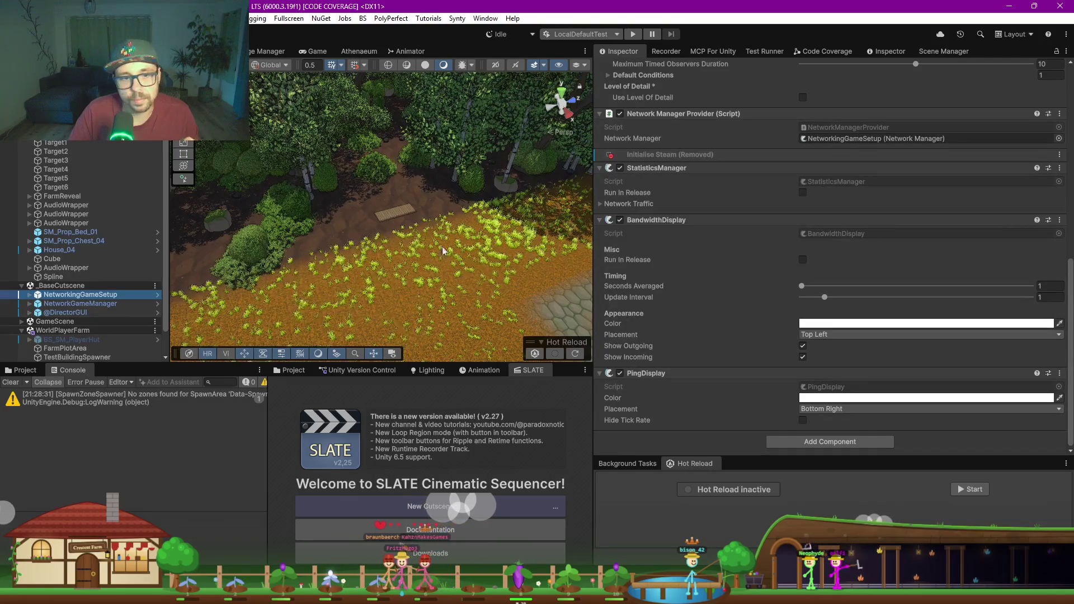
key("Down")
left_click(762, 246)
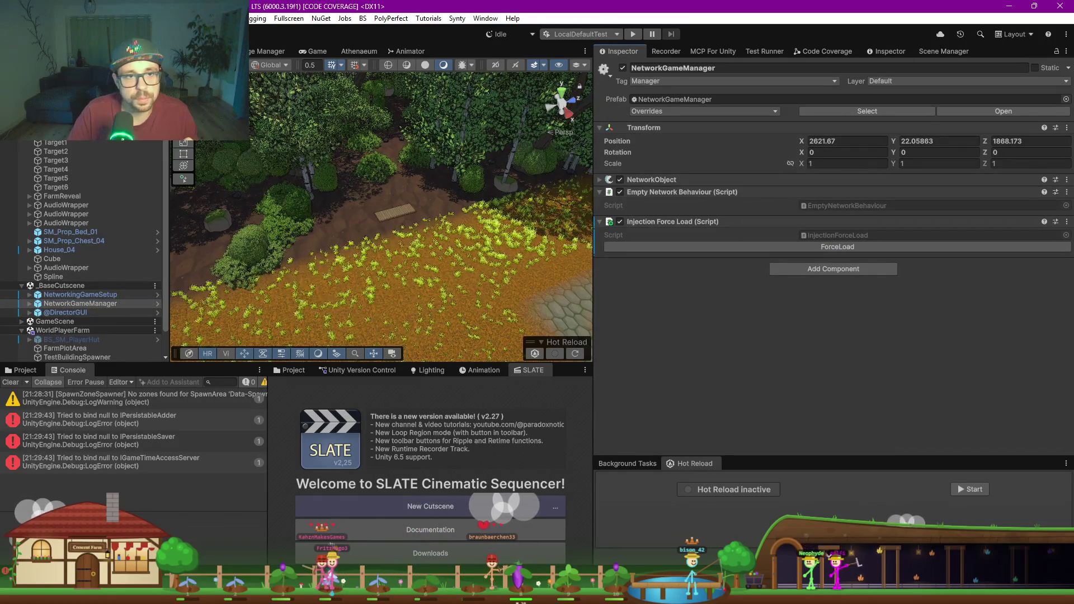
left_click(806, 200)
left_click(828, 197)
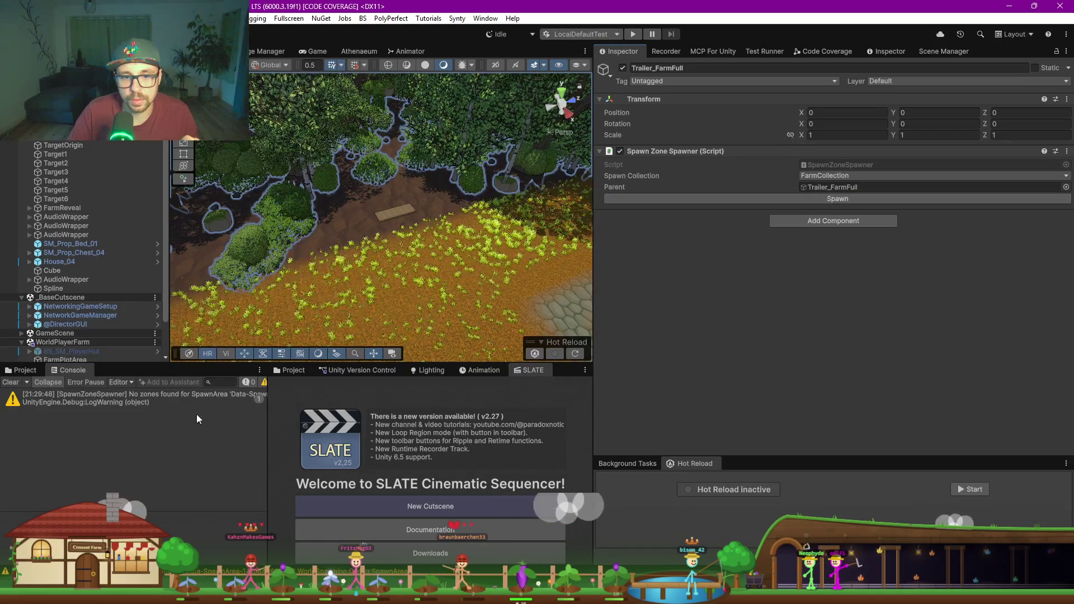
Step: Show the SpawnZoneSpawner warning's stack trace in a wider Console, then select the Spline
left_click(223, 405)
mouse_move(268, 417)
left_mouse_down()
mouse_move(393, 413)
mouse_move(305, 412)
left_mouse_up()
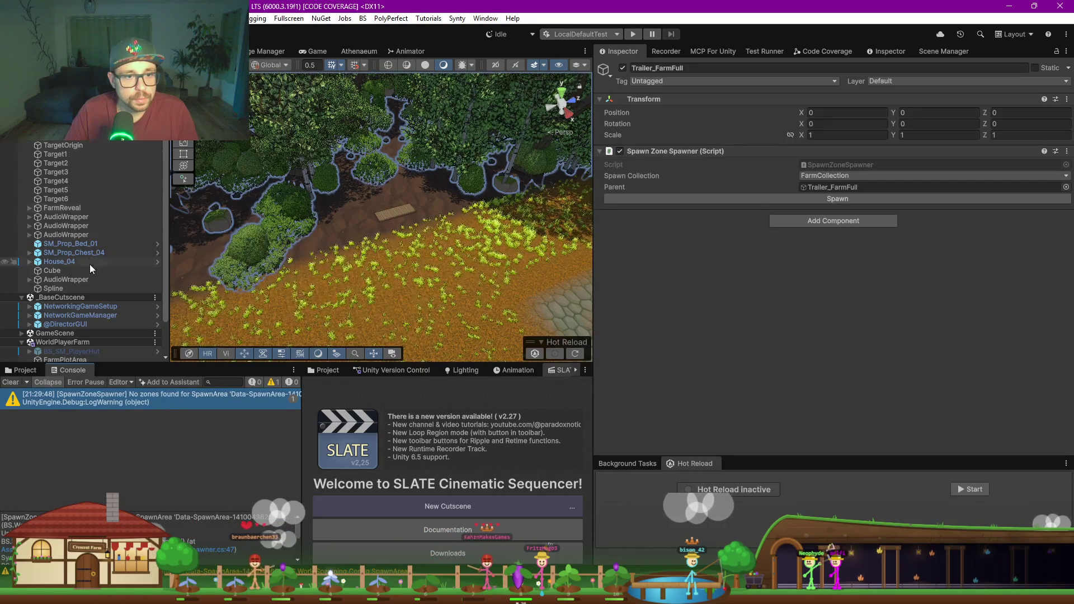
left_click(59, 290)
Step: Nudge the Spline to X 2531.47, Z 1882.24 along the farm path
left_click(570, 69)
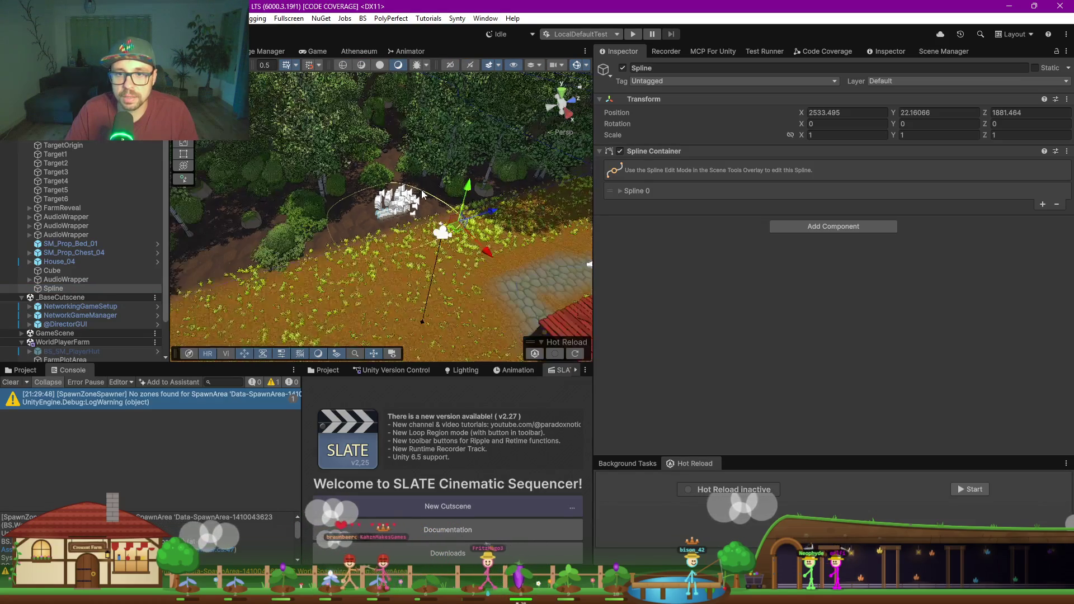
scroll(421, 189, "up", 3)
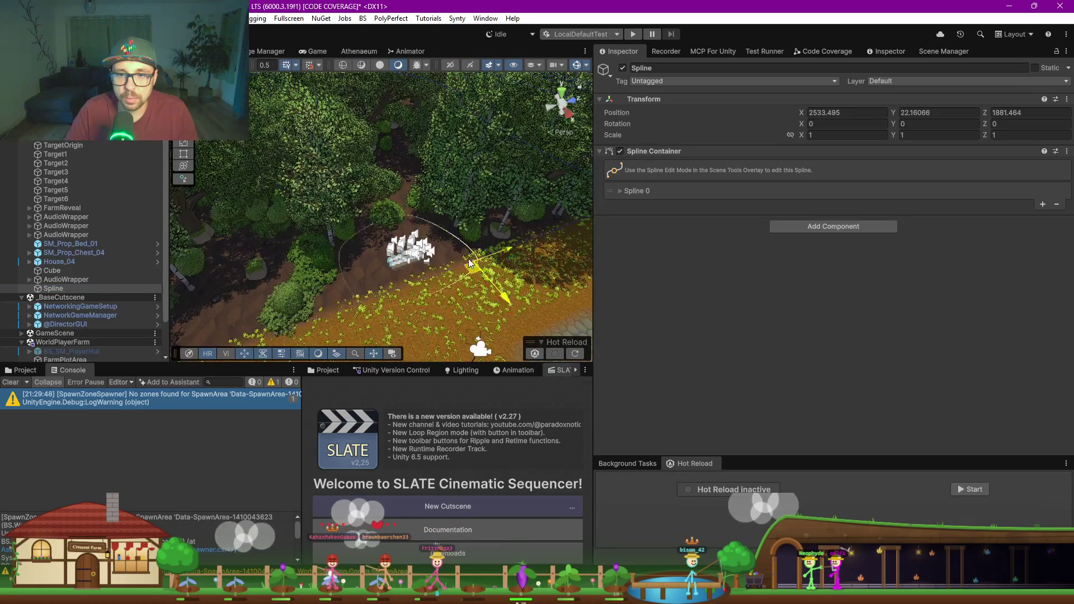
left_click_drag(470, 263, 468, 257)
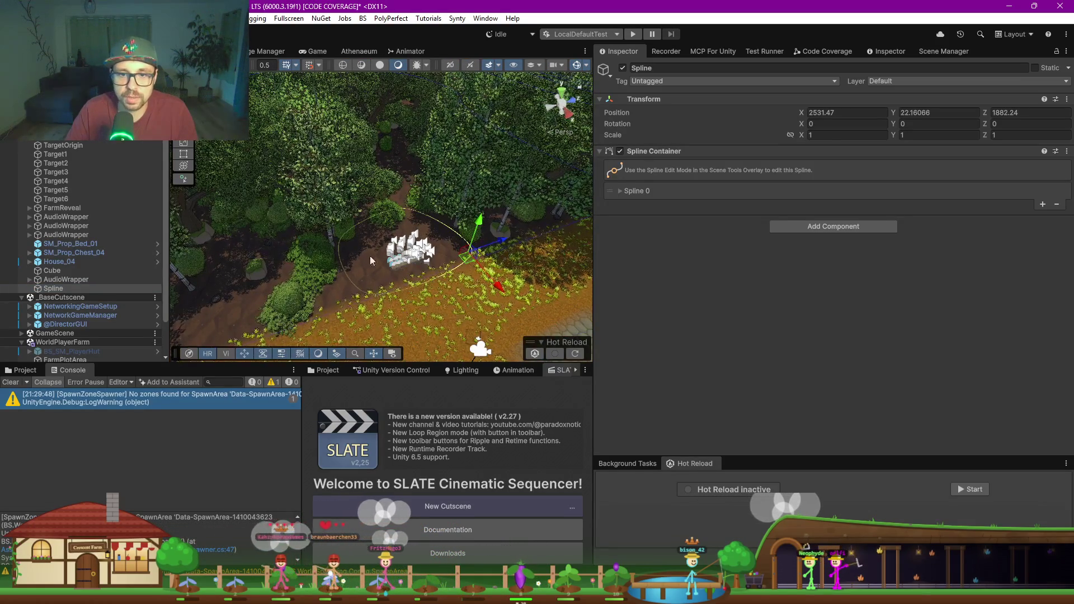
left_click_drag(370, 259, 293, 170)
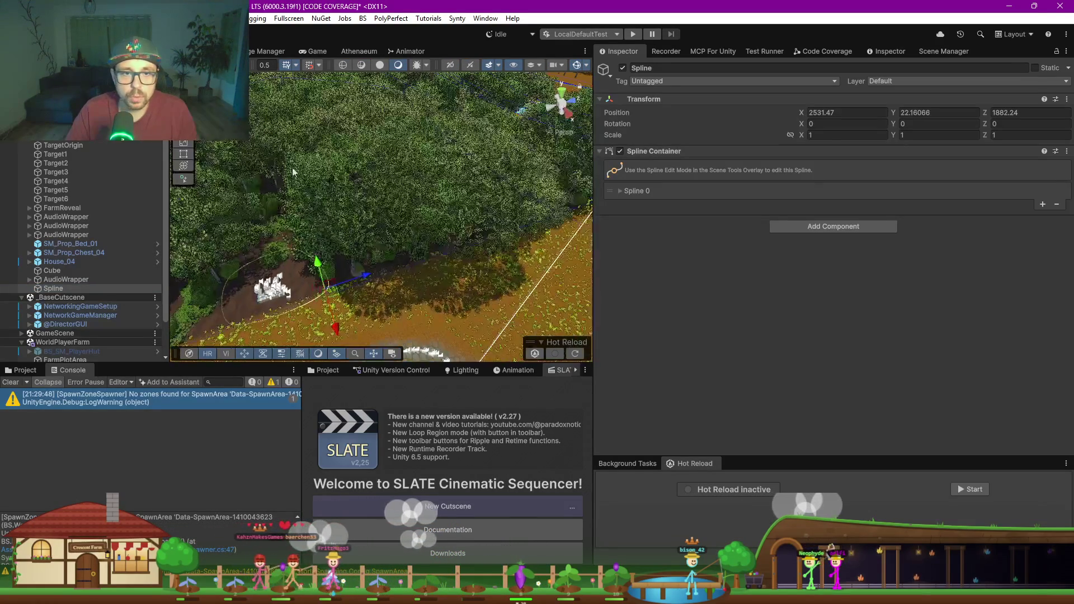
Step: Reselect the Spline, enter knot edit mode to inspect it, then select Trailer_FarmFull
left_click(66, 291)
scroll(264, 68, "up", 2)
scroll(264, 68, "up", 1)
left_click(183, 178)
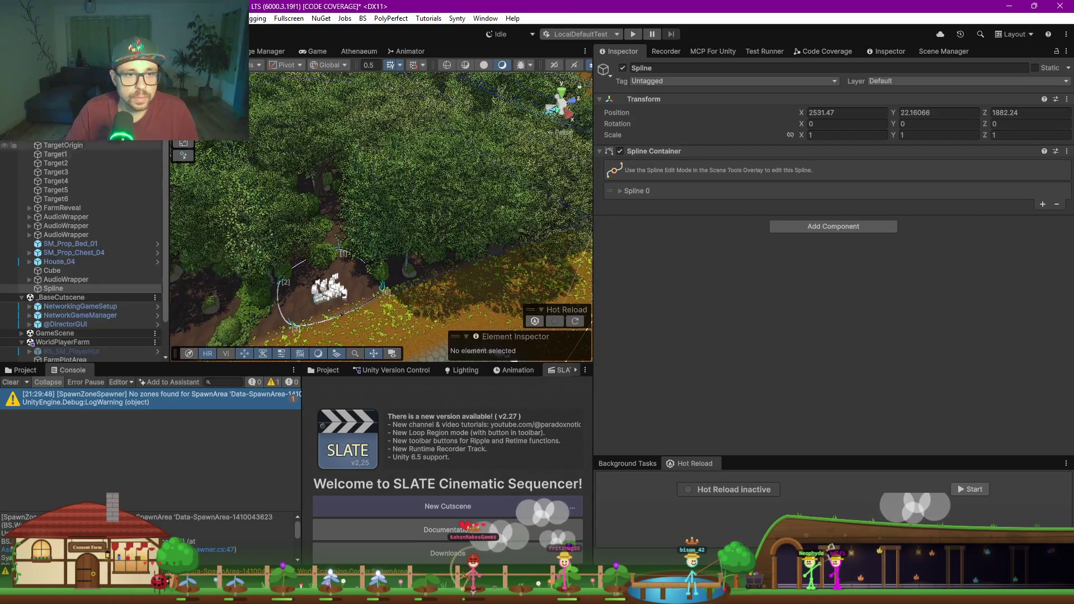
left_click(254, 209)
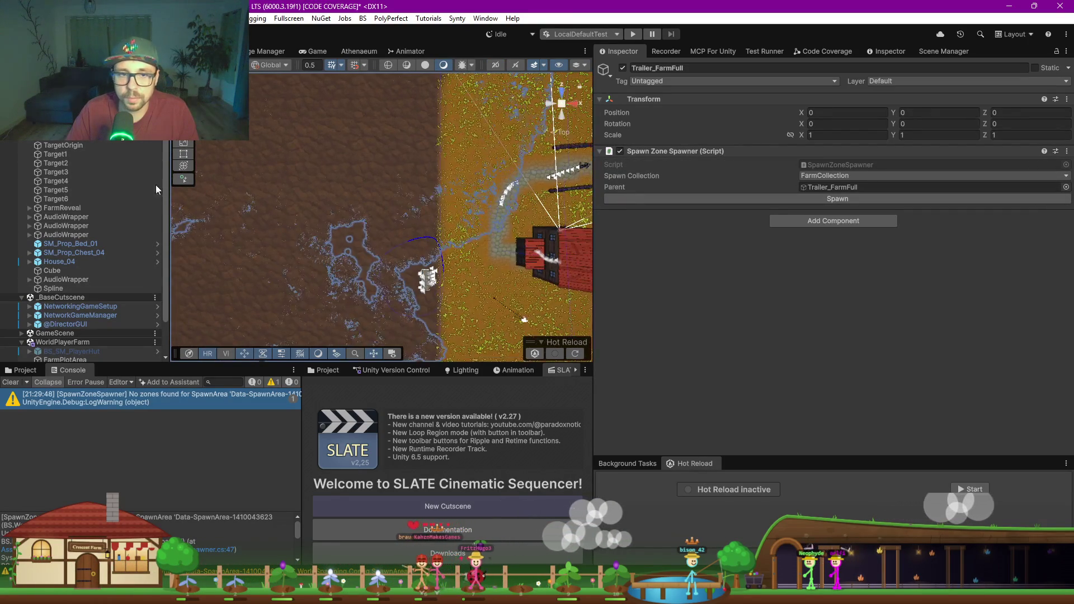
Step: Enter Spline's edit mode and draw Spline 1 as a closed loop above Spline 0
left_click(59, 288)
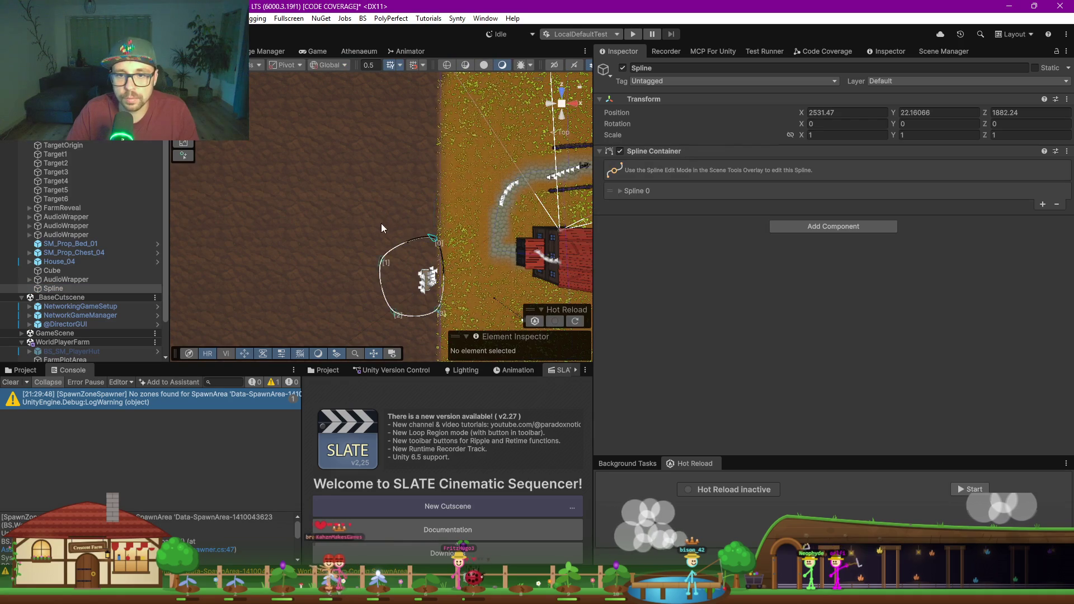
left_click(183, 154)
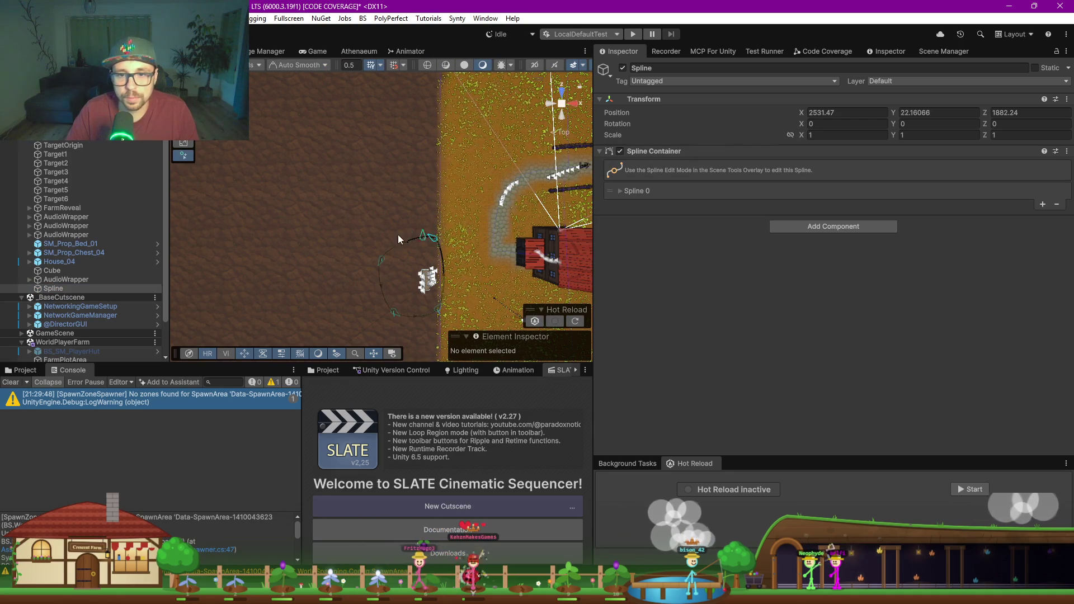
left_click(381, 243)
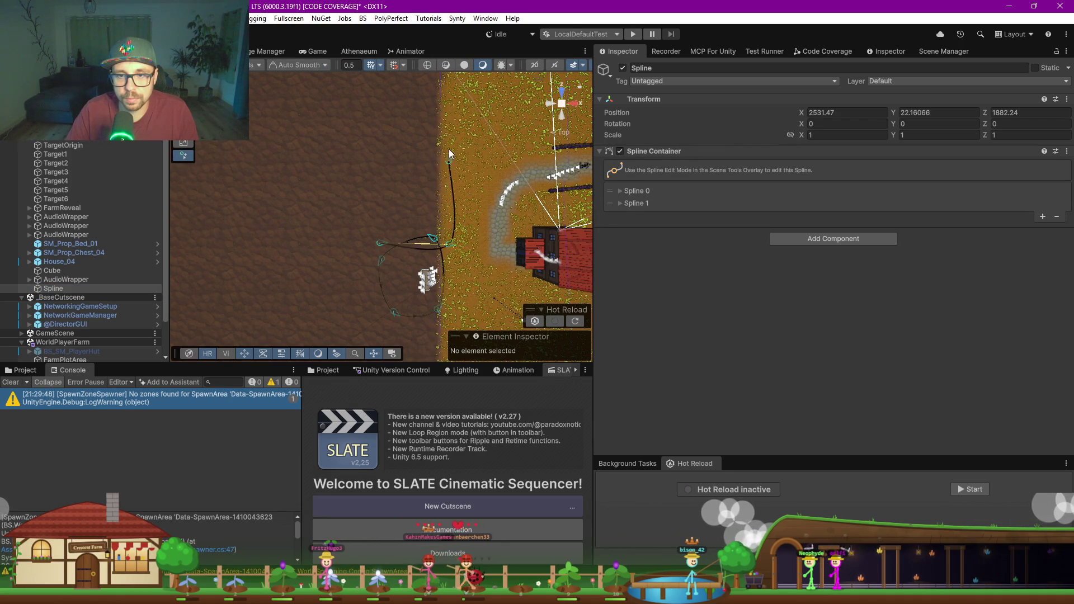
left_click(447, 116)
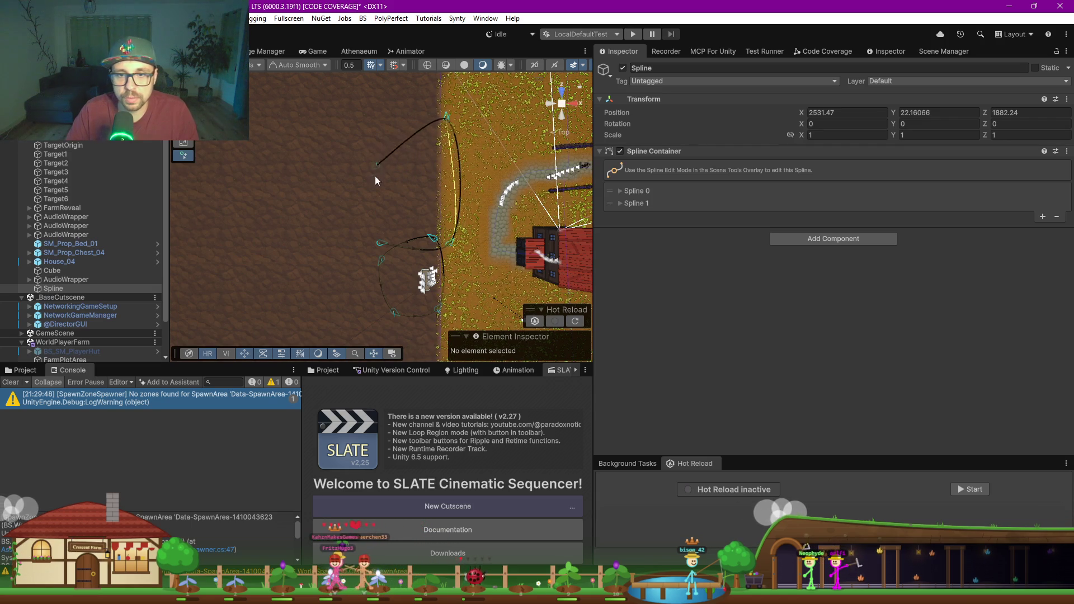
left_click(447, 119)
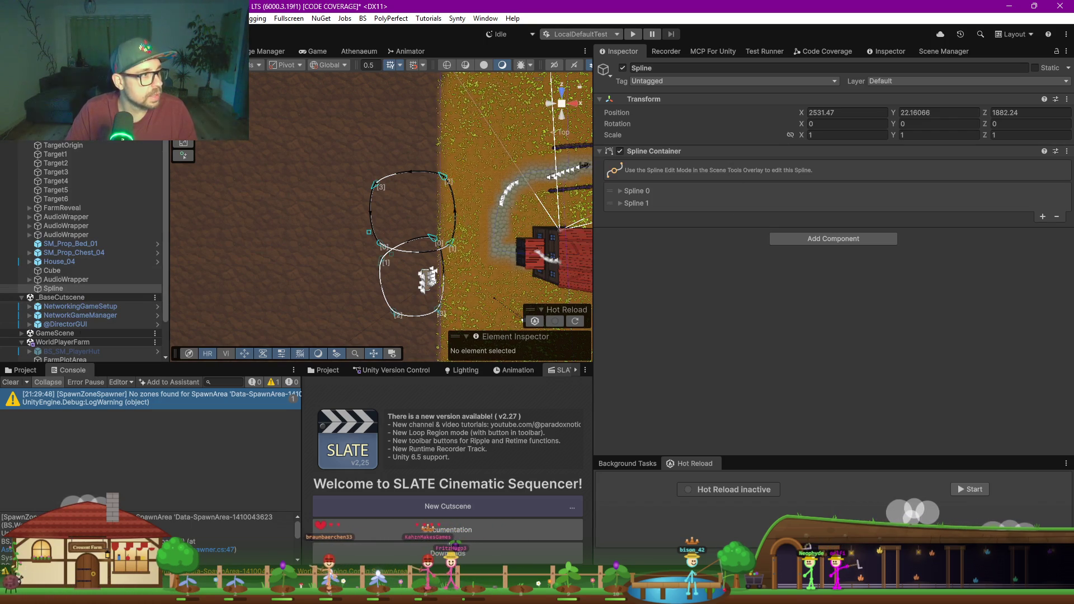
Step: Add the spline area component via 'spline anim' and assign the Spline as its container
left_click(815, 240)
type("sp")
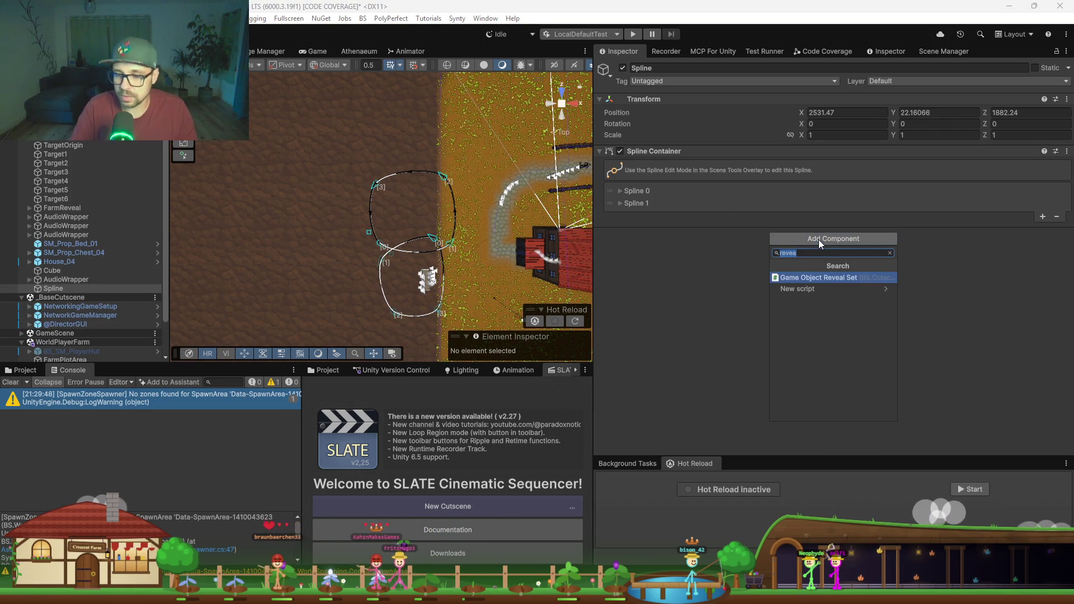
type("line anim")
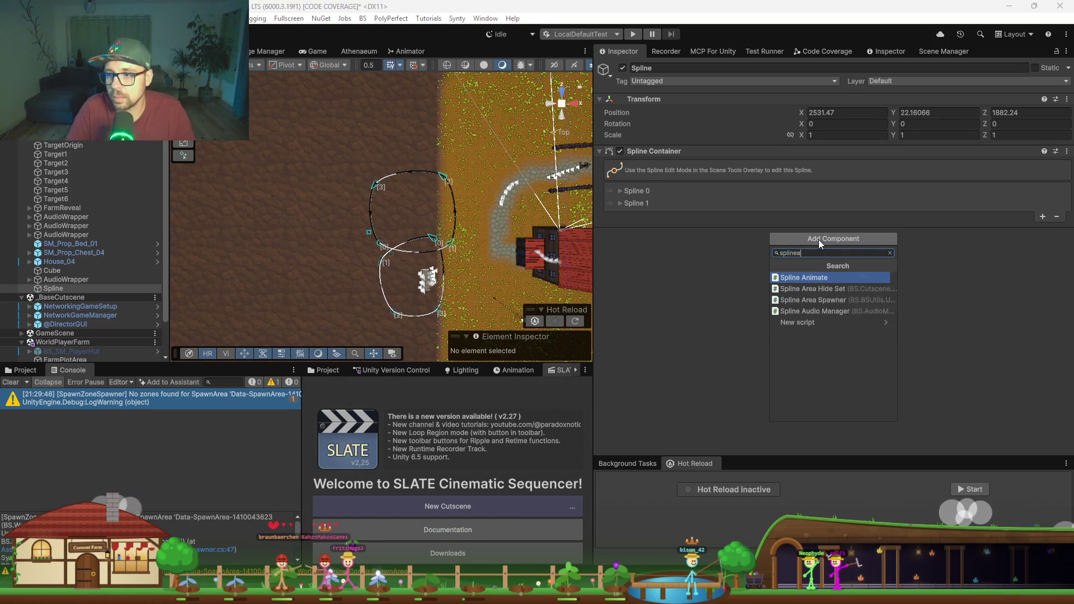
key("Return")
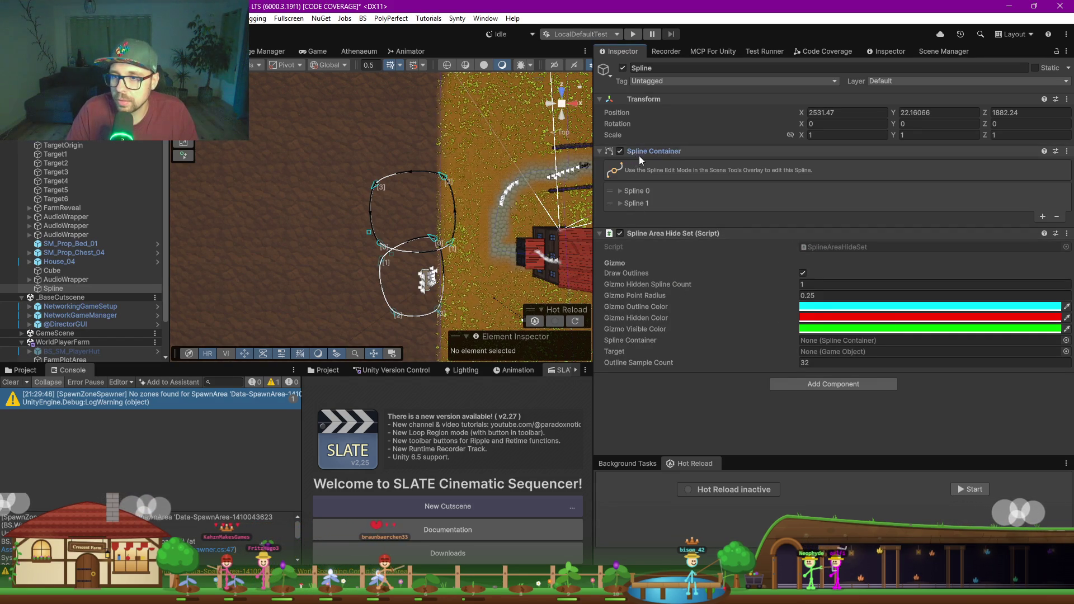
left_click_drag(834, 350, 834, 347)
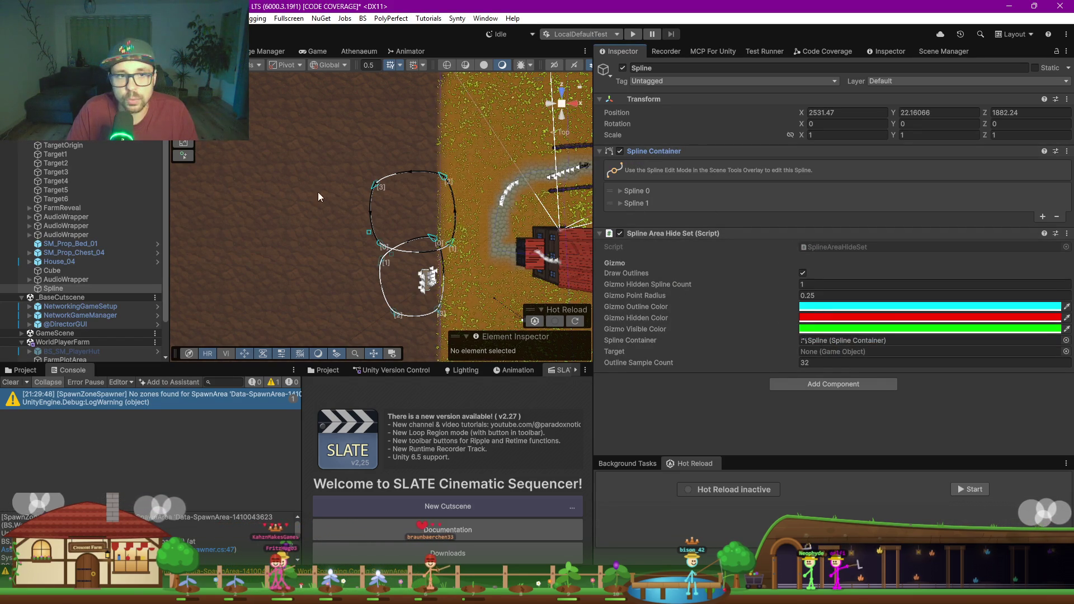
left_click_drag(53, 288, 834, 354)
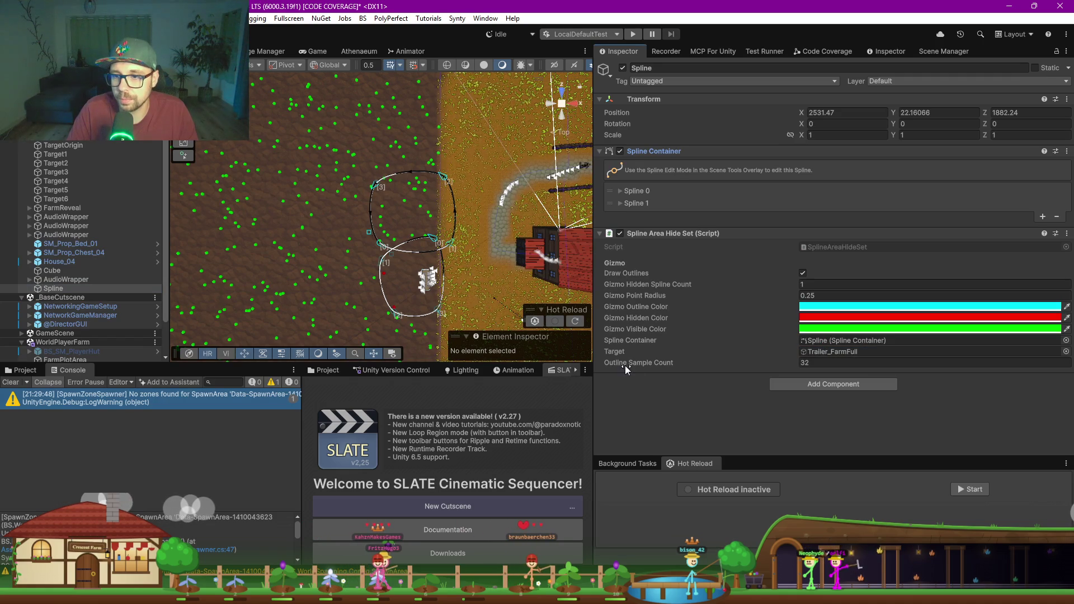
Step: View the spline loops at an angle and switch on spline knot editing
mouse_move(468, 269)
left_mouse_down()
mouse_move(215, 172)
mouse_move(312, 209)
left_mouse_up()
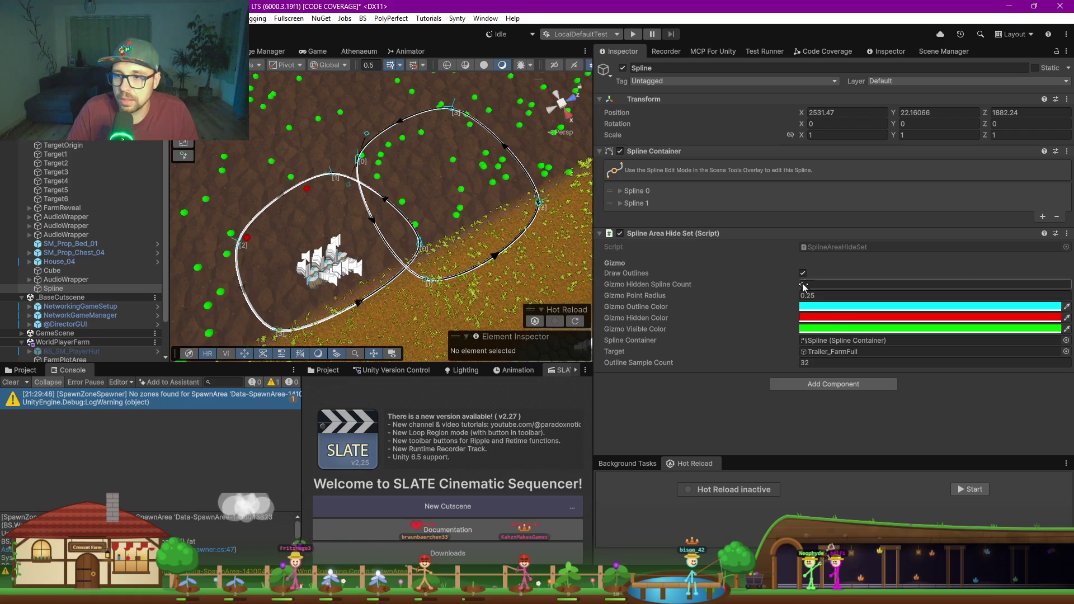
mouse_move(447, 120)
left_mouse_down()
mouse_move(417, 180)
mouse_move(458, 183)
left_mouse_up()
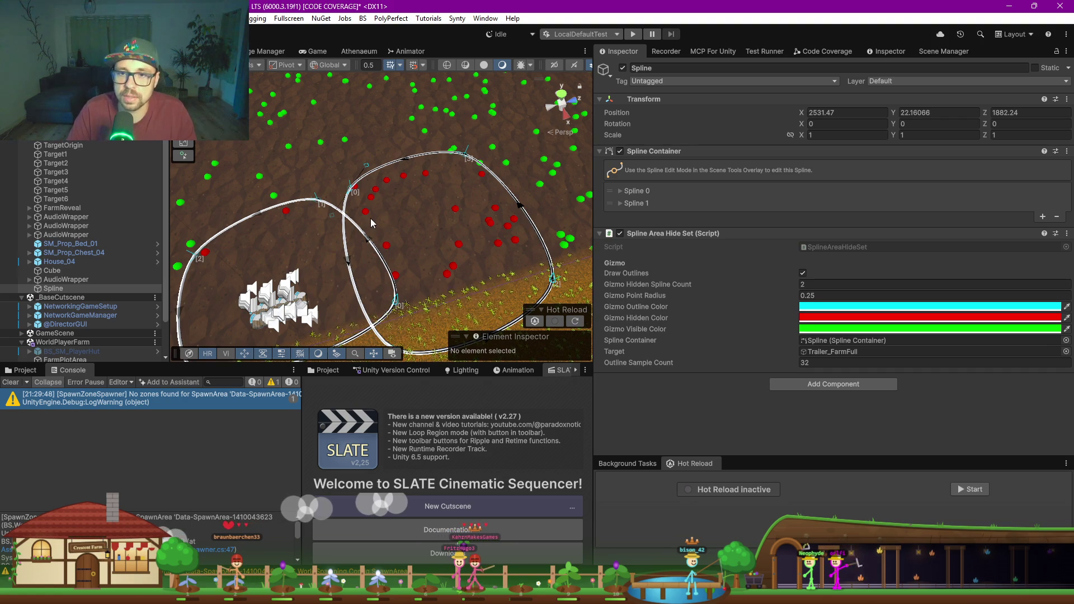
scroll(372, 223, "down", 5)
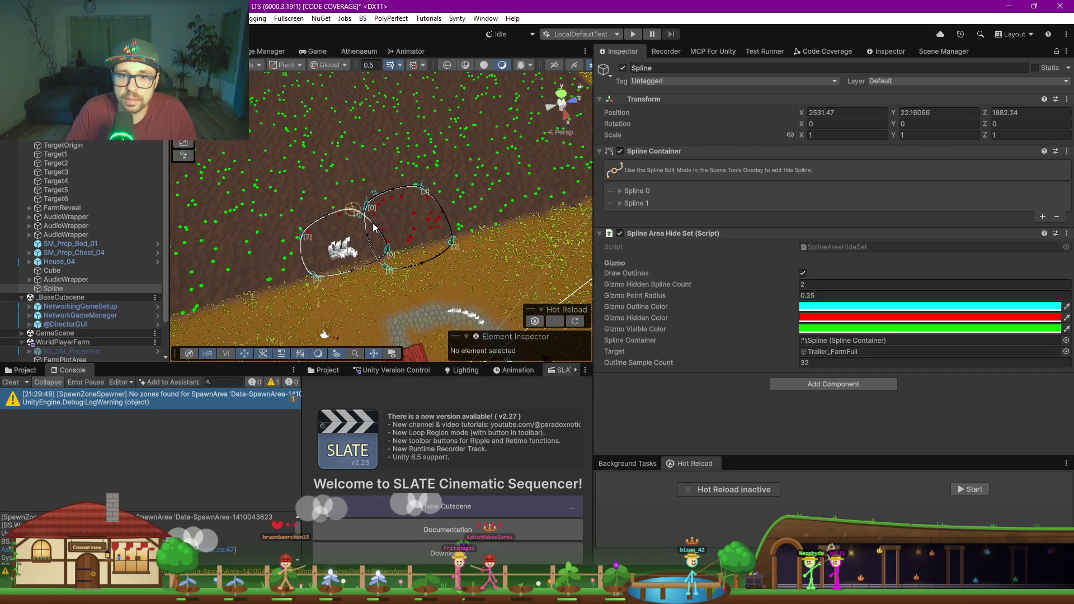
scroll(374, 227, "up", 1)
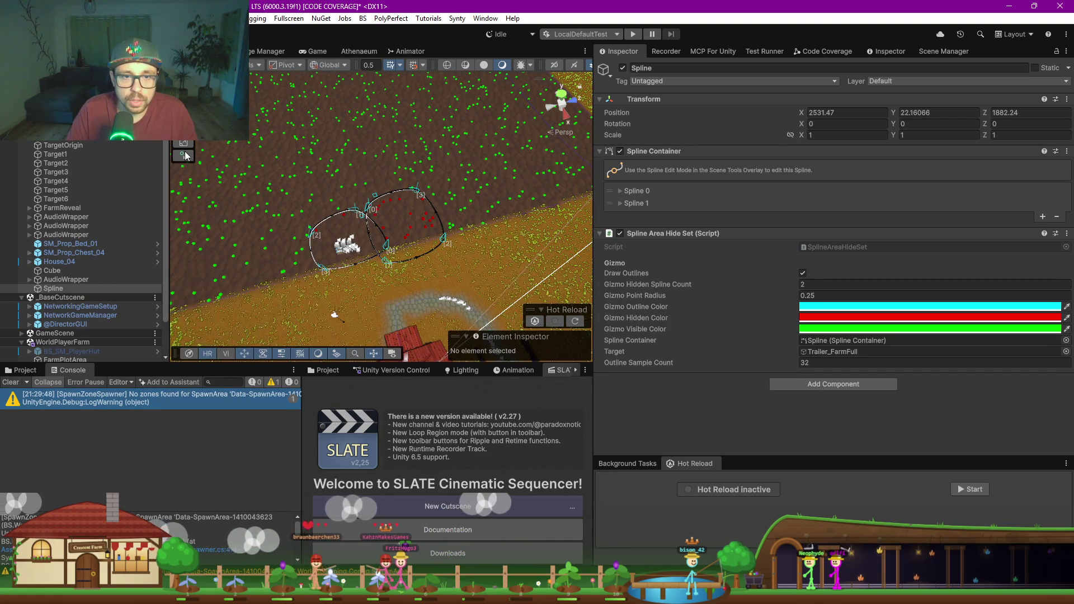
left_click(184, 155)
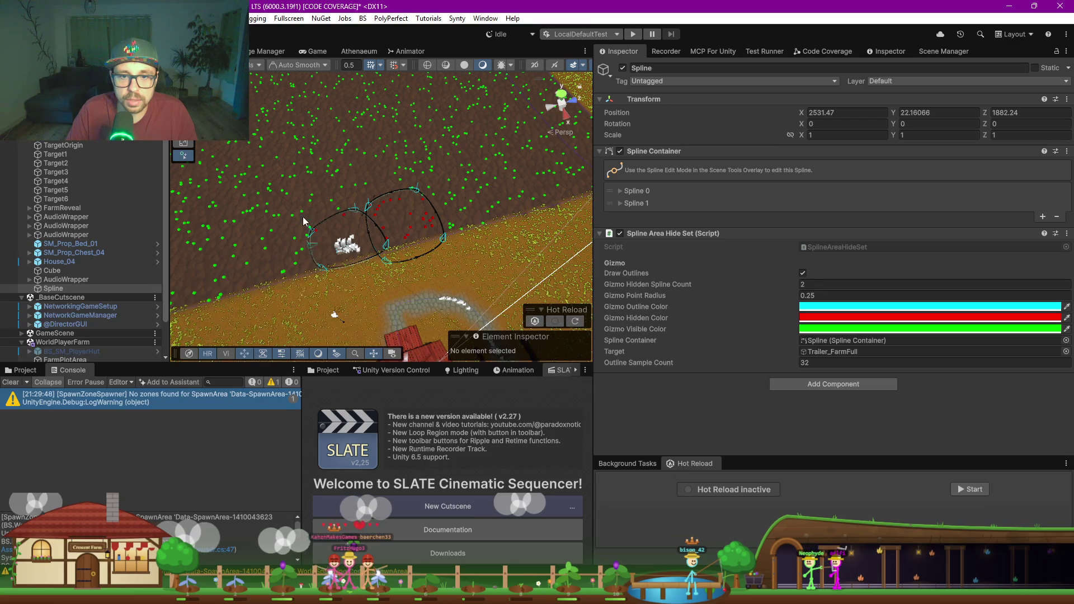
Step: Draw Spline 2 beside the existing loops and finish drawing
left_click(293, 168)
left_click(404, 139)
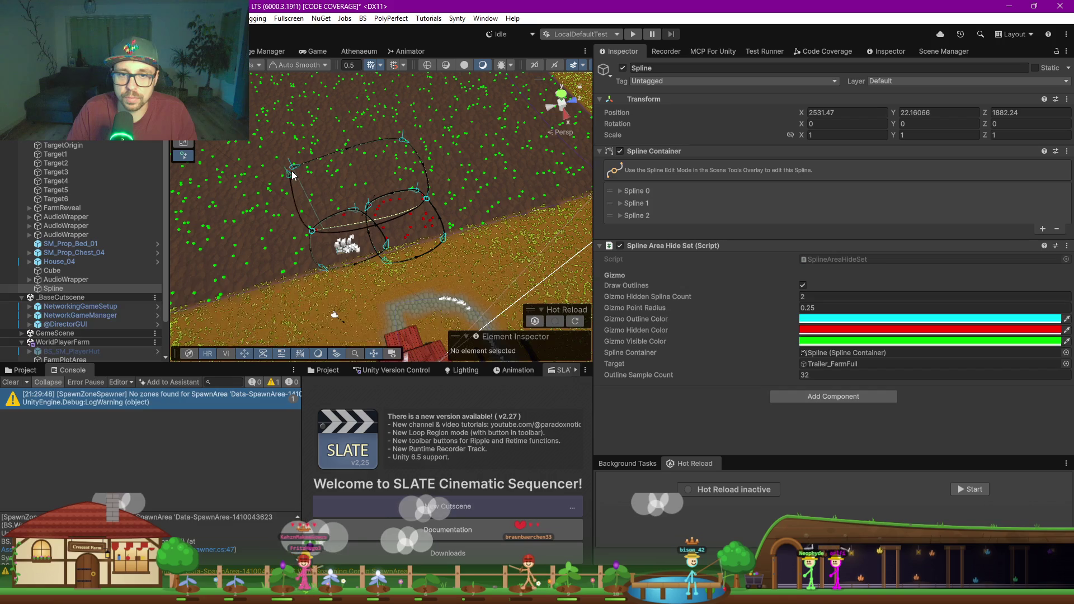
key("Escape")
Step: Set Gizmo Hidden Spline Count to 3 and frame the Spline in the Scene view
left_click(837, 296)
type("3")
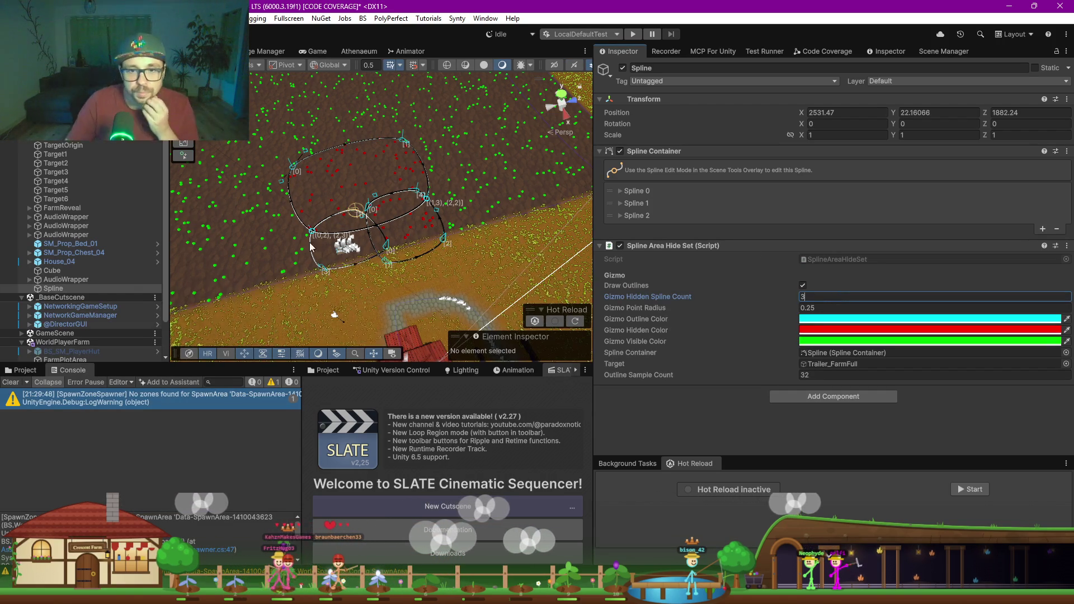
left_click(53, 288)
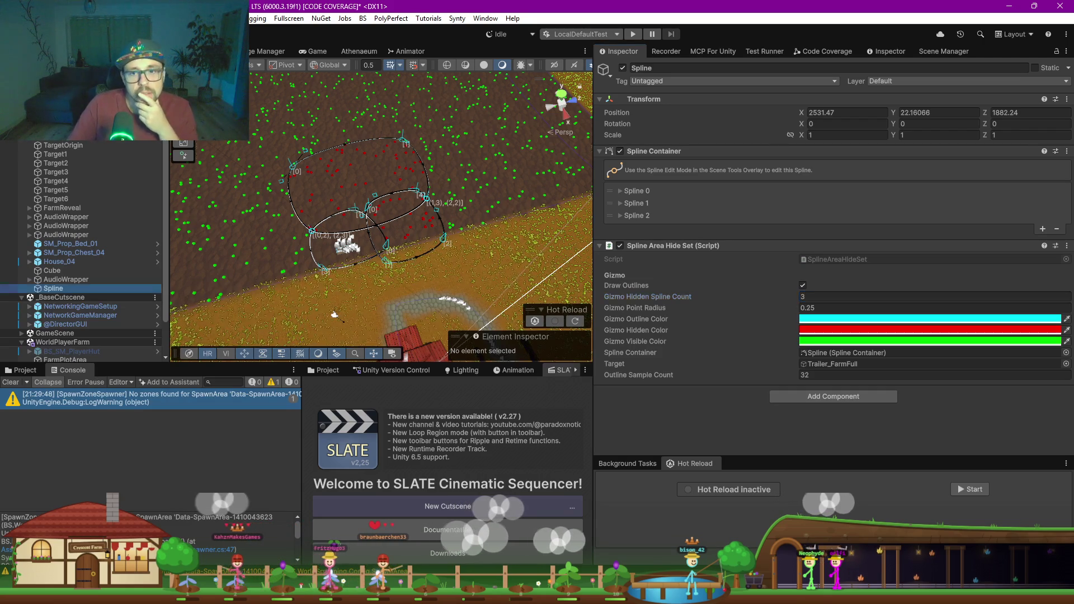
double_click(61, 288)
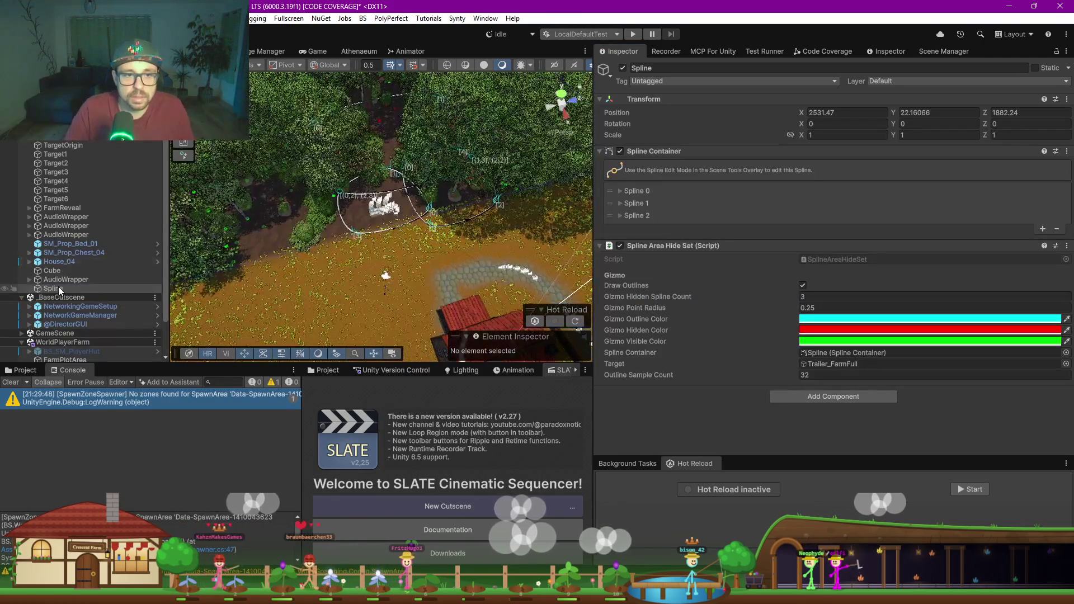
Step: Move the Spline object to sit directly below FarmReveal in the Hierarchy and rename it FarmHide
left_click_drag(60, 288, 60, 217)
left_click(63, 219)
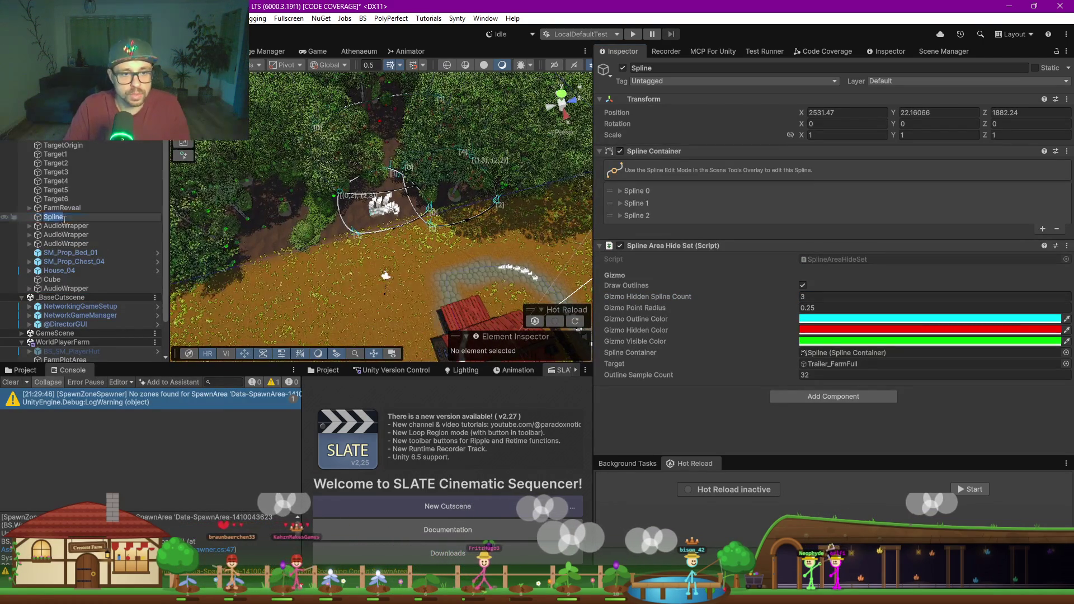
type("F")
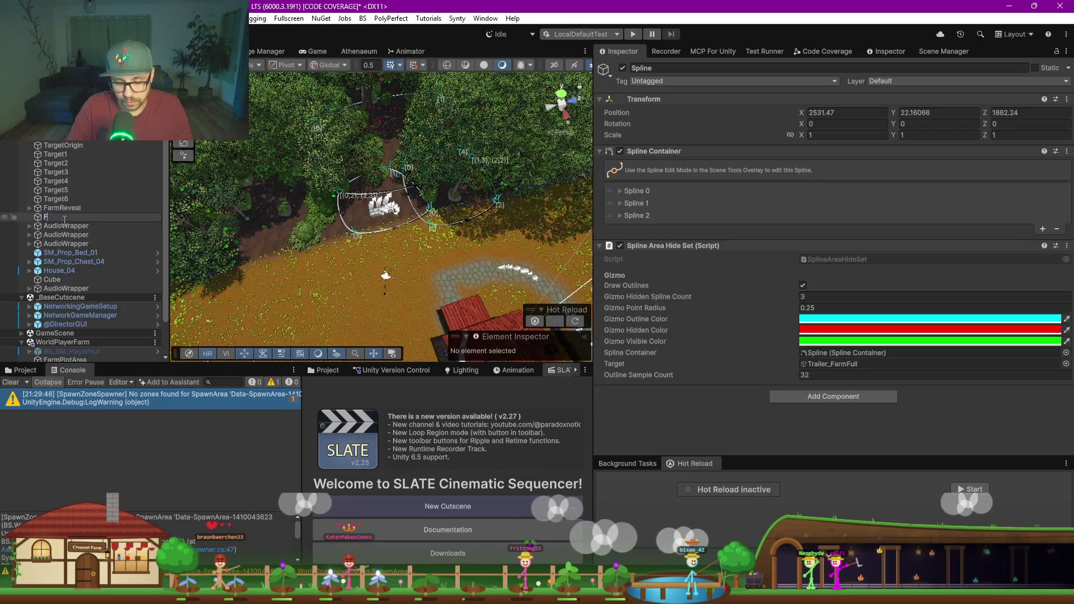
type("aimHide")
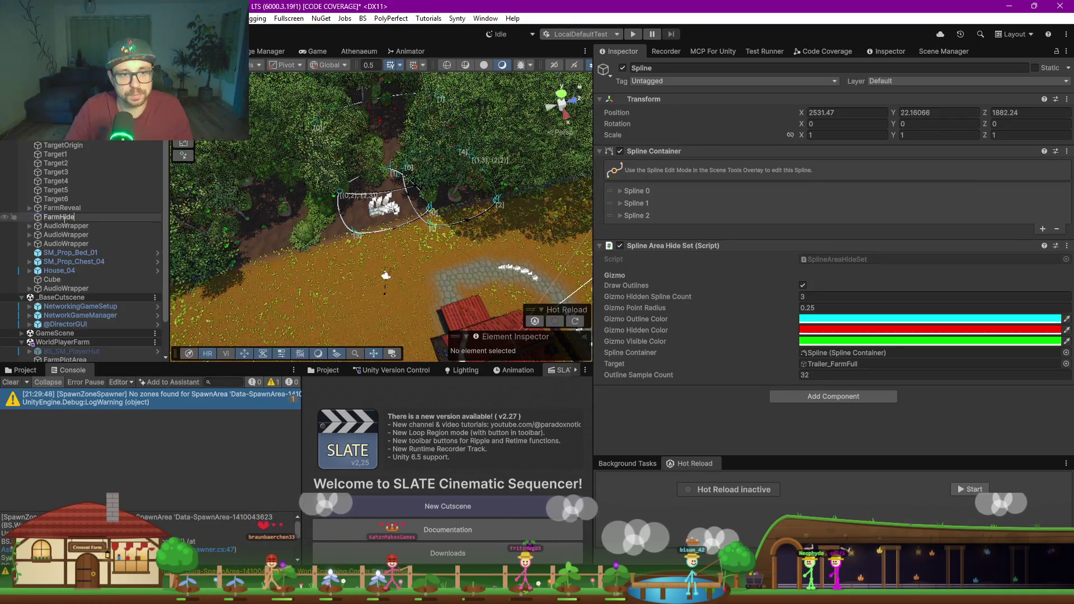
key("Return")
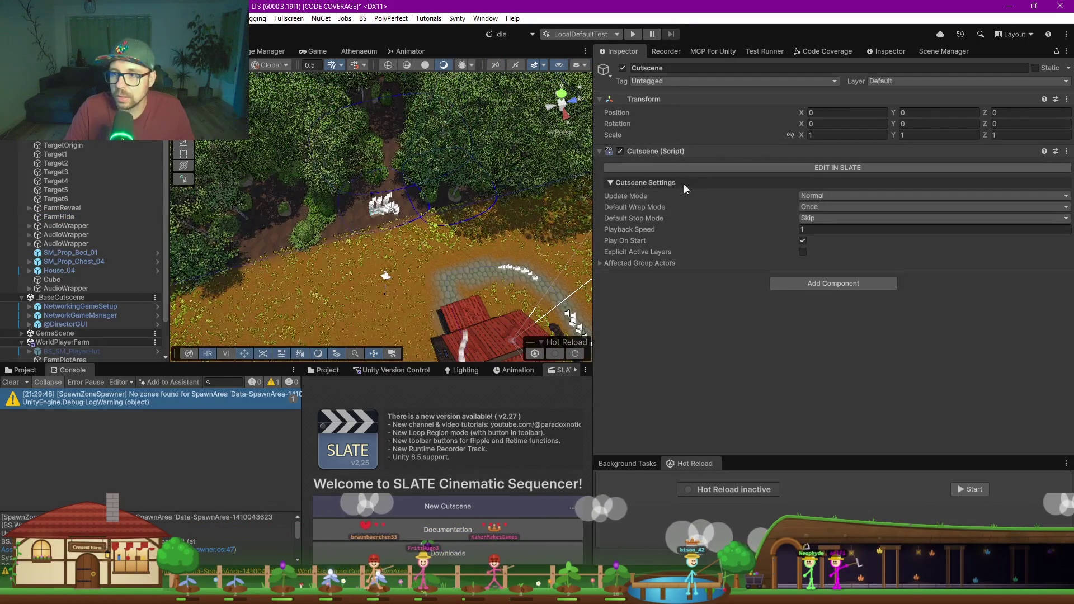
Step: Open the cutscene in SLATE and enlarge the timeline panel wider and taller
left_click(683, 169)
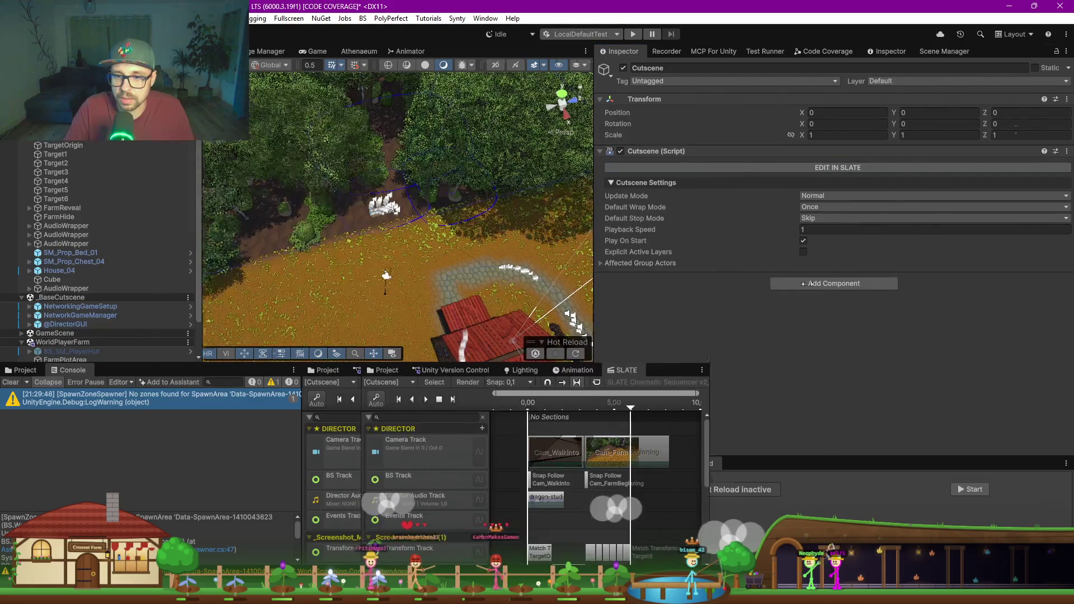
left_click_drag(592, 311, 832, 312)
left_click_drag(421, 414, 151, 418)
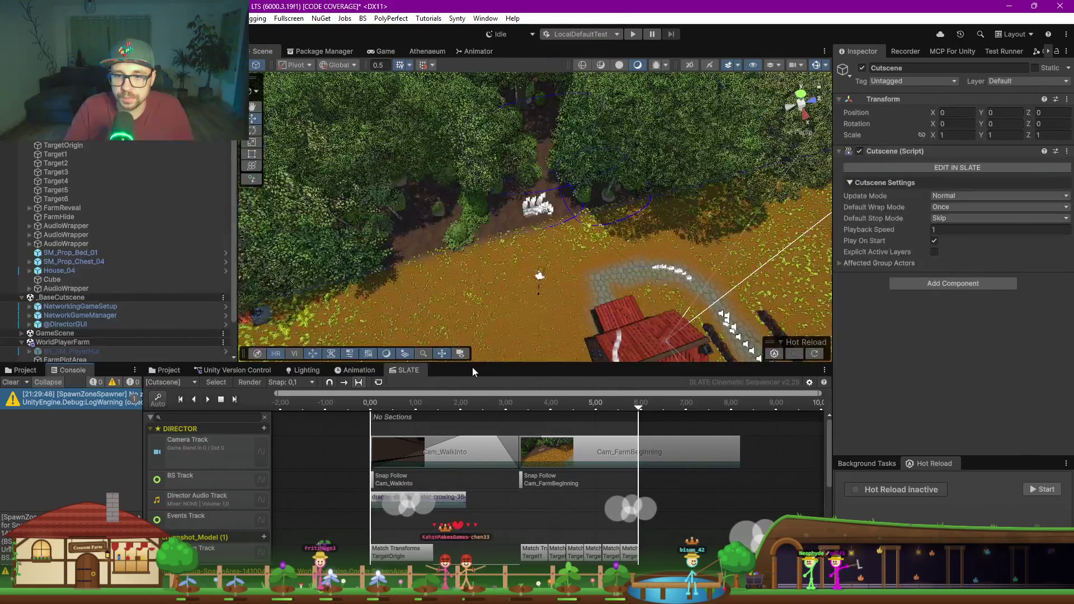
left_click_drag(472, 364, 472, 160)
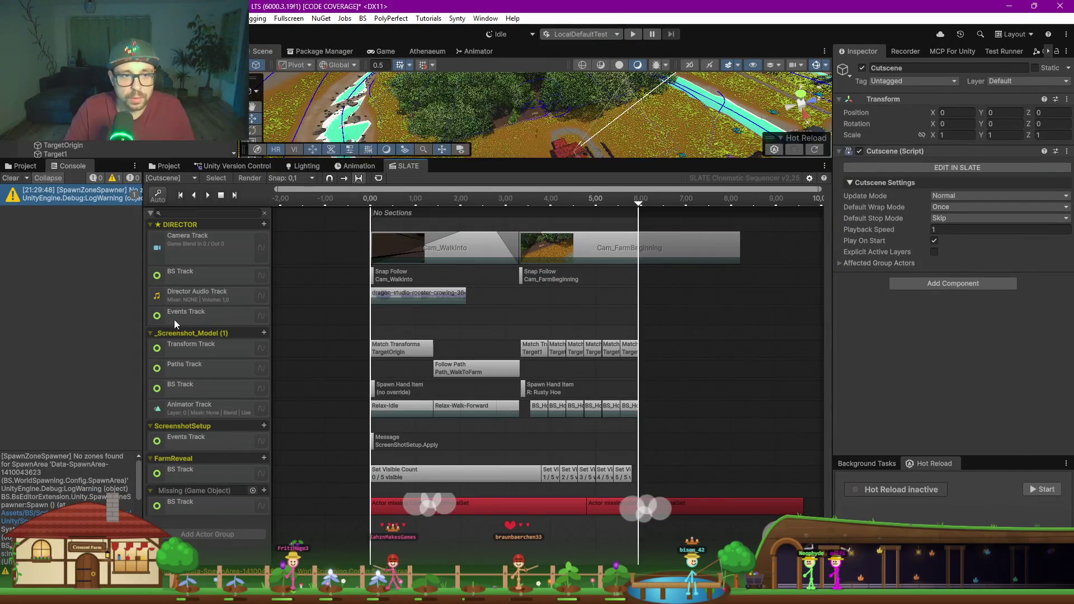
Step: Bind FarmHide to the missing actor group in the SLATE timeline
scroll(72, 147, "down", 5)
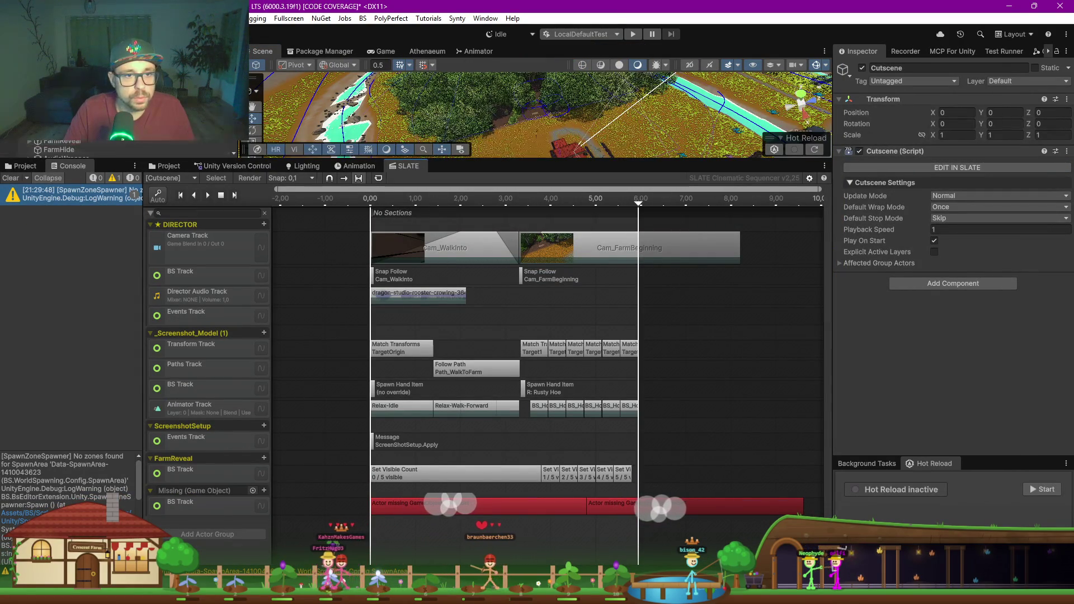
left_click(178, 489)
left_click(470, 507)
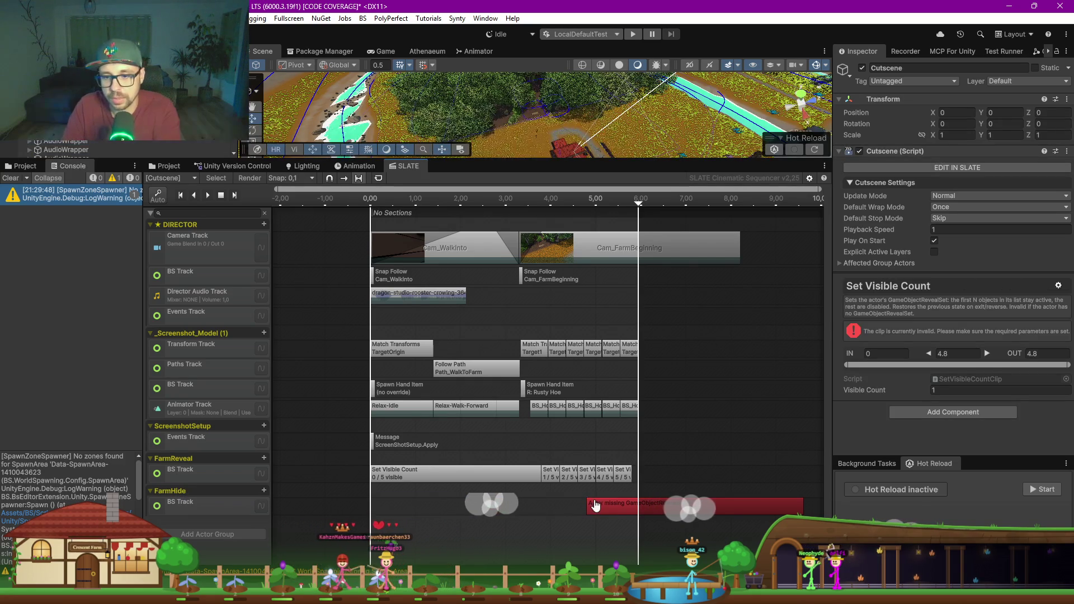
Step: Add a Set Spline Hidden Count clip on FarmHide ending near 3.5 seconds, hiding 1 spline
right_click(399, 385)
mouse_move(459, 416)
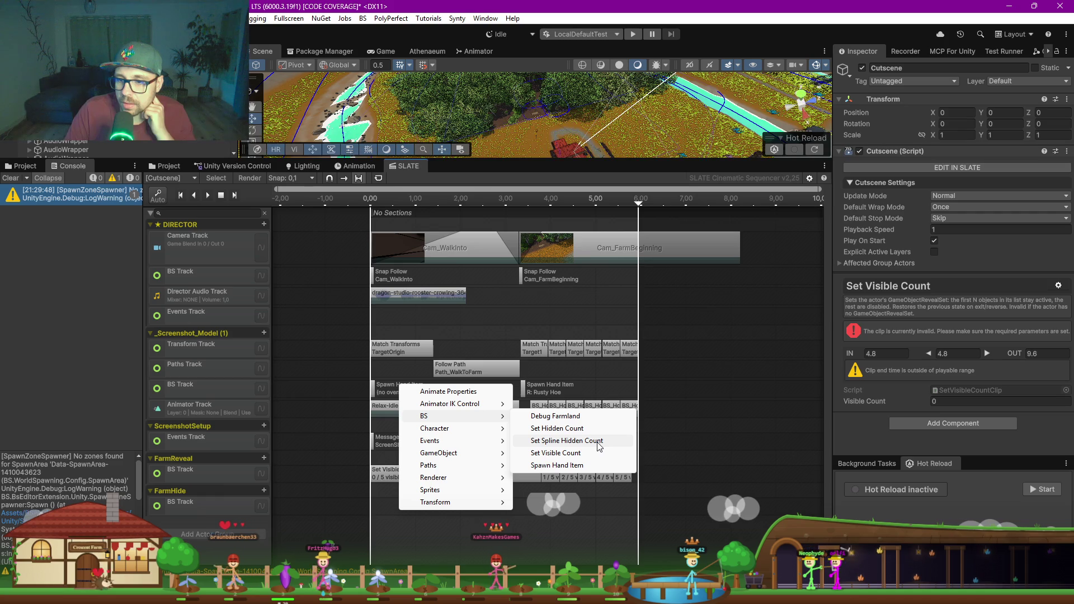
left_click(566, 441)
left_click_drag(400, 505, 378, 512)
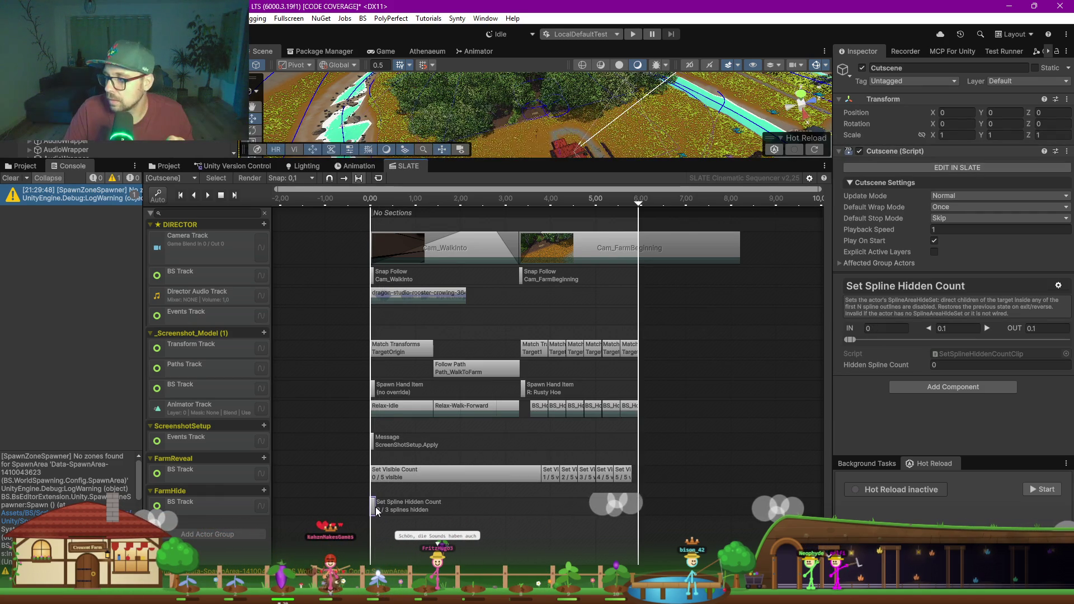
scroll(376, 513, "up", 3)
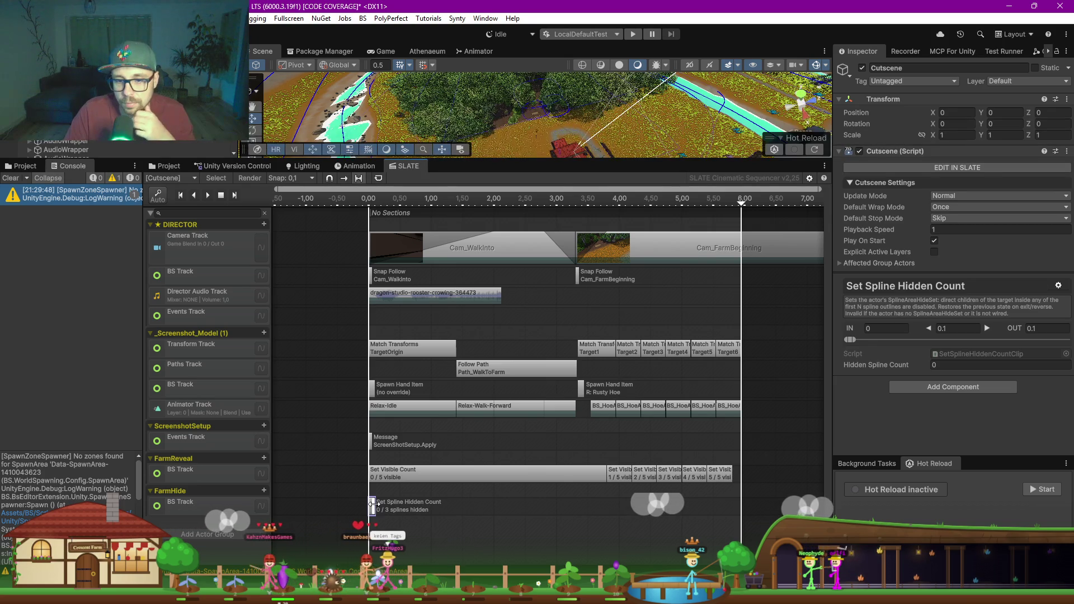
left_click_drag(375, 506, 554, 496)
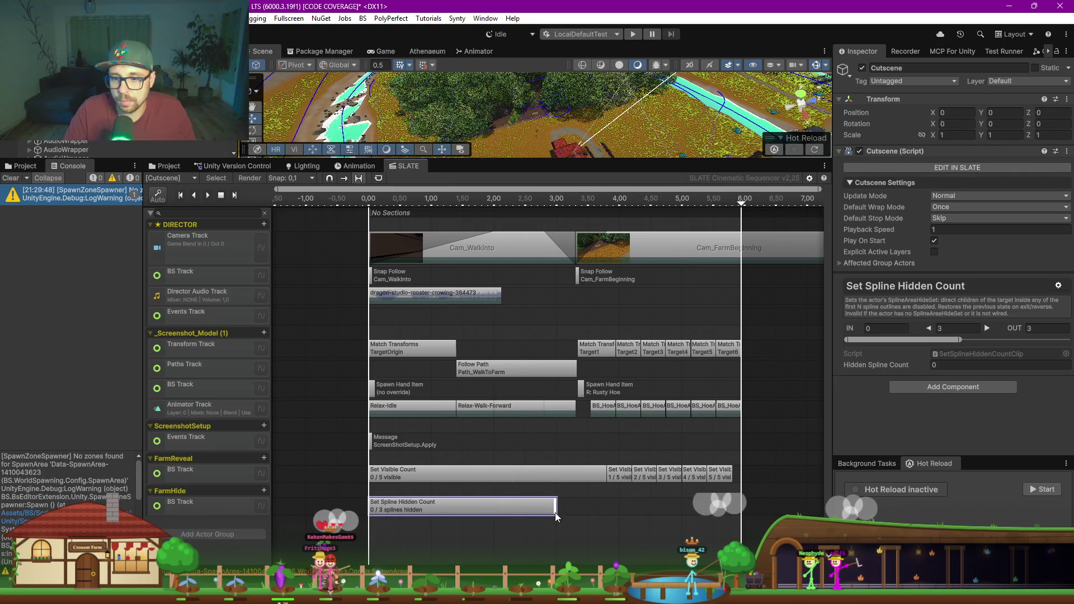
left_click_drag(557, 516, 577, 510)
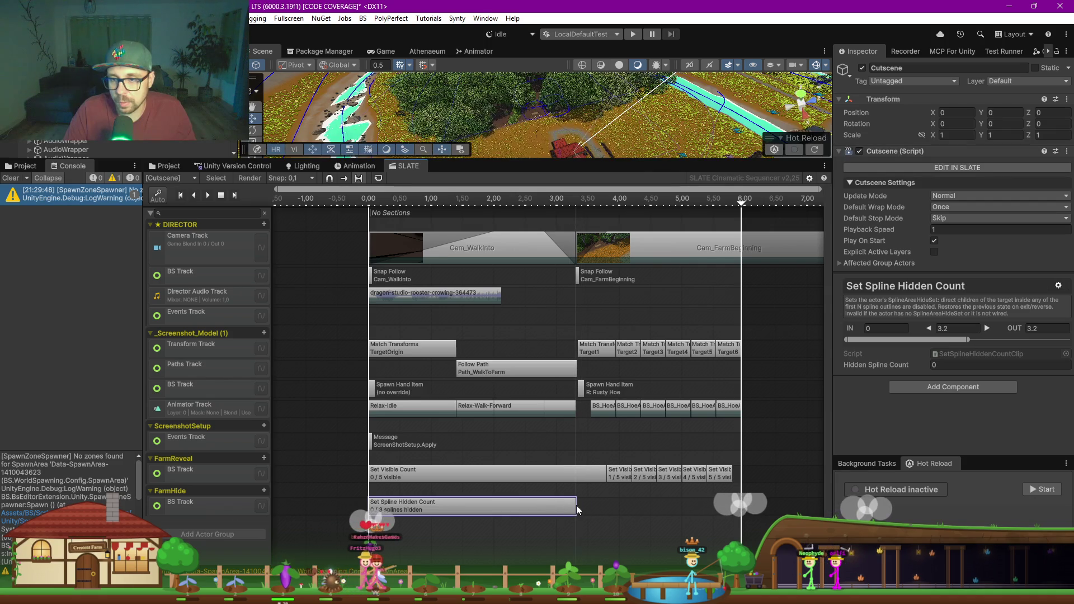
left_click(962, 365)
type("1")
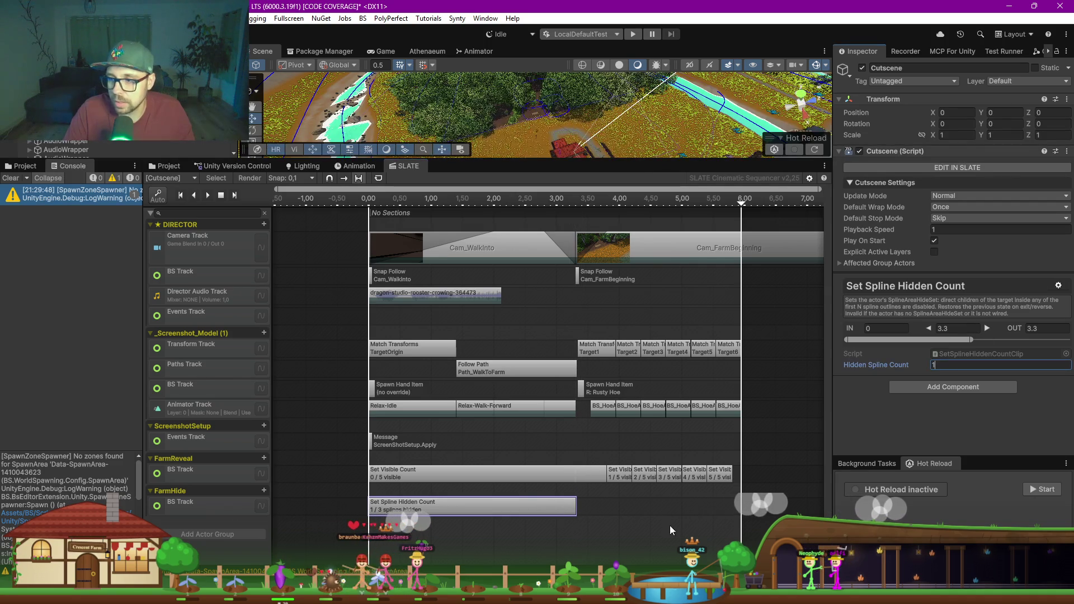
left_click(621, 510)
left_click_drag(576, 506, 602, 505)
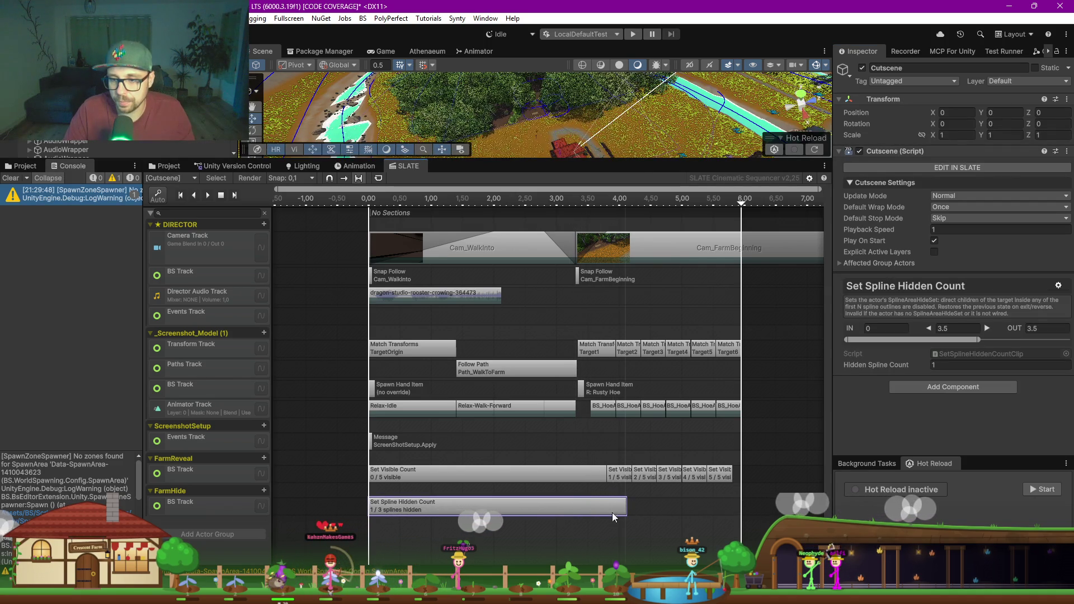
Step: Paste a copy of the clip starting at 4.1 seconds, shortened, with Hidden Spline Count 2
right_click(603, 516)
left_click(643, 435)
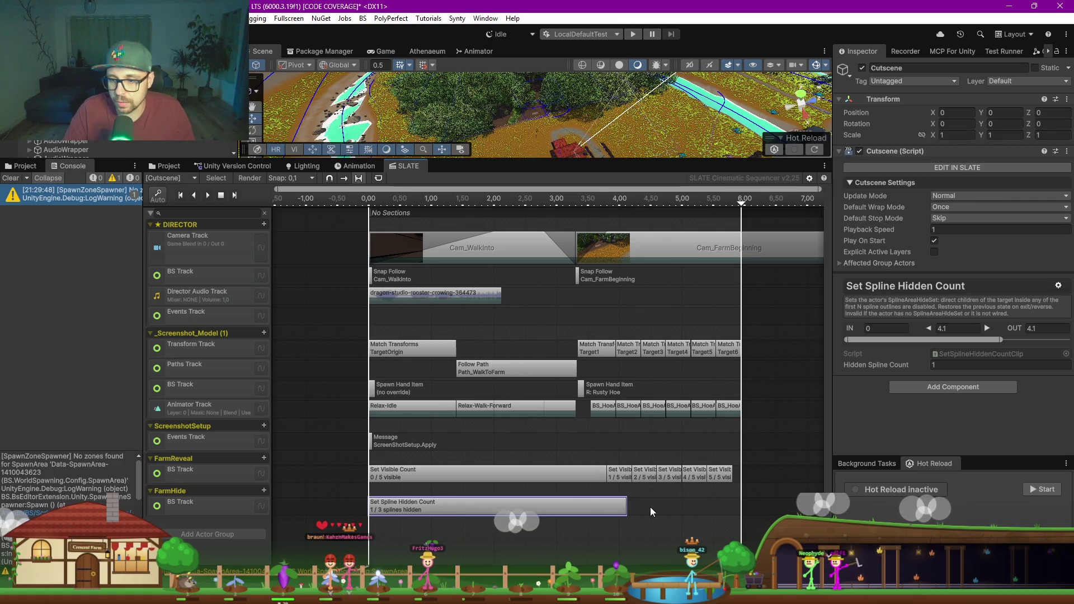
right_click(650, 507)
left_click(716, 532)
scroll(609, 512, "down", 3)
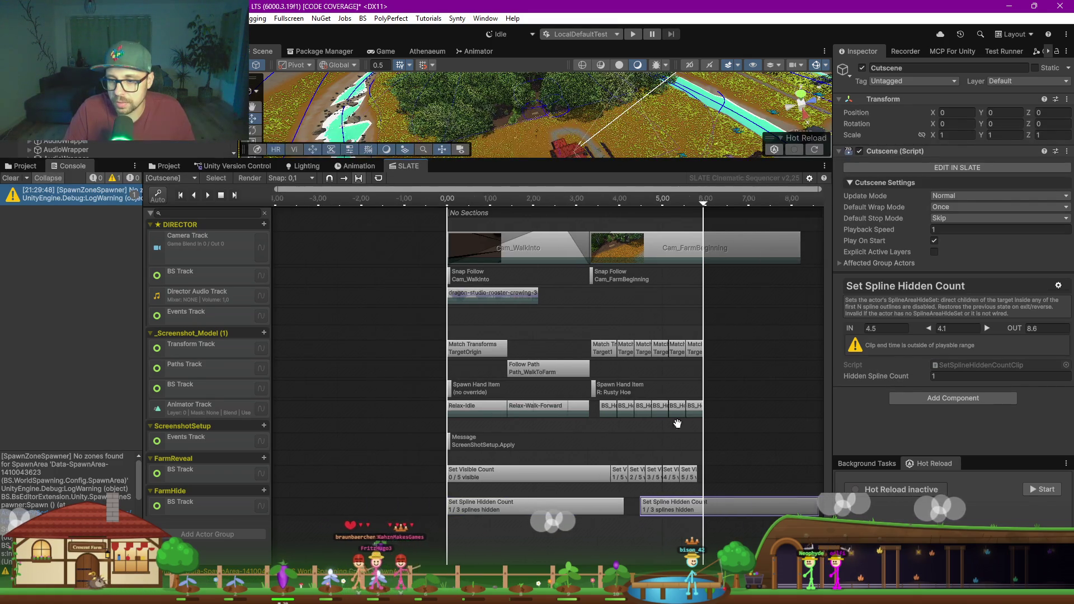
left_click_drag(609, 512, 592, 513)
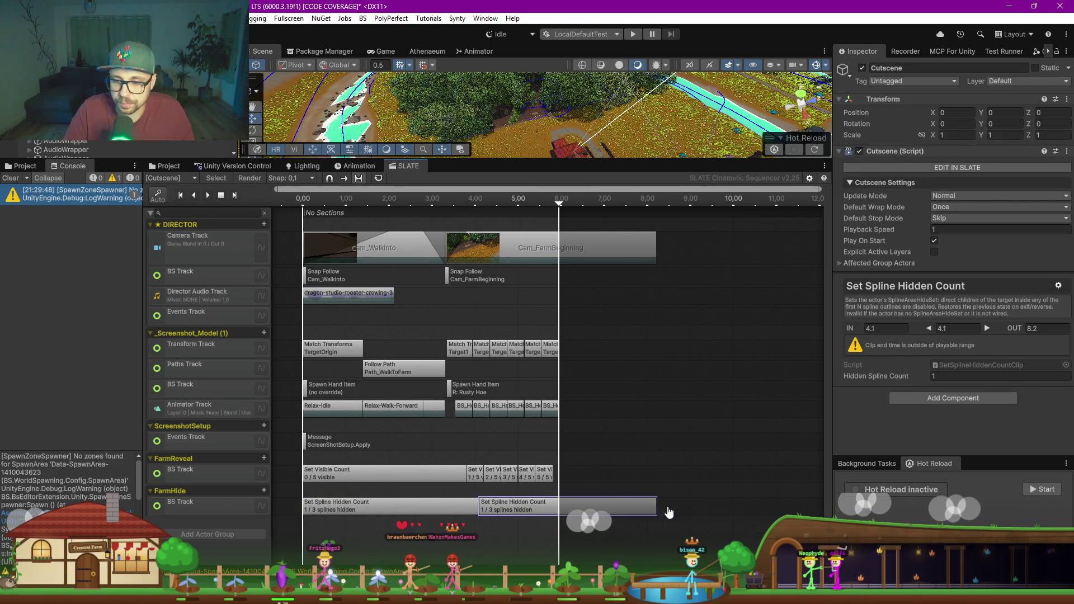
left_click_drag(656, 507, 511, 509)
left_click(938, 365)
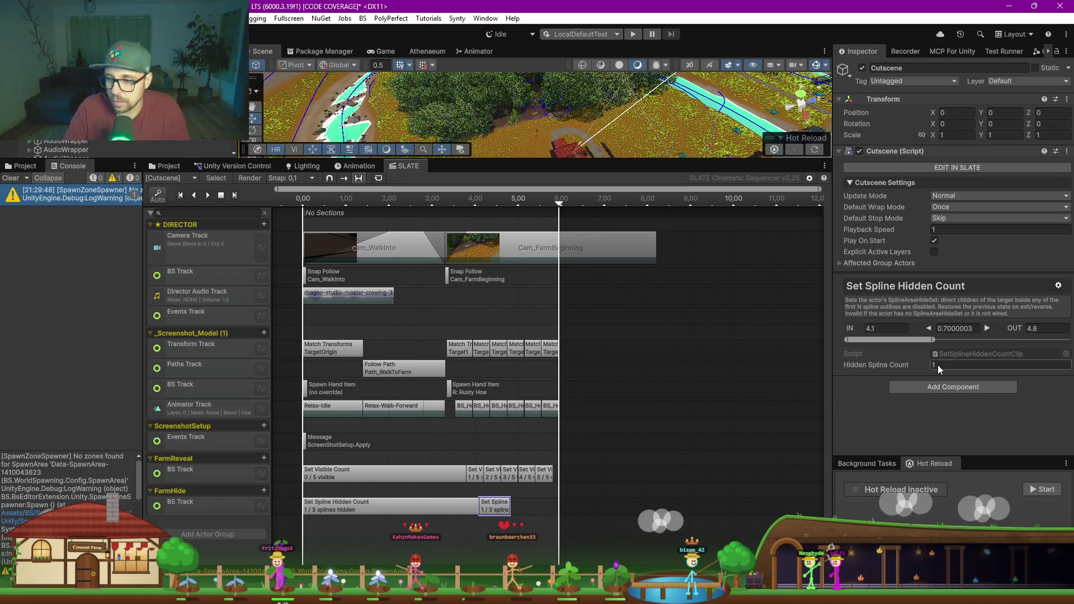
type("2")
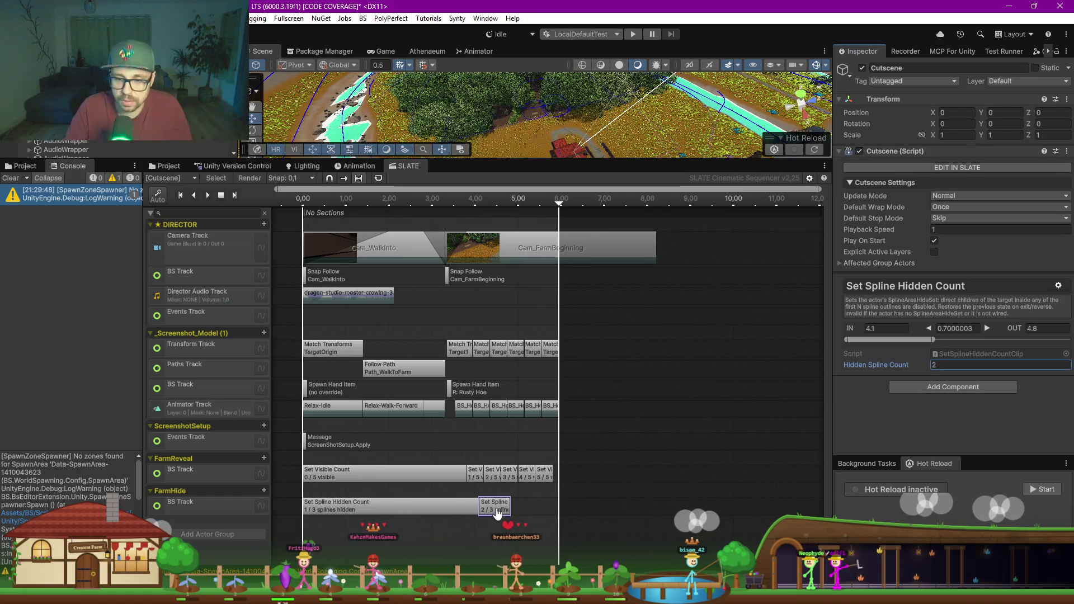
Step: Paste another copy around 4.8 seconds and lengthen it to 5.9 to hide all 3 splines
right_click(498, 513)
left_click(535, 433)
right_click(535, 499)
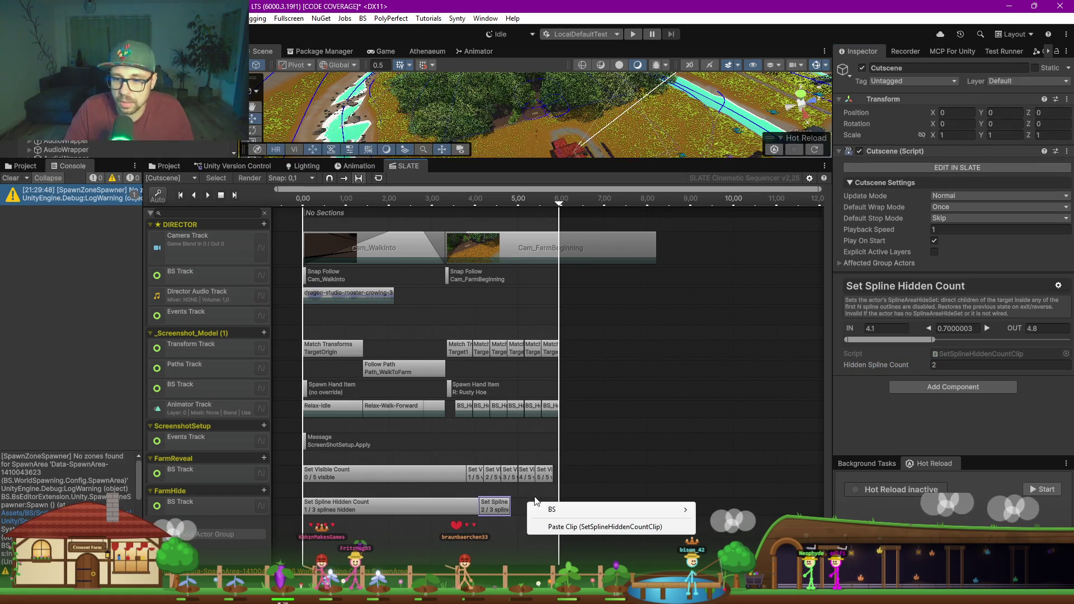
left_click(559, 526)
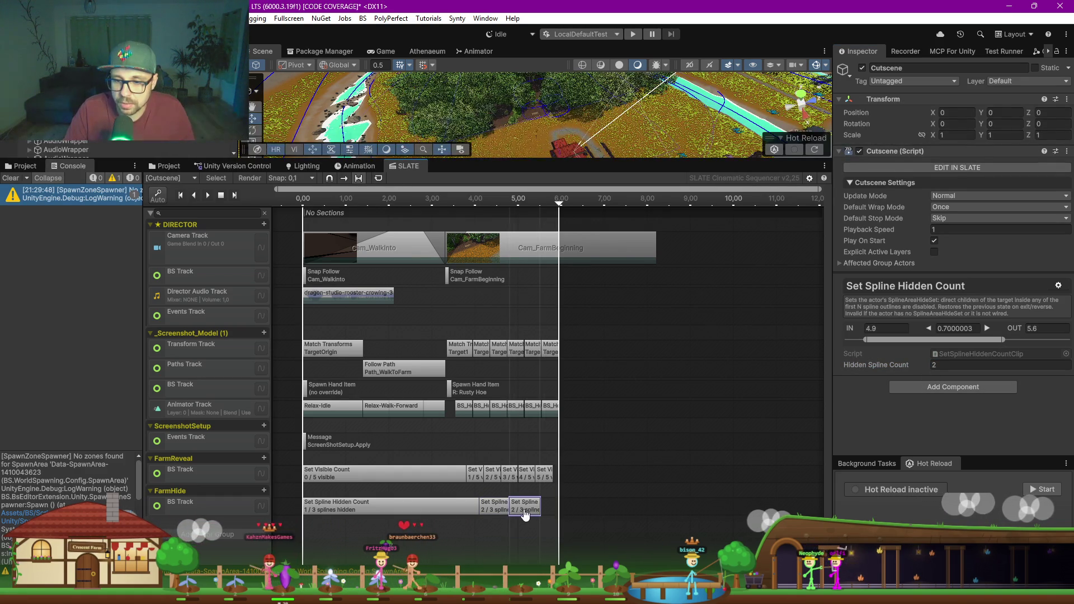
left_click_drag(537, 505, 559, 509)
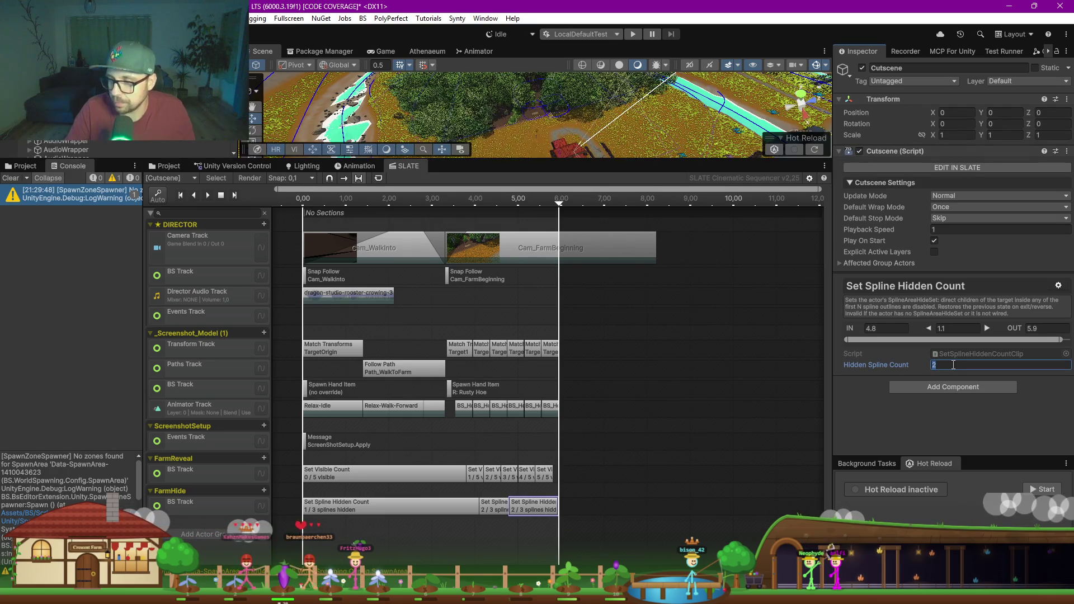
left_click_drag(542, 162, 556, 371)
Step: Scrub the SLATE preview to about 5.1 seconds and orbit the Scene view around the farm splines
scroll(504, 227, "up", 5)
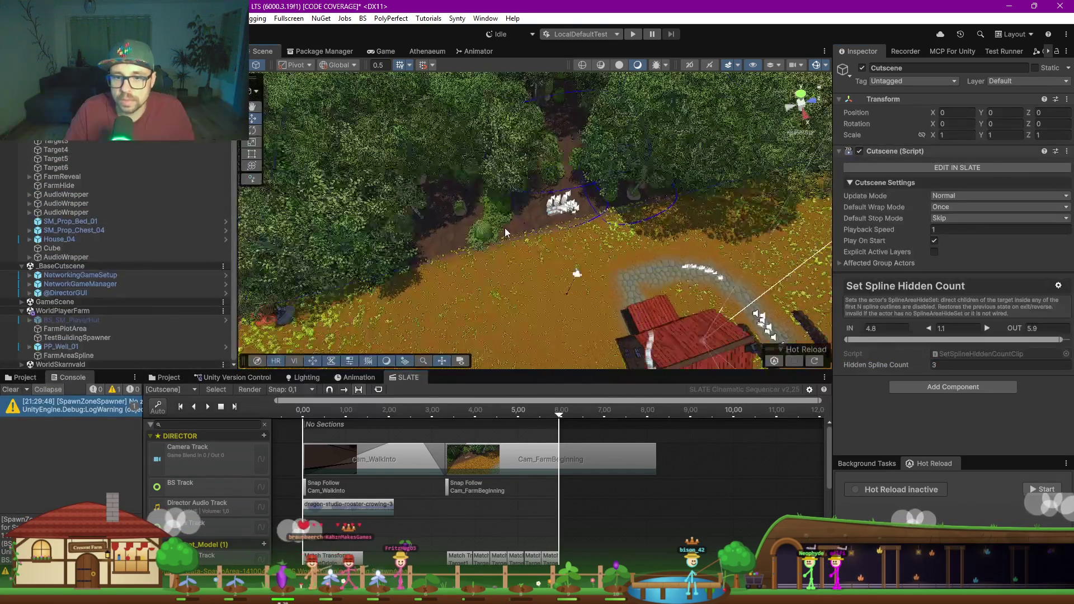
left_click_drag(327, 412, 482, 412)
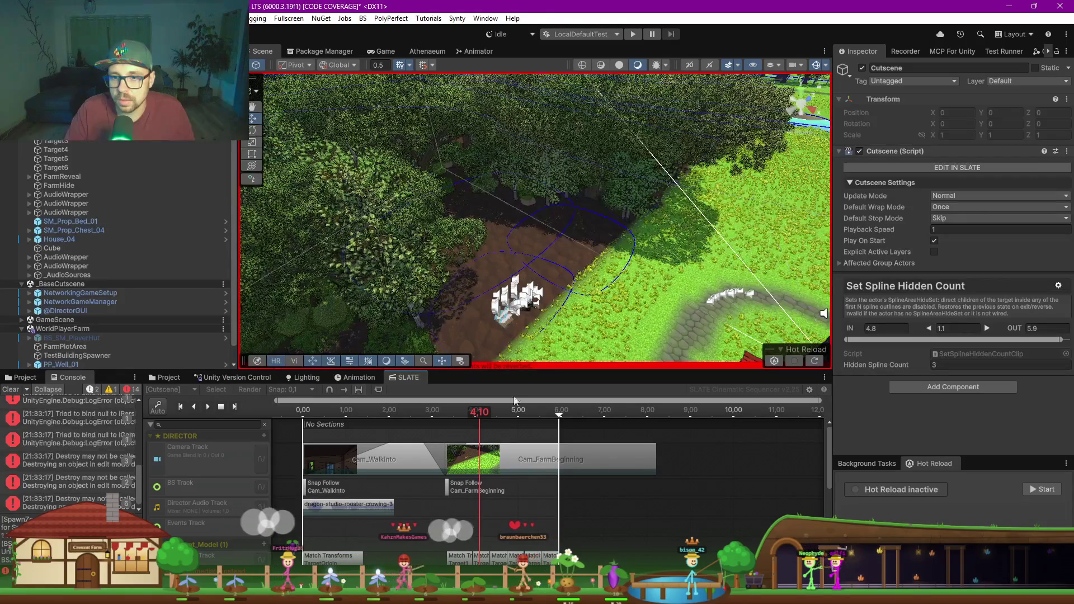
left_click_drag(498, 414, 520, 413)
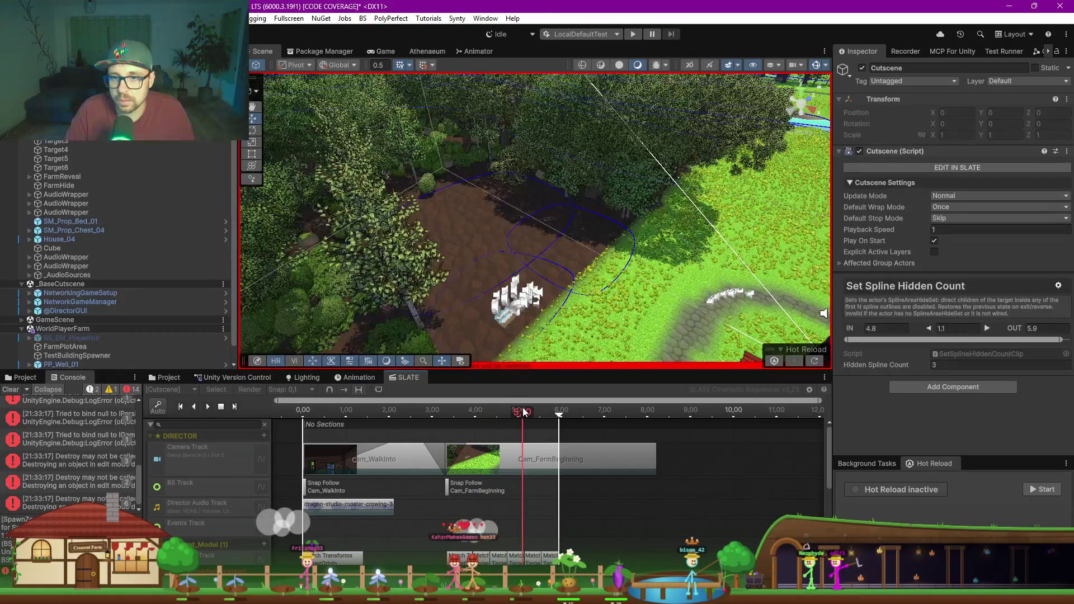
mouse_move(563, 285)
left_mouse_down()
mouse_move(539, 286)
mouse_move(551, 266)
left_mouse_up()
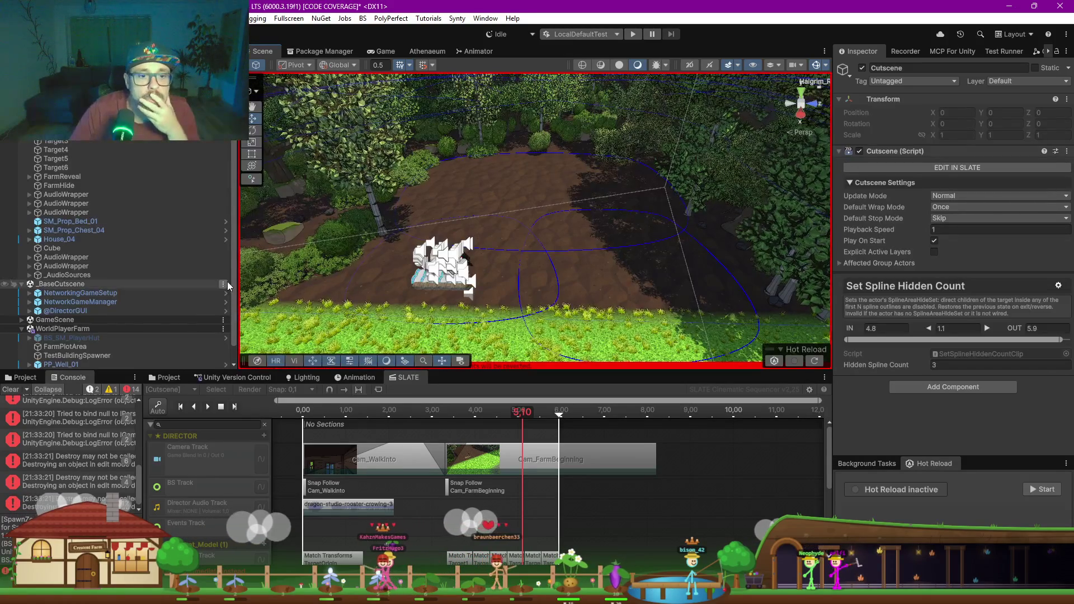
scroll(57, 233, "up", 3)
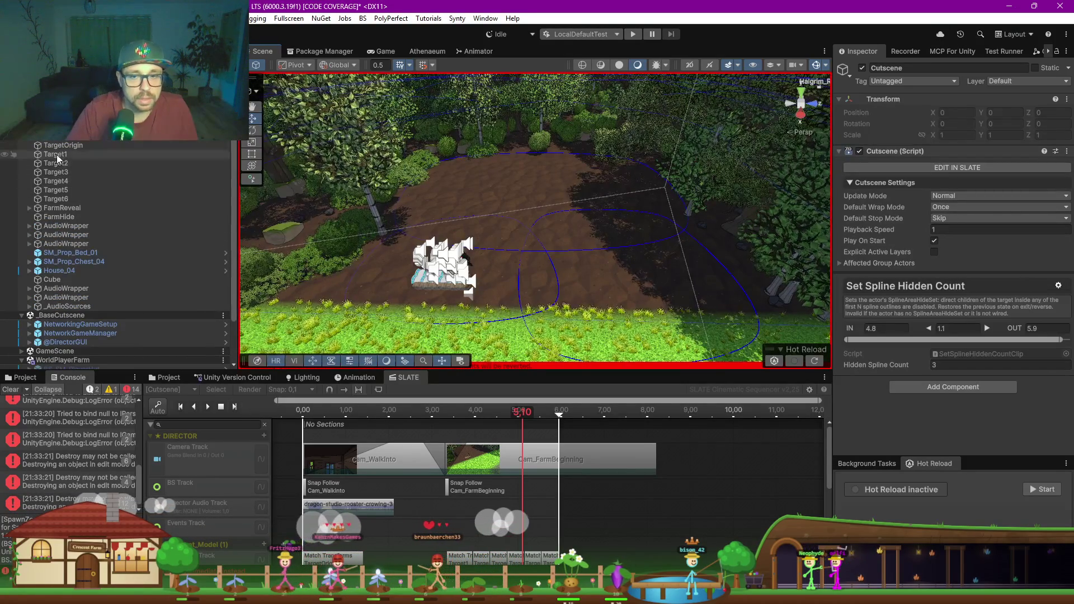
scroll(806, 224, "down", 4)
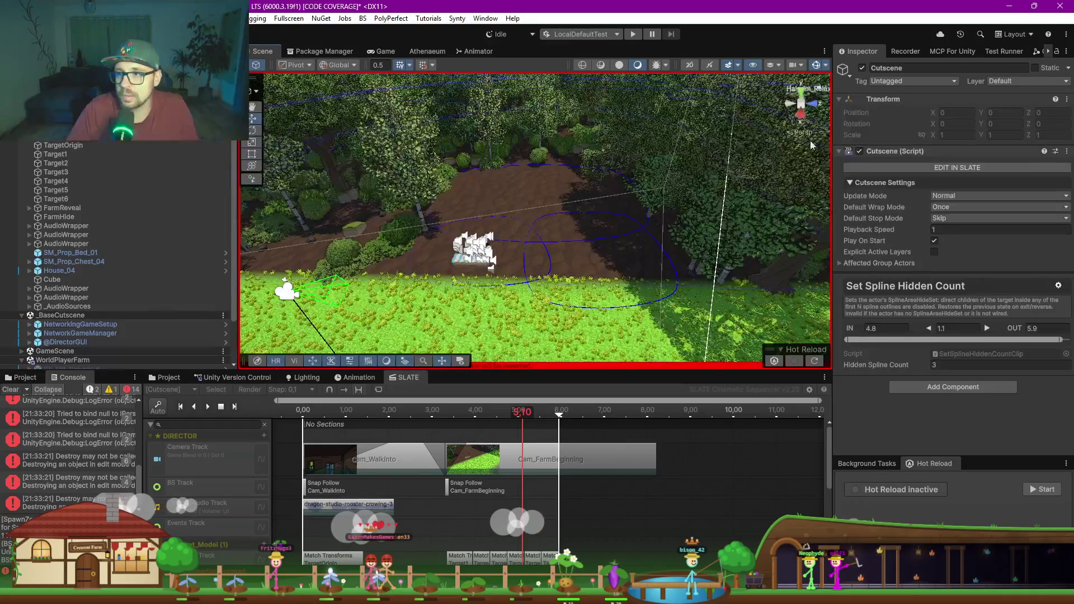
left_click_drag(834, 140, 721, 140)
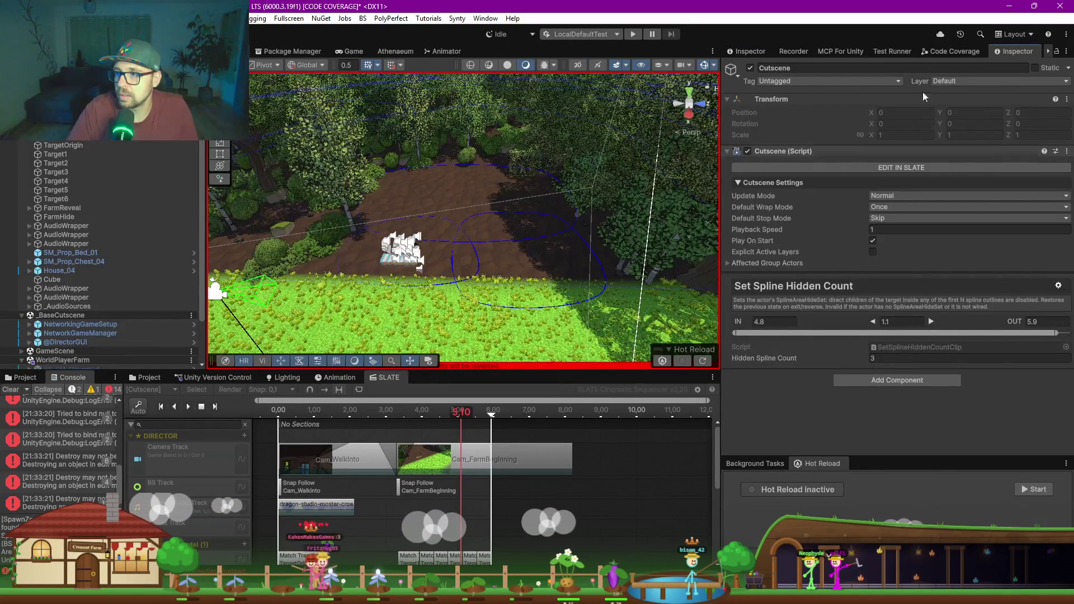
Step: Load _Screenshot_Farm_Advanced additively from the Scene Manager's _ScreenShots list
left_click(1048, 53)
left_click(1049, 53)
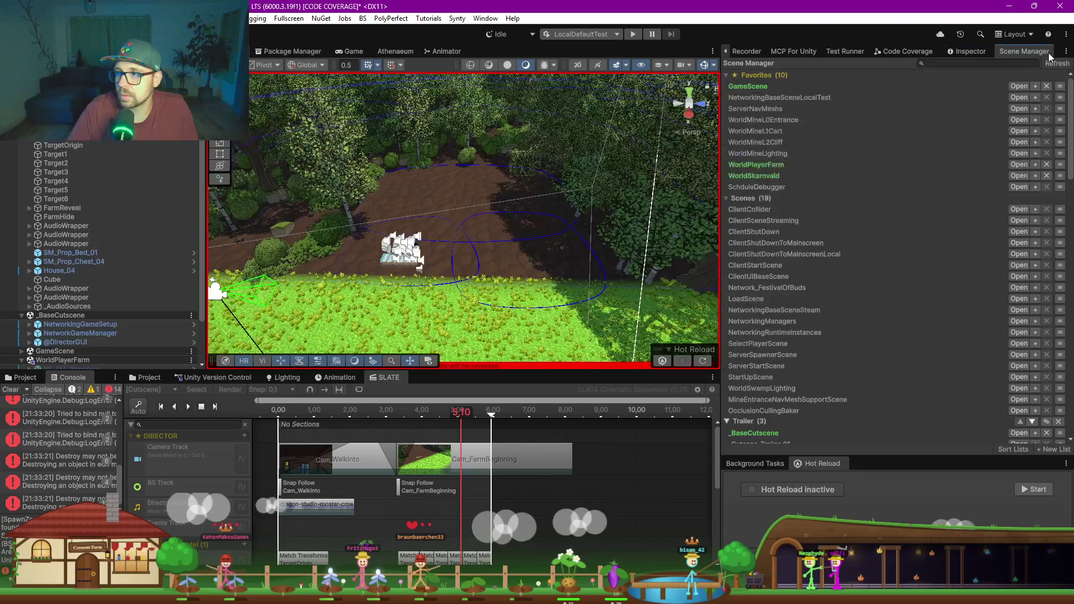
scroll(803, 197, "down", 15)
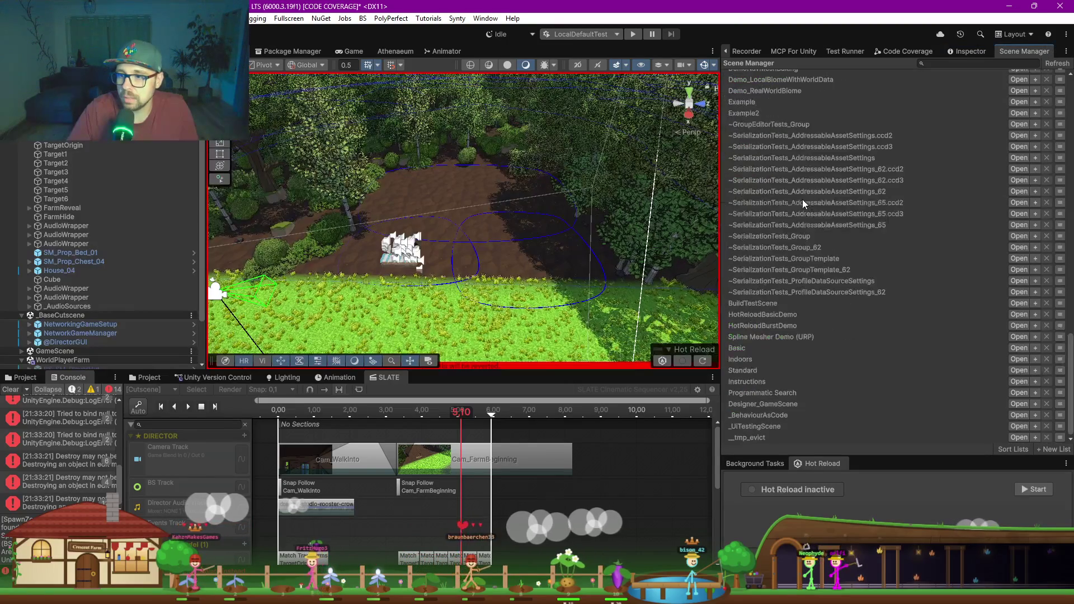
scroll(799, 211, "up", 10)
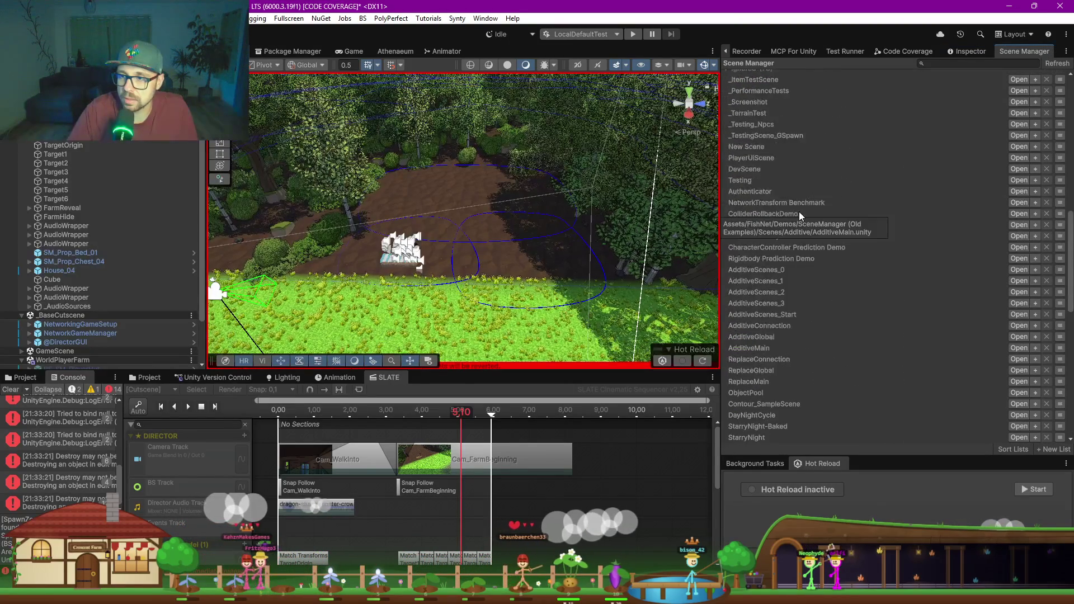
scroll(799, 208, "up", 3)
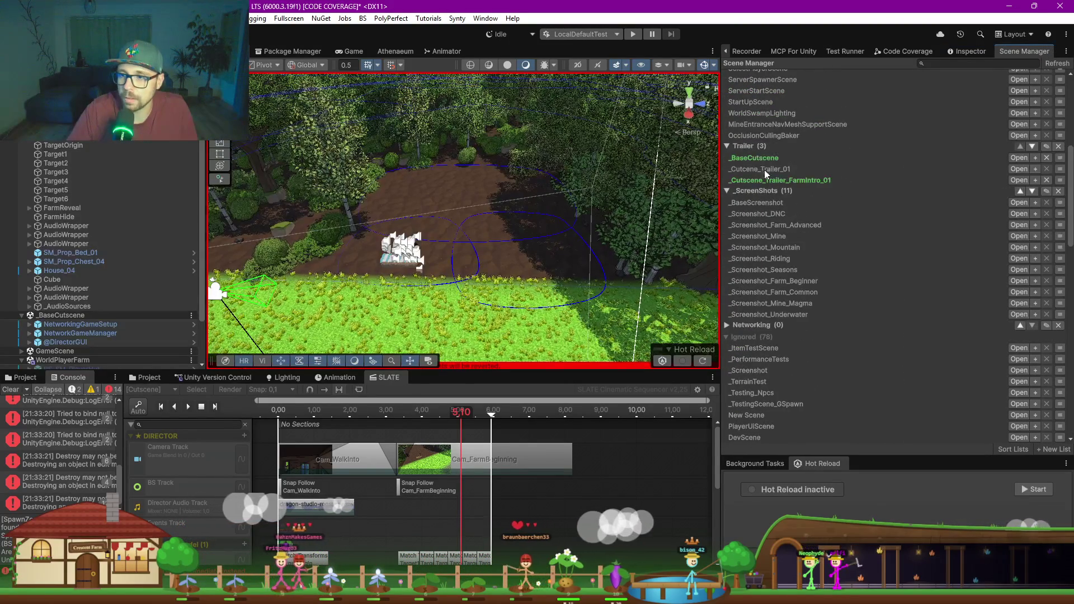
scroll(774, 215, "down", 3)
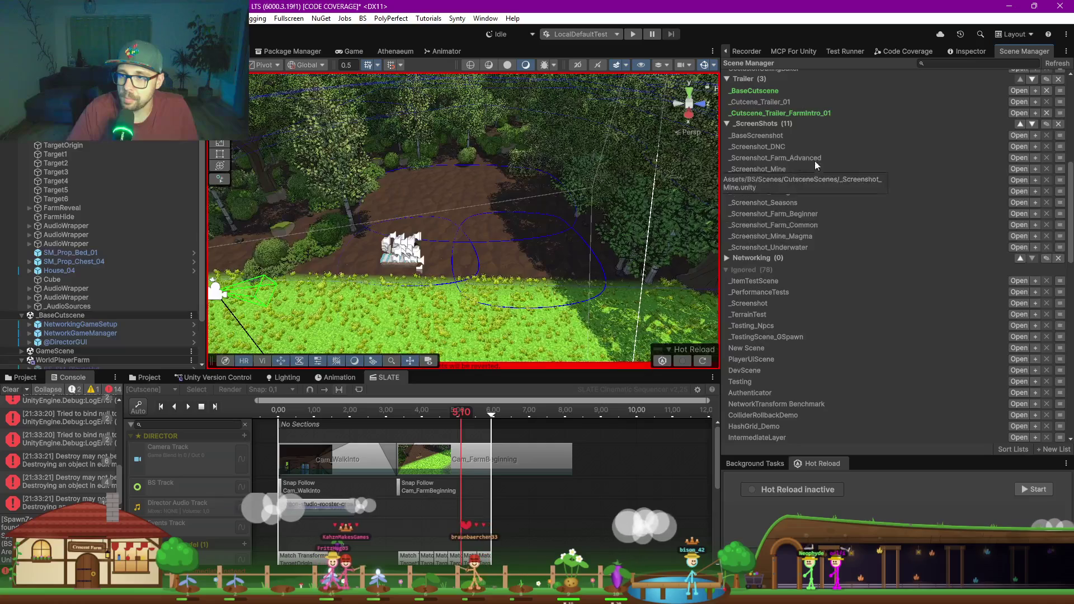
left_click(1034, 158)
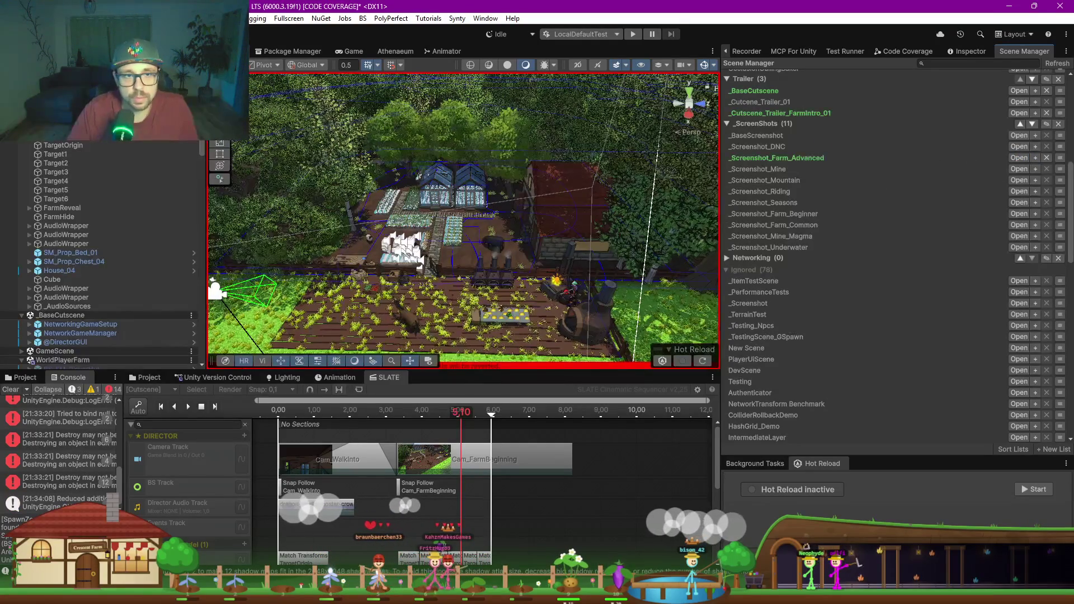
scroll(85, 164, "down", 10)
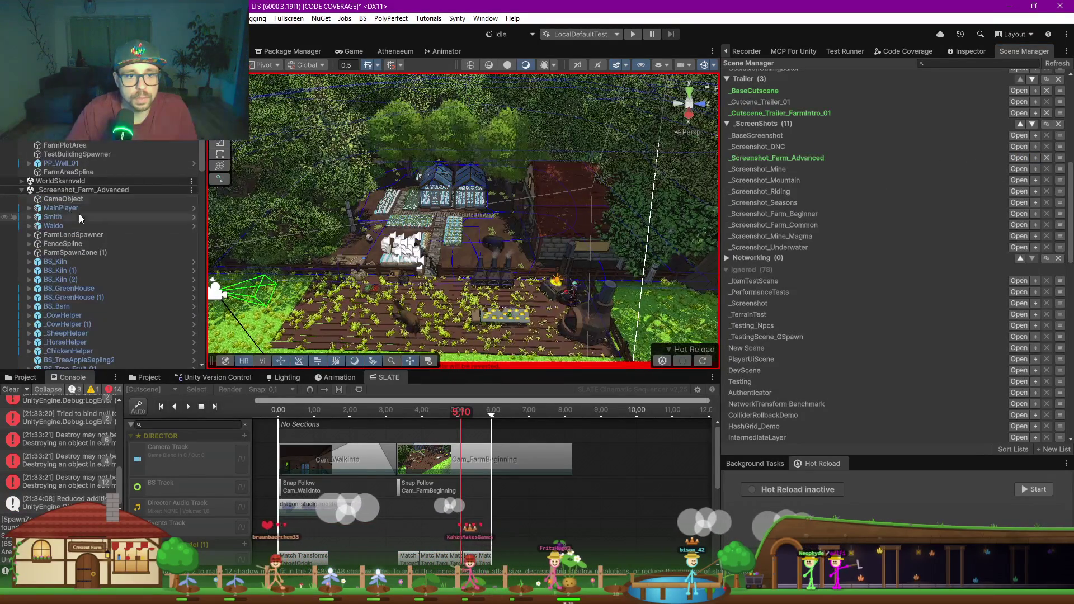
Step: Inspect FarmLandSpawner and FenceSpline, and move FarmSpawnZone (1) directly below Waldo
left_click(83, 237)
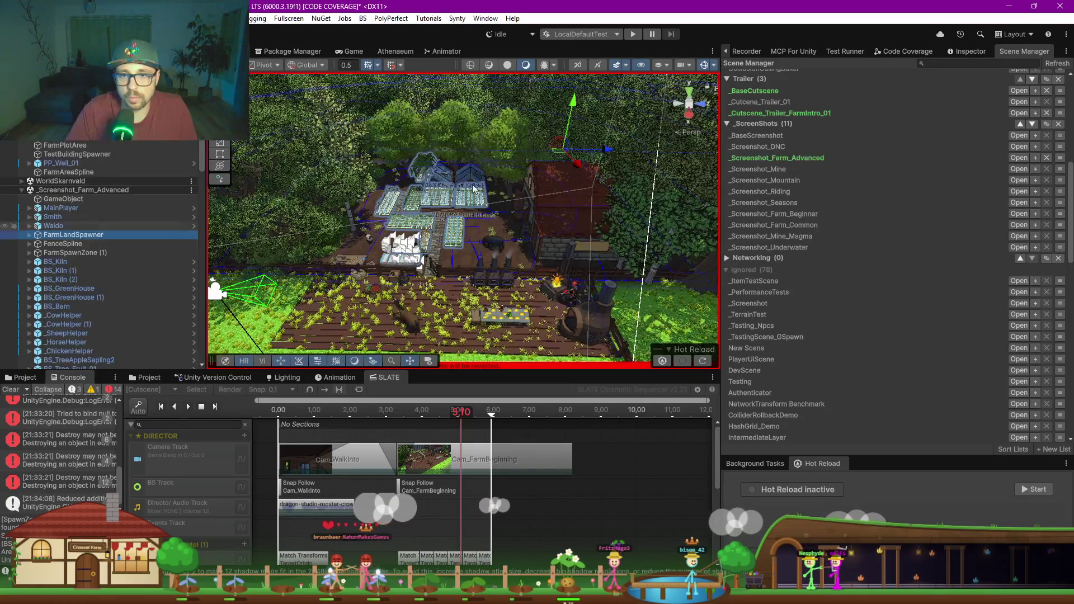
scroll(356, 236, "up", 3)
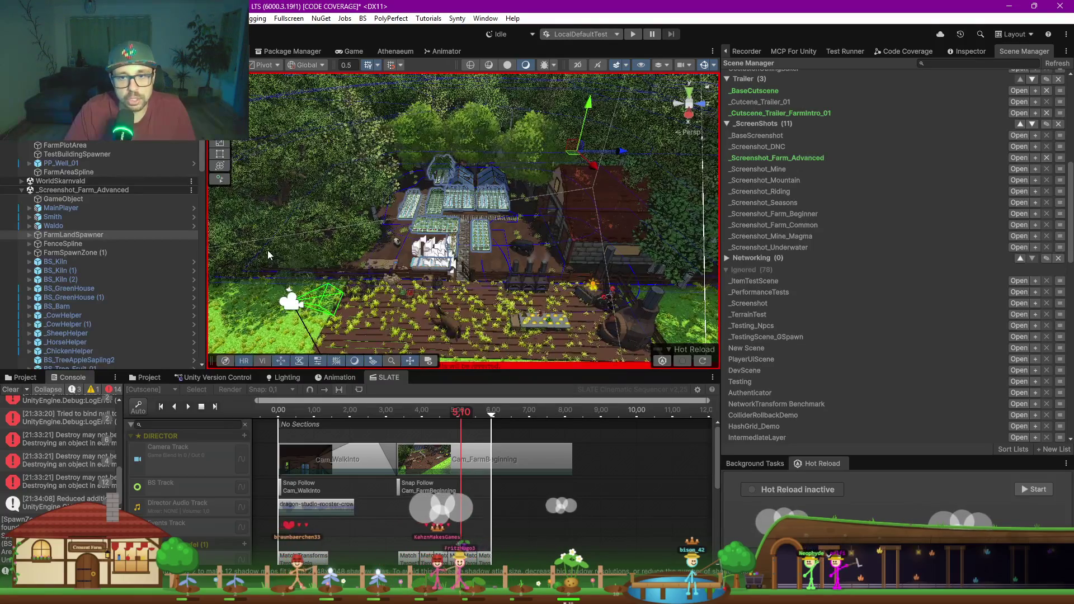
left_click(77, 246)
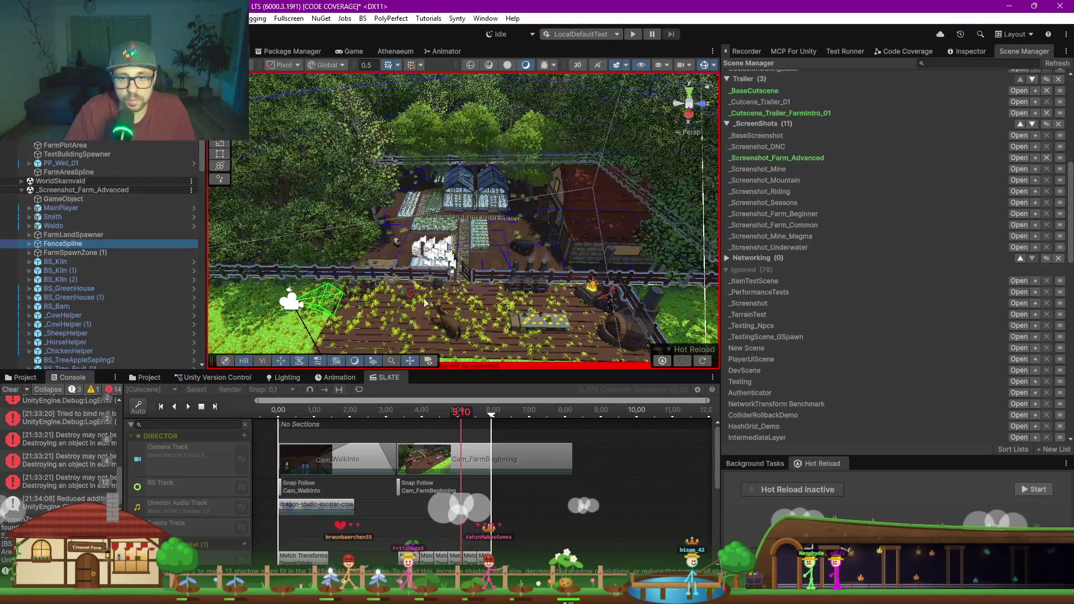
left_click(70, 256)
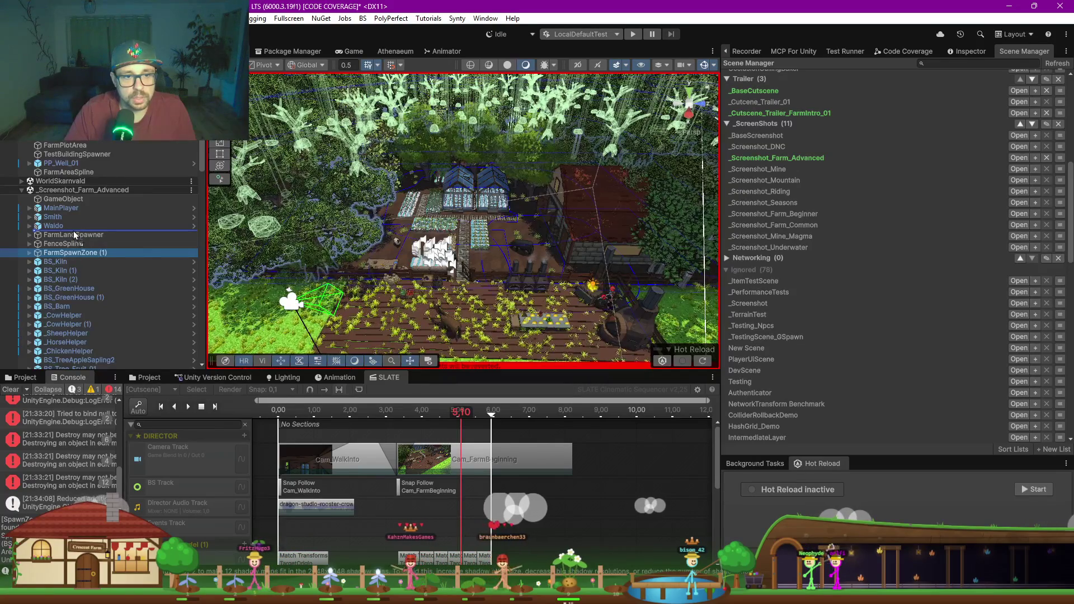
left_click_drag(74, 235, 75, 235)
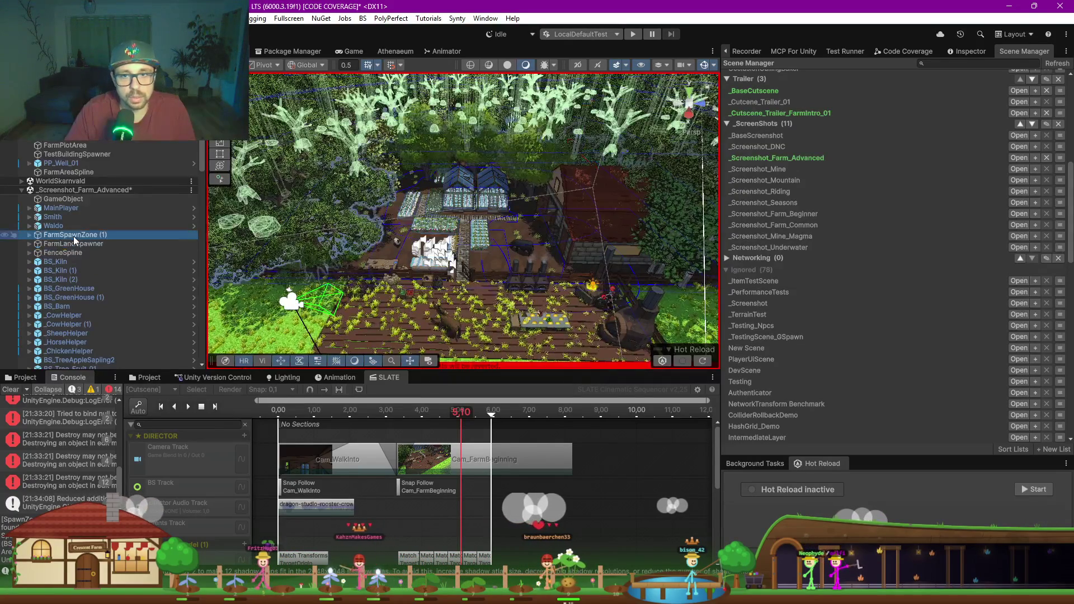
left_click(75, 245)
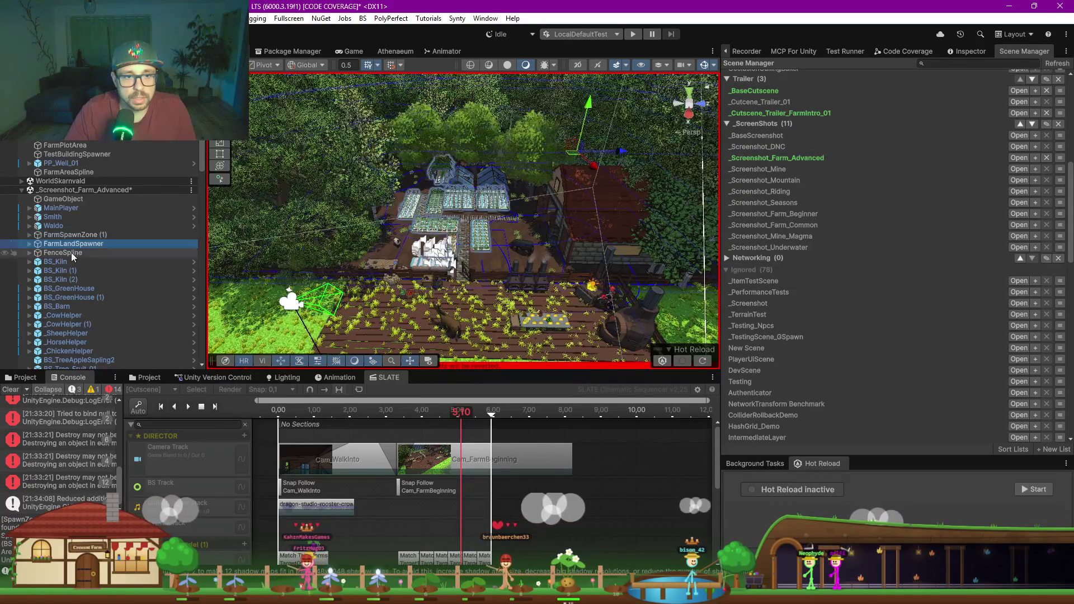
left_click(72, 254, "ctrl")
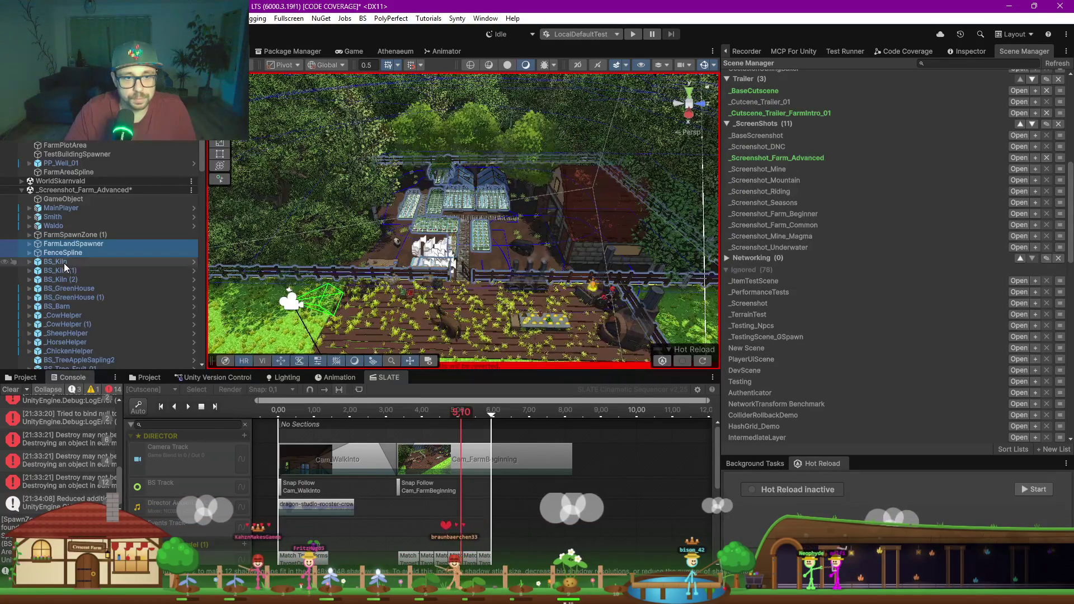
Step: Frame the advanced farm's Spline object in the Scene view and show its Inspector settings
scroll(87, 285, "down", 5)
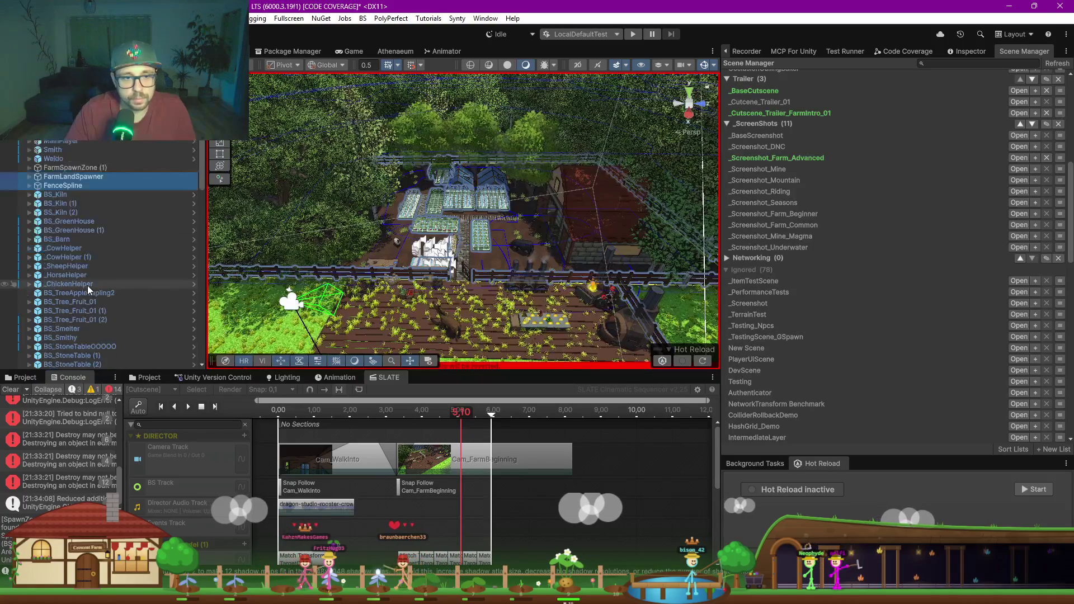
scroll(87, 285, "down", 5)
scroll(82, 247, "down", 10)
scroll(82, 249, "down", 6)
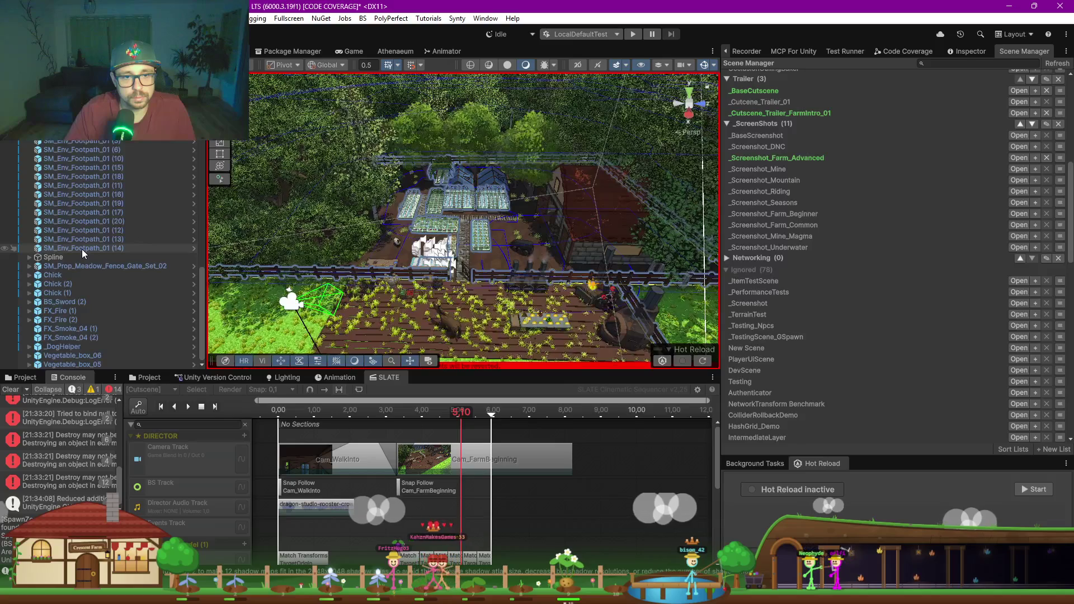
left_click(82, 249, "shift")
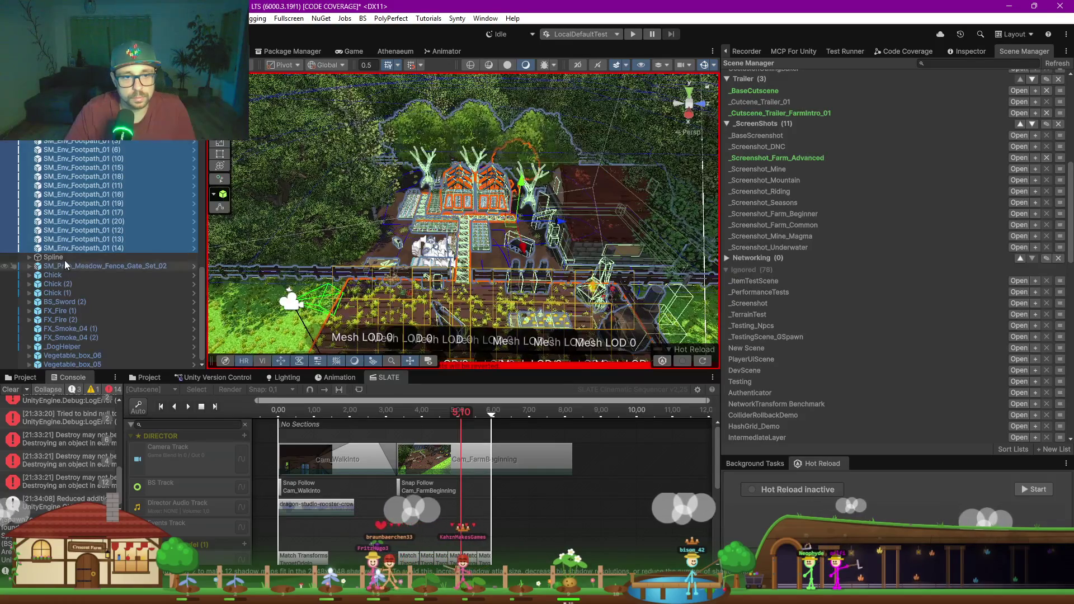
double_click(65, 258)
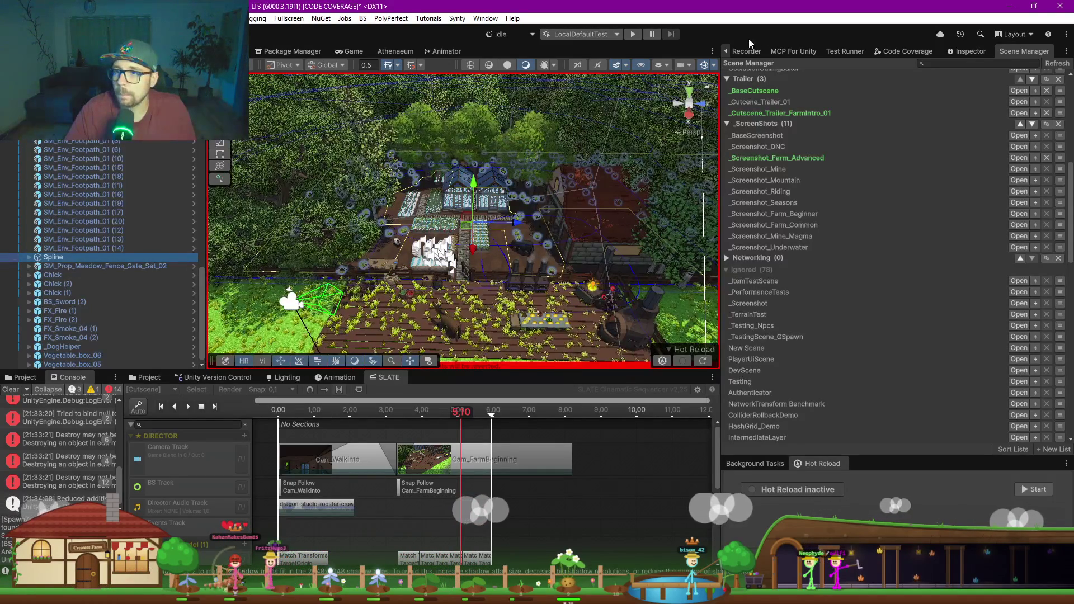
left_click(967, 51)
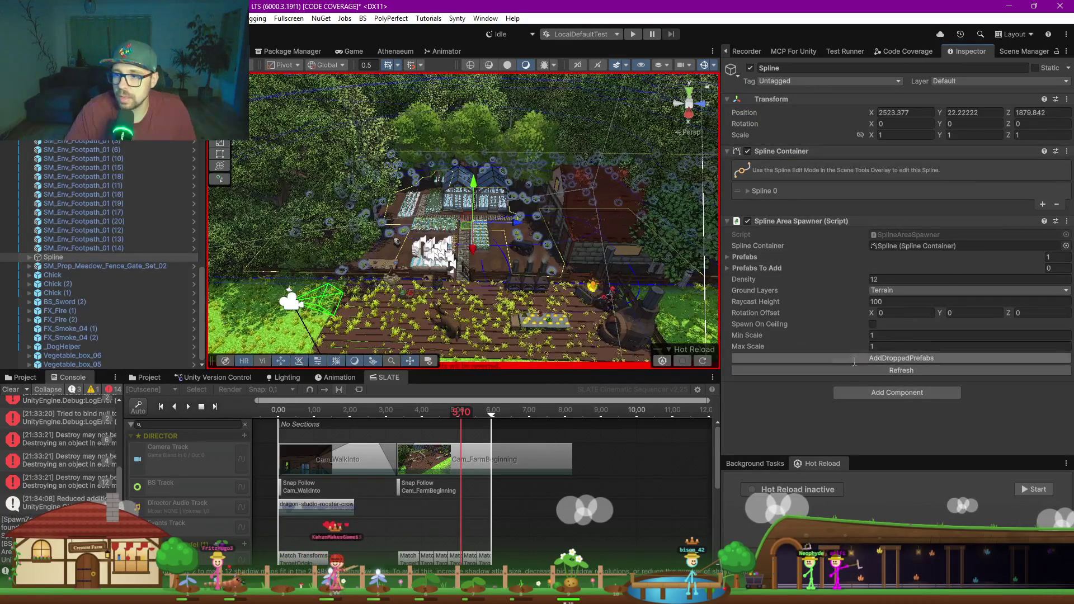
Step: Review the Spline Area Spawner's prefab list, checking Element 0's prefab
left_click(727, 257)
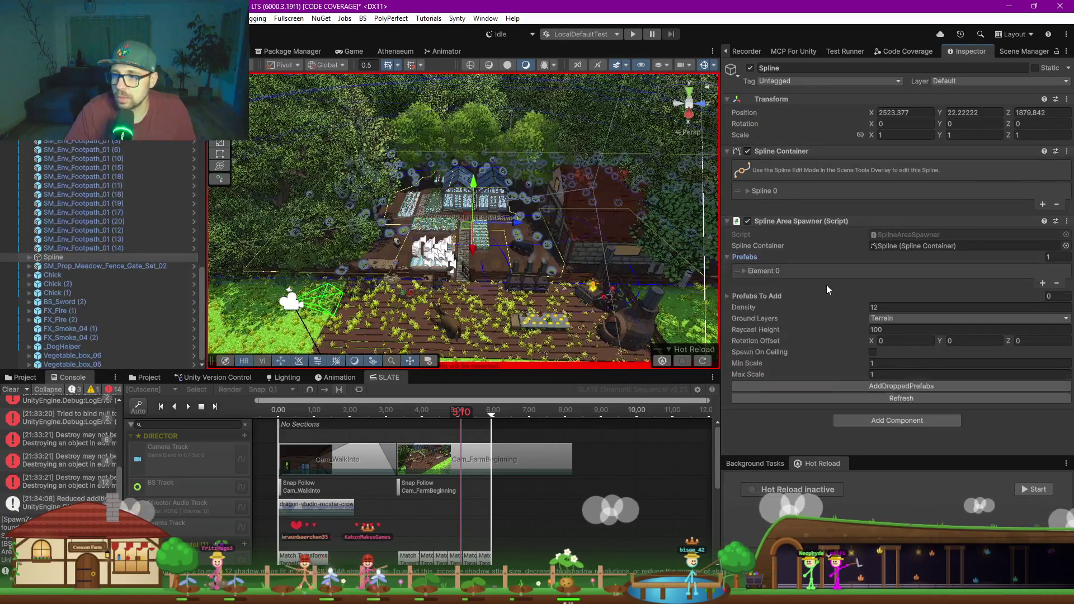
left_click(750, 272)
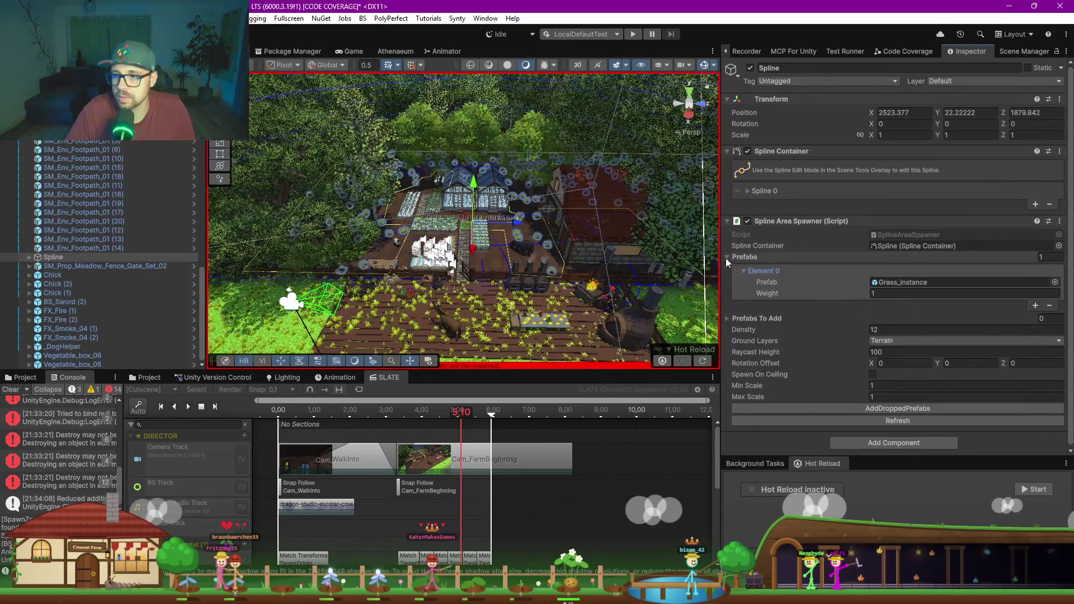
left_click(744, 257)
Step: Rename Spline to GrassSplineSpawner, then inspect SM_Prop_Meadow_Fence_Gate_Set_02 and Chick (1)
left_click(56, 257)
type("GrassSpl")
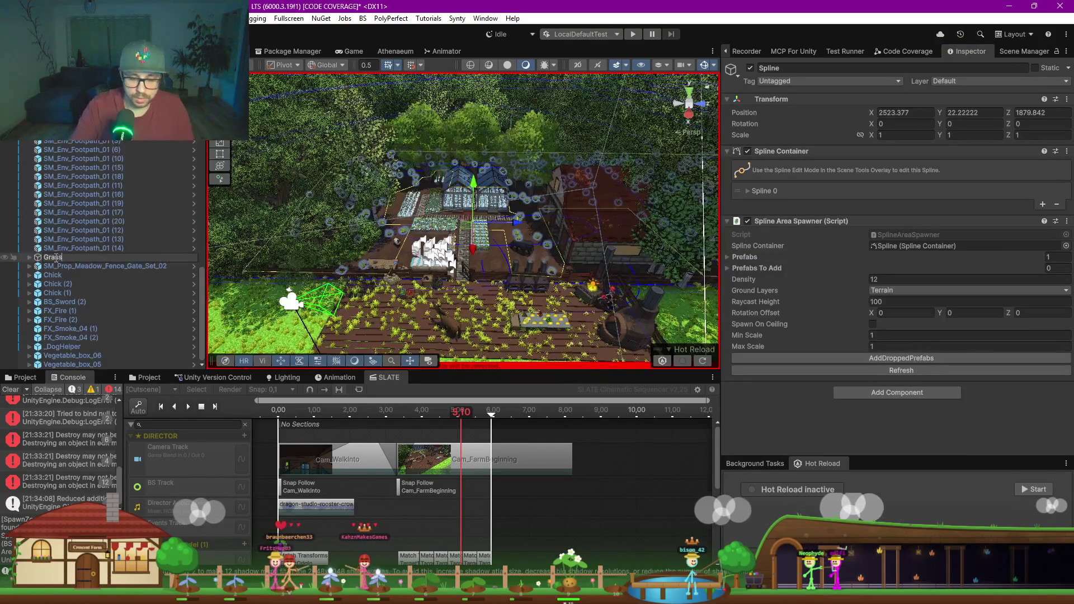
type("ineSopa")
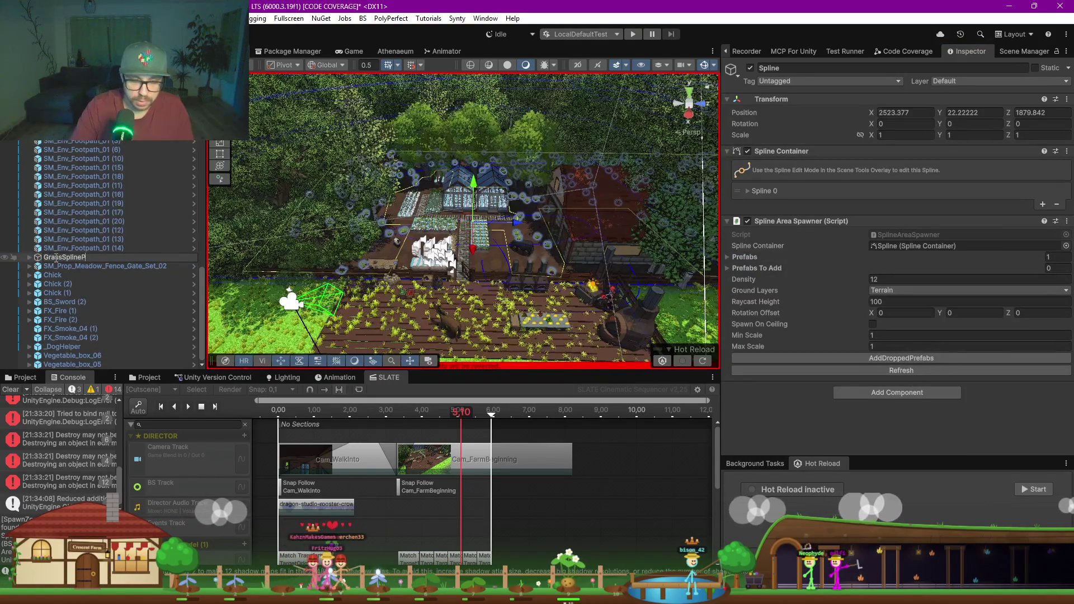
key("BackSpace")
key("BackSpace")
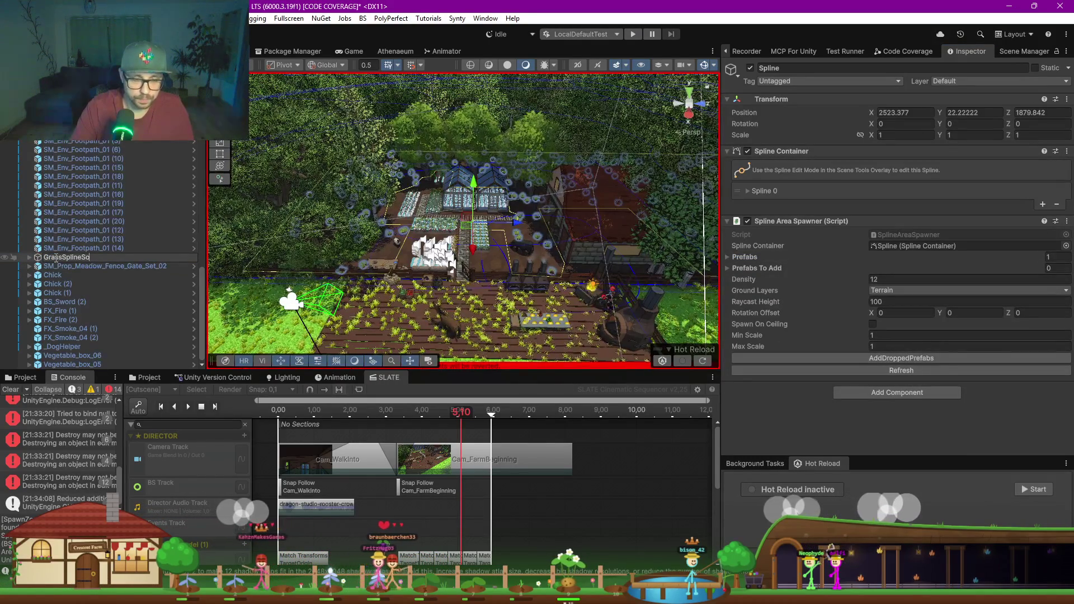
type("wner")
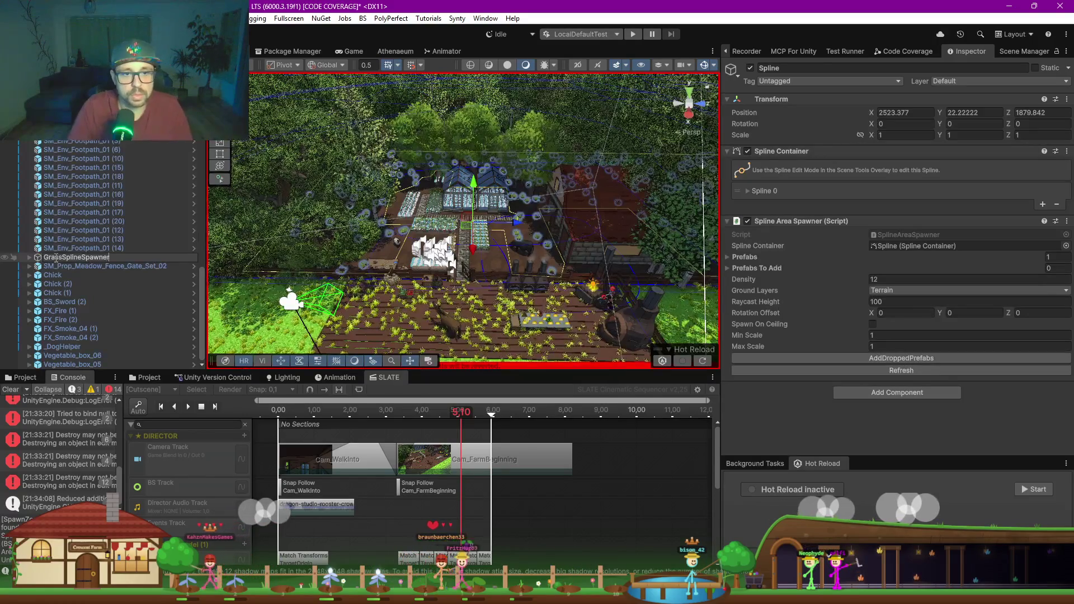
key("Return")
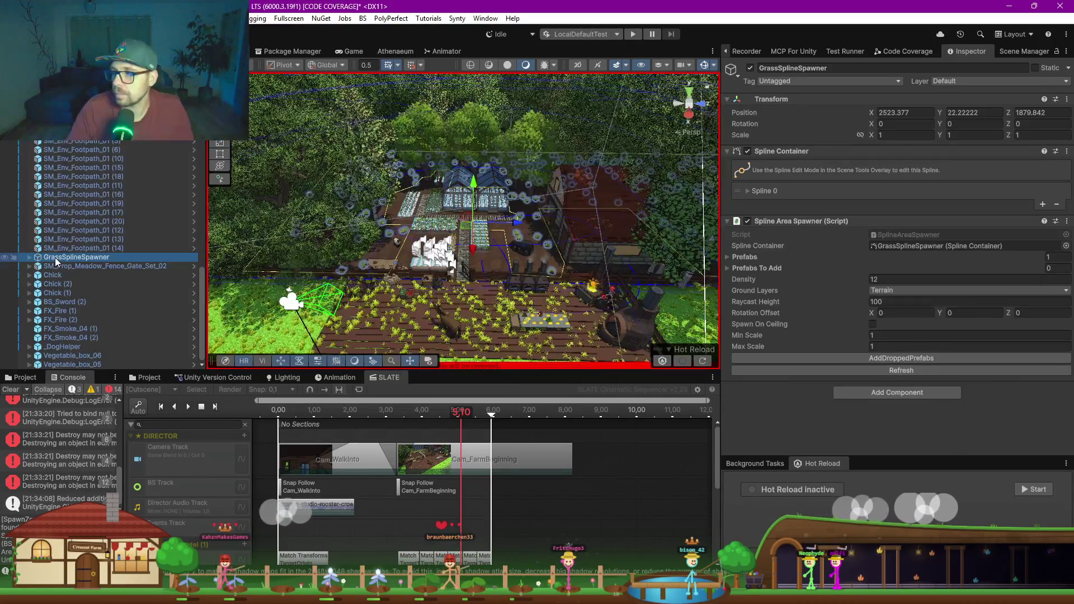
left_click(62, 266)
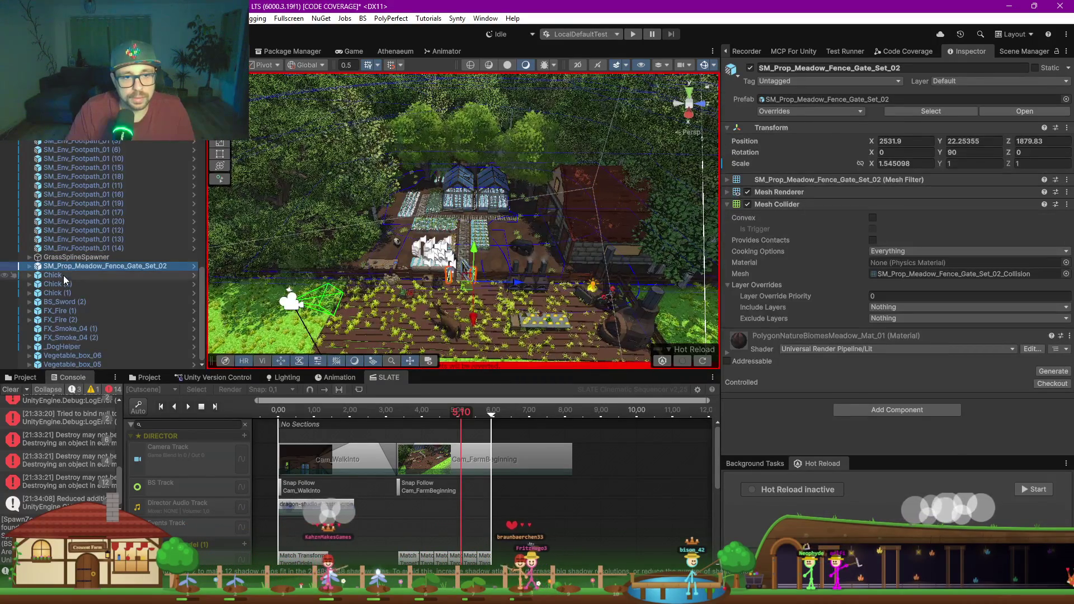
left_click(60, 293)
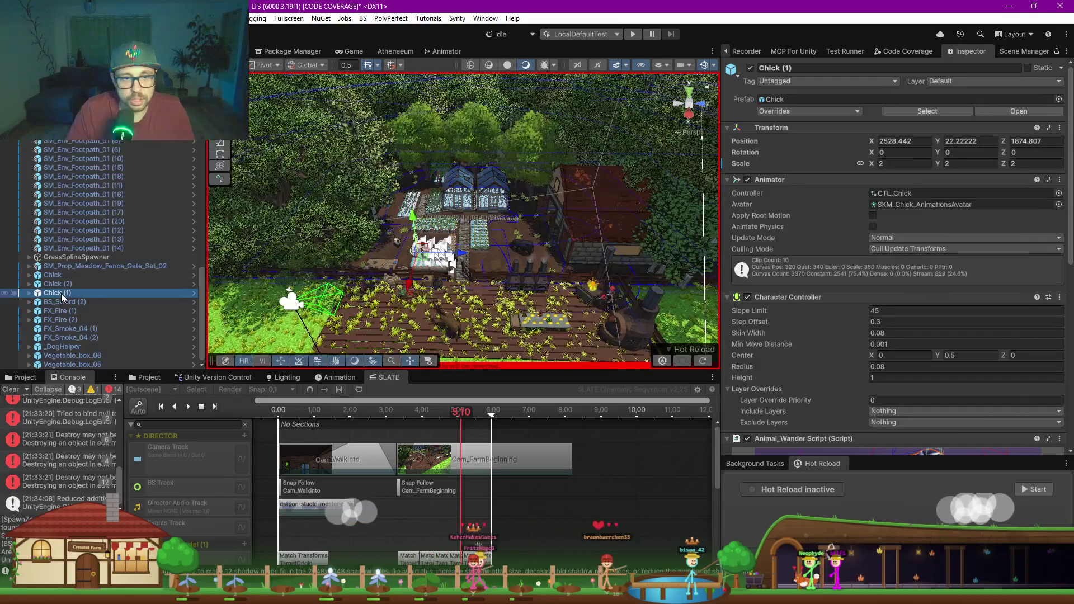
Step: Inspect BS_Sword (2), _DogHelper and Vegetable_box_05, then select the farm objects from FarmLandSpawner downward
left_click(86, 302)
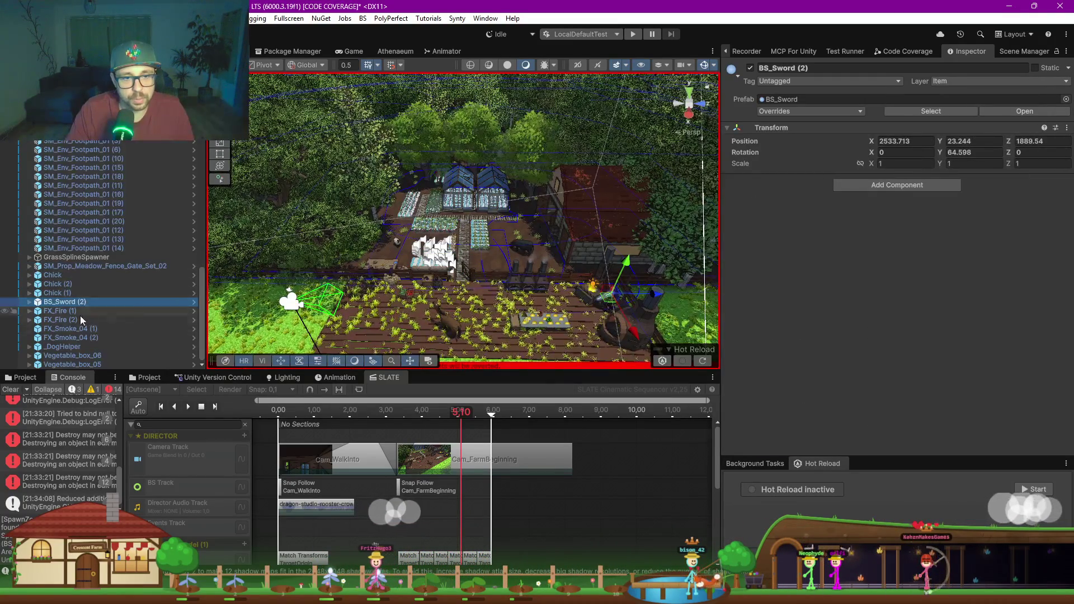
left_click(76, 348)
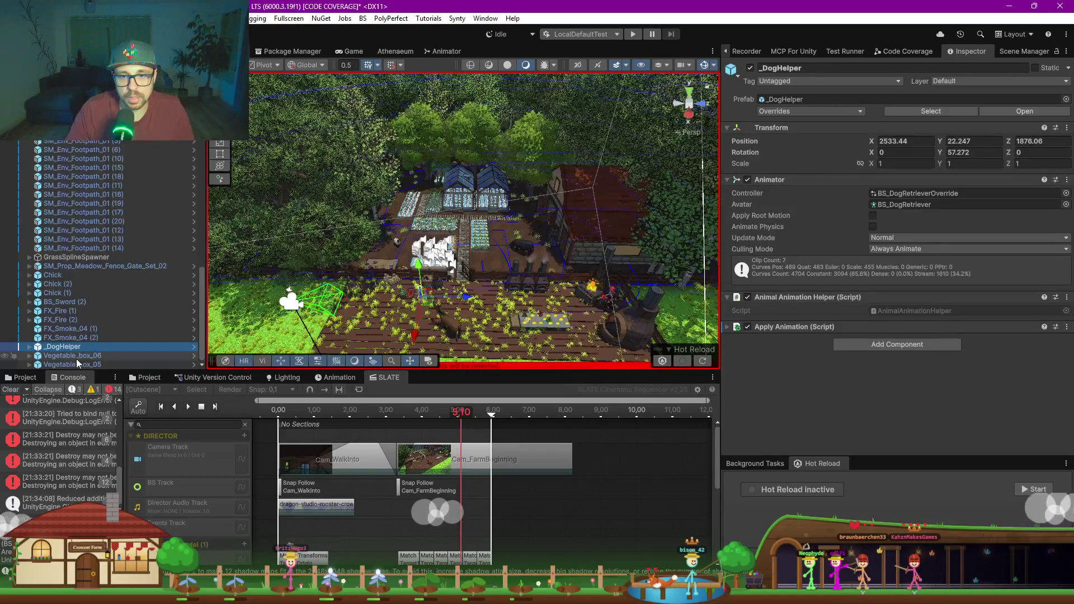
left_click(77, 361)
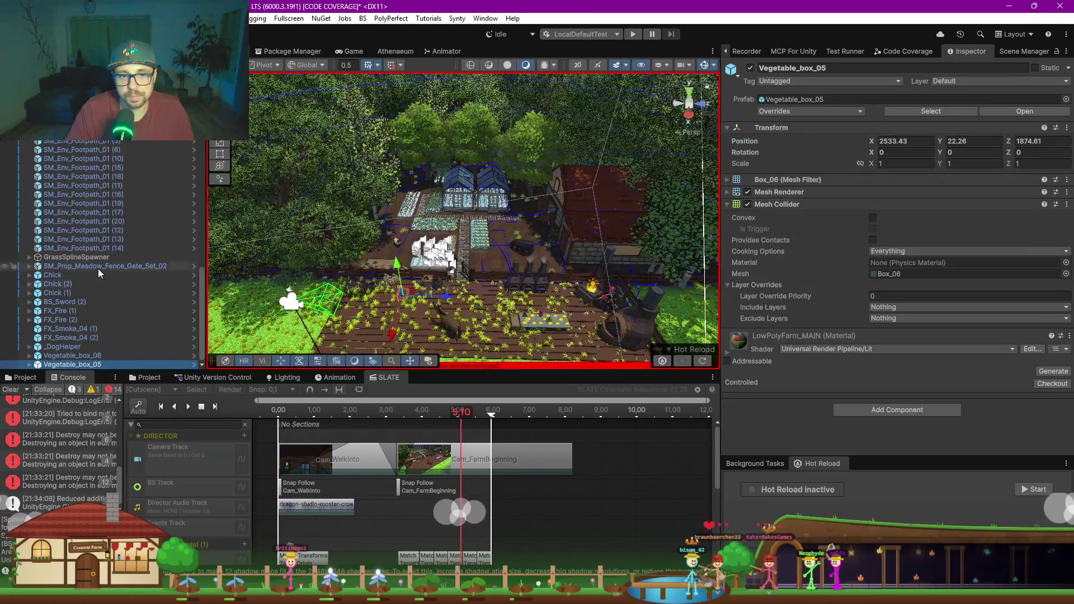
scroll(99, 268, "up", 10)
scroll(98, 264, "up", 8)
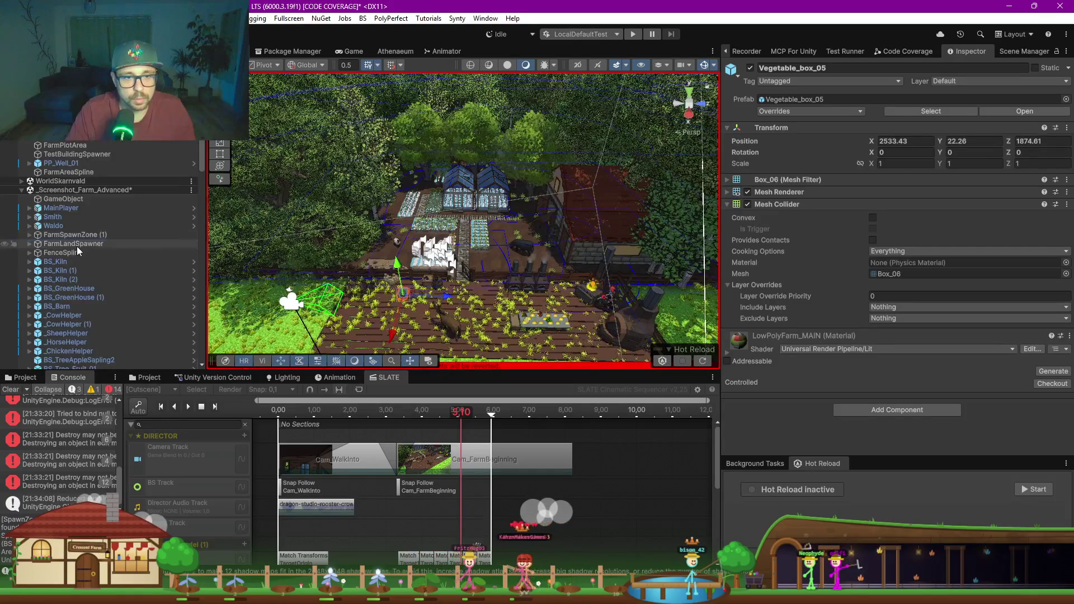
left_click(76, 246, "shift")
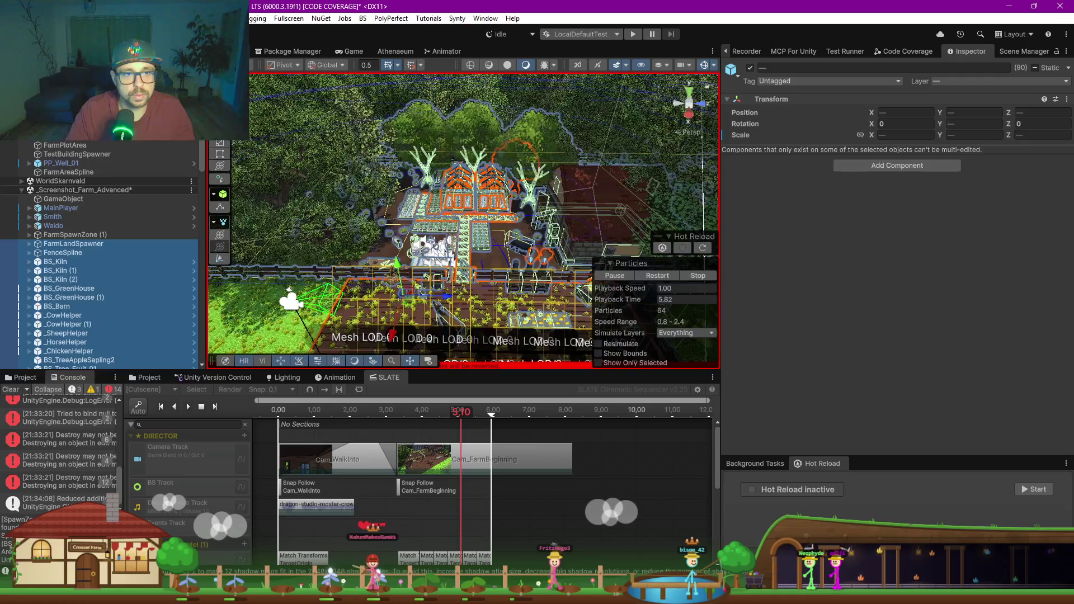
Step: Create an empty GameObject and parent the selected farm objects under it
scroll(112, 252, "down", 10)
left_click(191, 67)
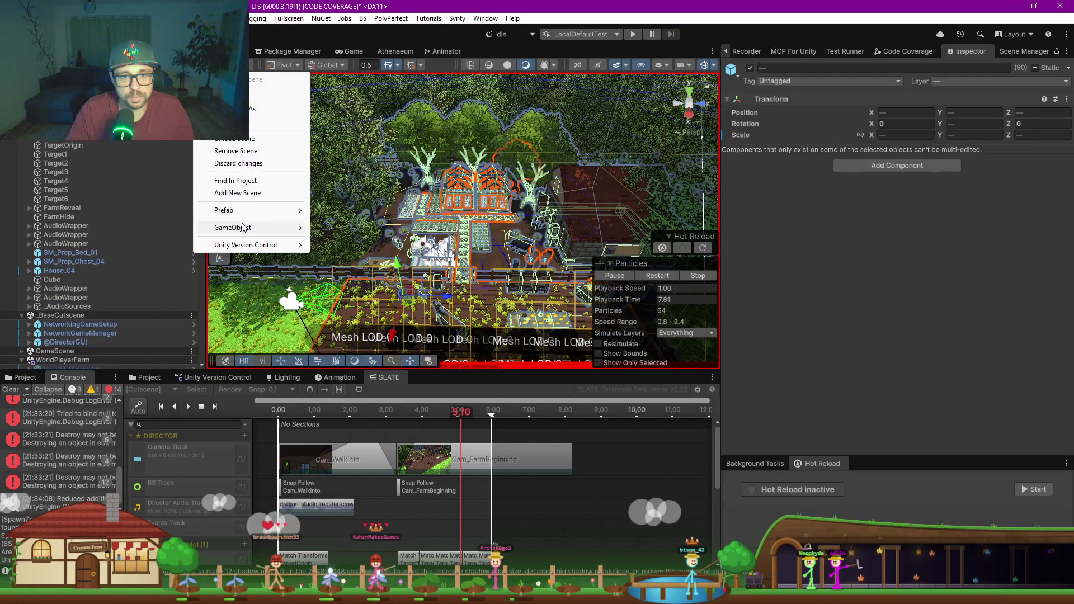
mouse_move(243, 227)
left_click(362, 241)
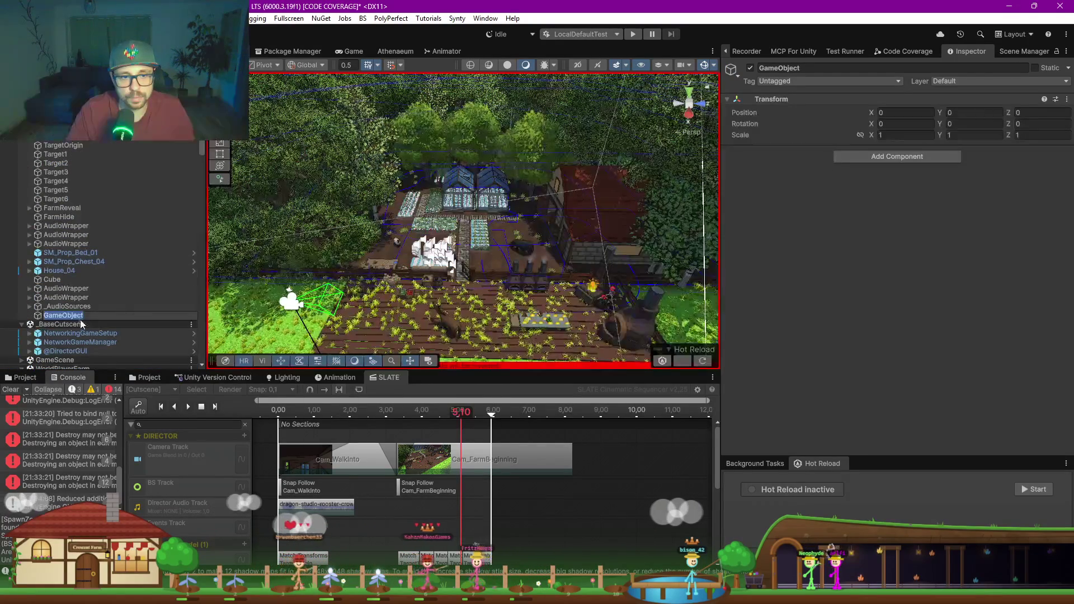
key("Return")
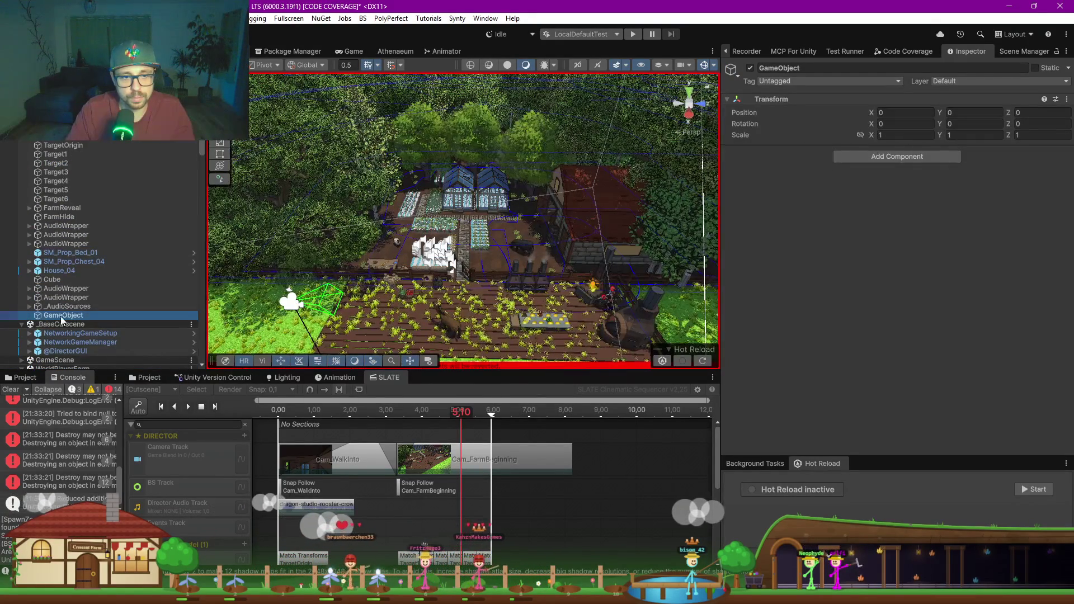
left_click(58, 179, "shift")
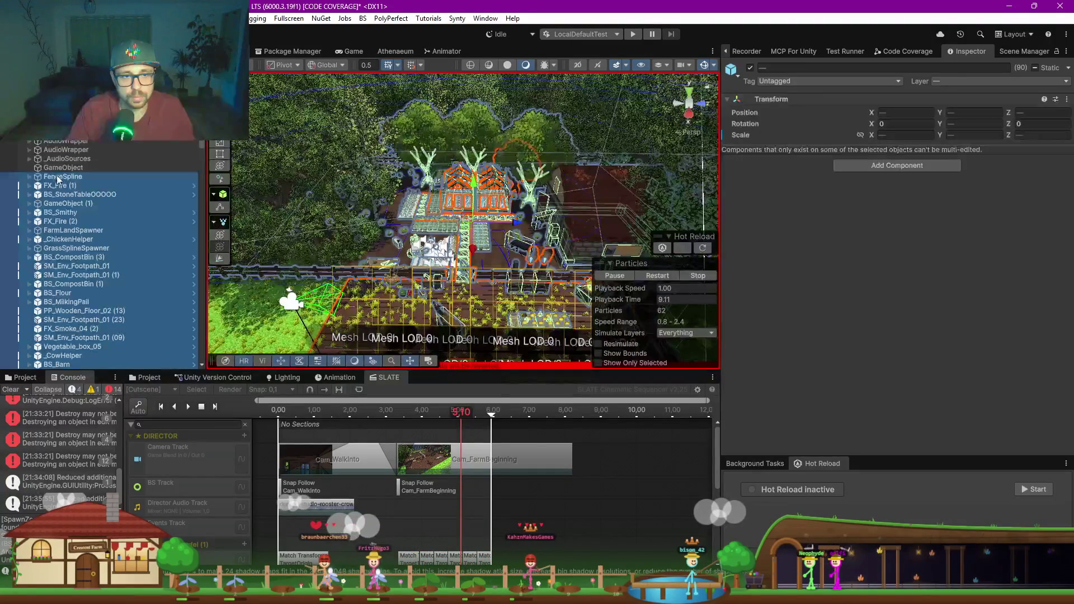
left_click_drag(60, 174, 34, 168)
left_click(7, 169)
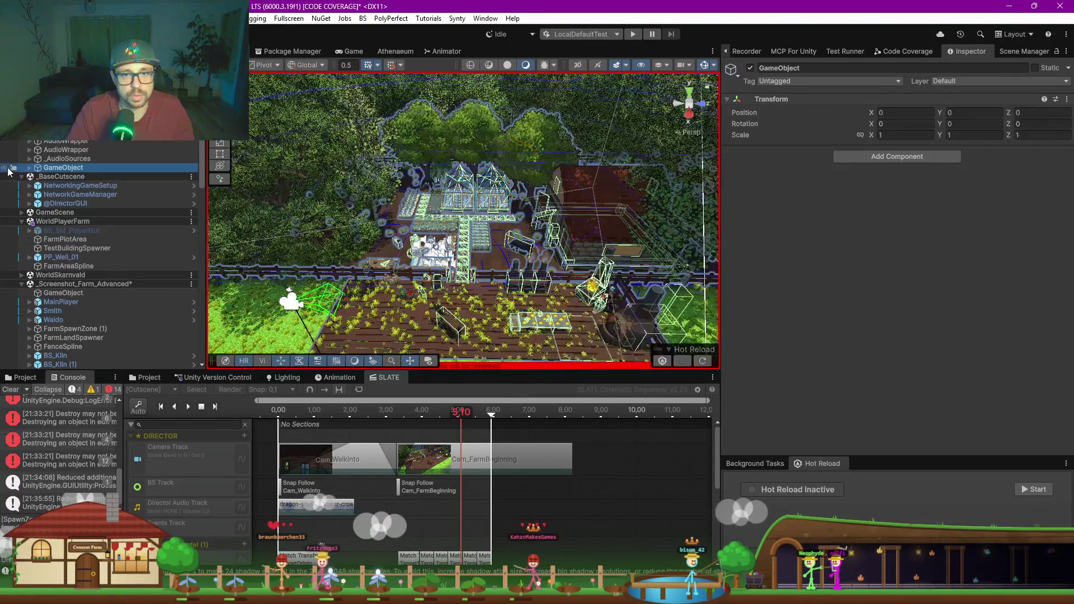
Step: Remove the _Screenshot_Farm_Advanced scene without saving its changes
left_click(191, 284)
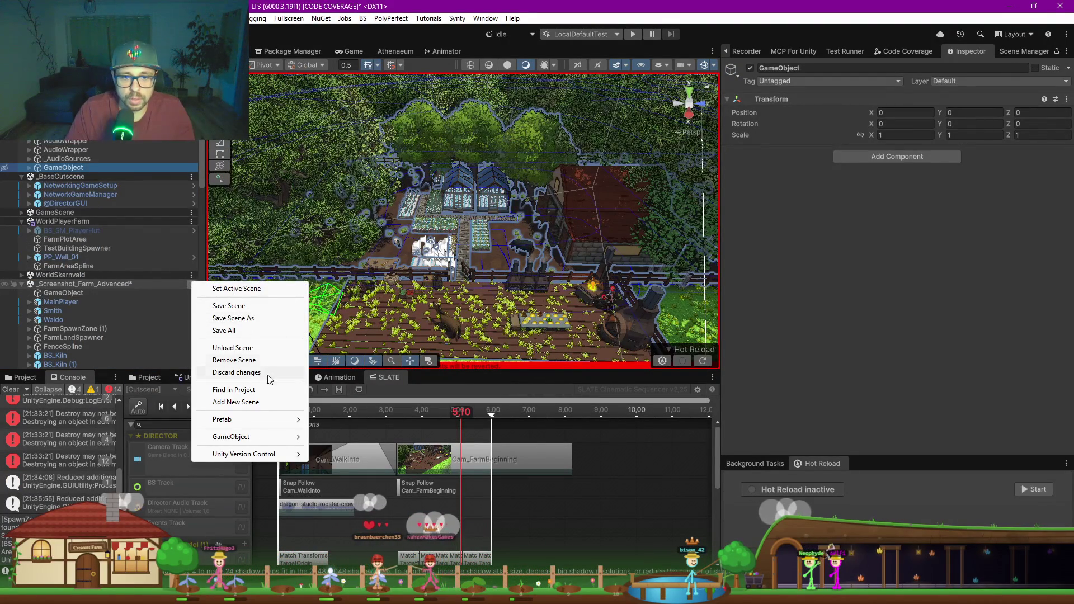
left_click(246, 360)
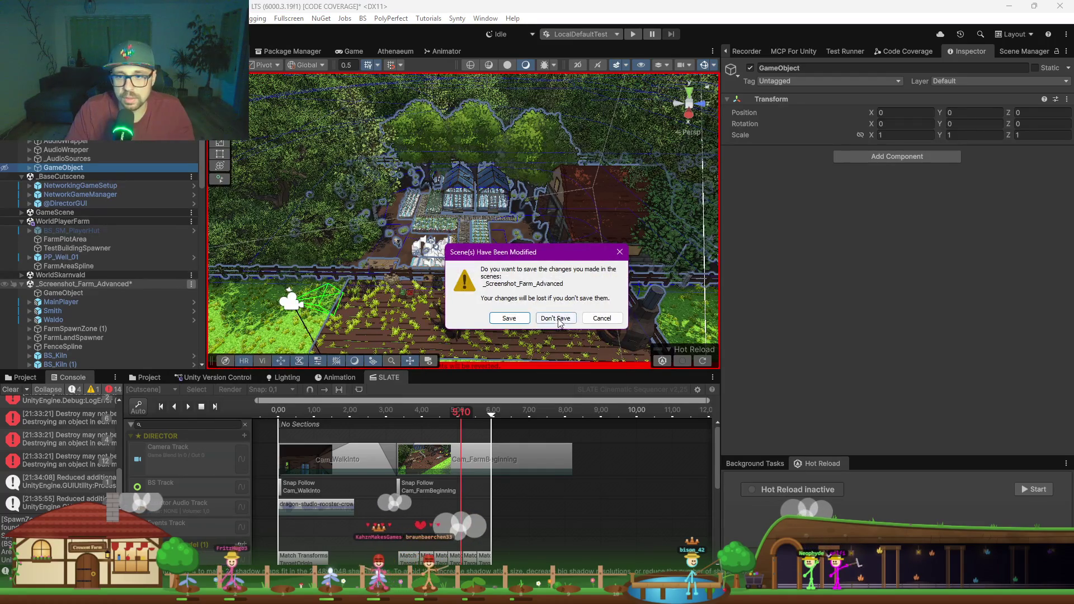
left_click(555, 318)
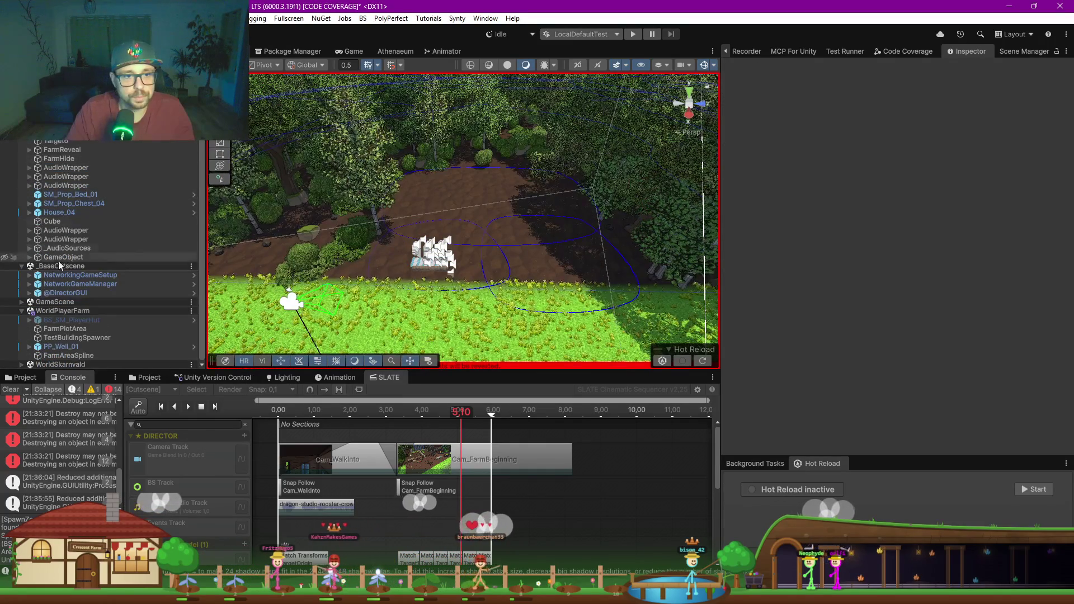
Step: Unhide the GameObject farm group and rename it FullFarm
left_click(5, 259)
left_click(59, 257)
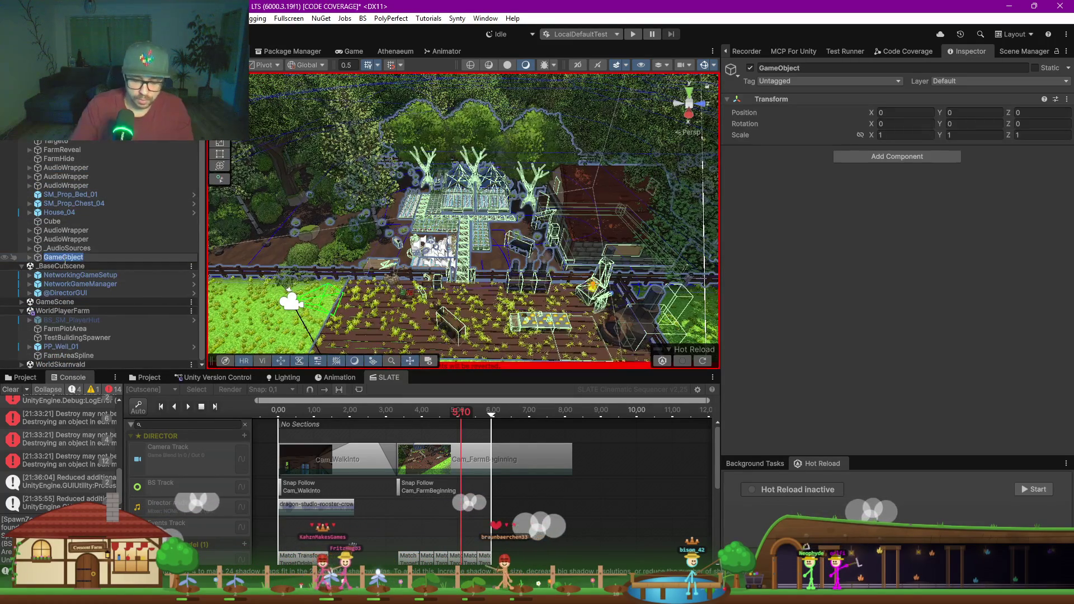
type("FullFarm")
key("Return")
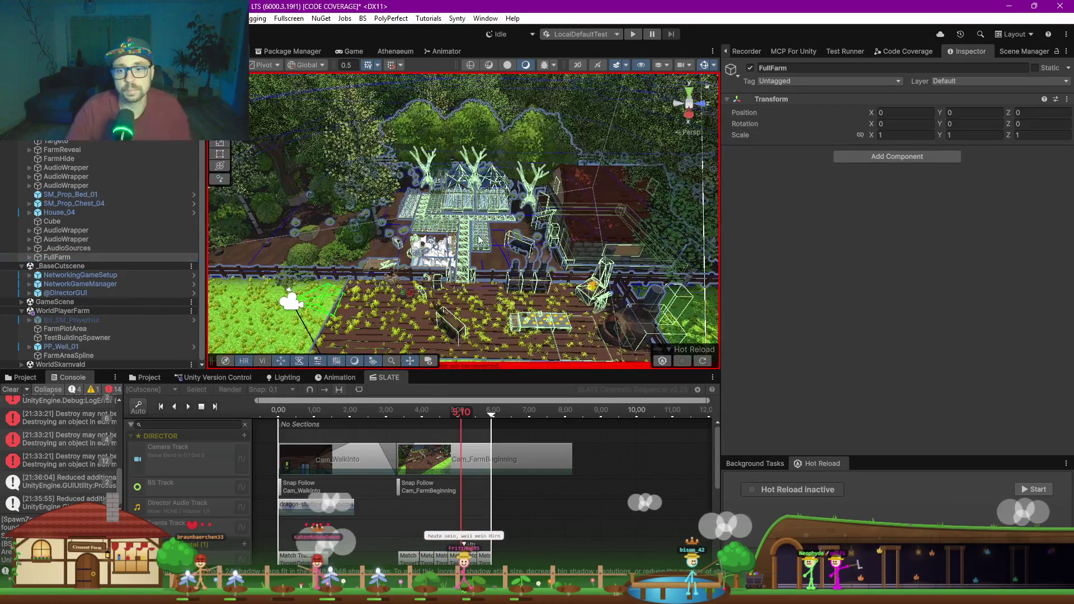
Step: Turn off Gizmos, orbit around the full farm, then hide FullFarm to show the bare dirt plots
scroll(486, 235, "down", 3)
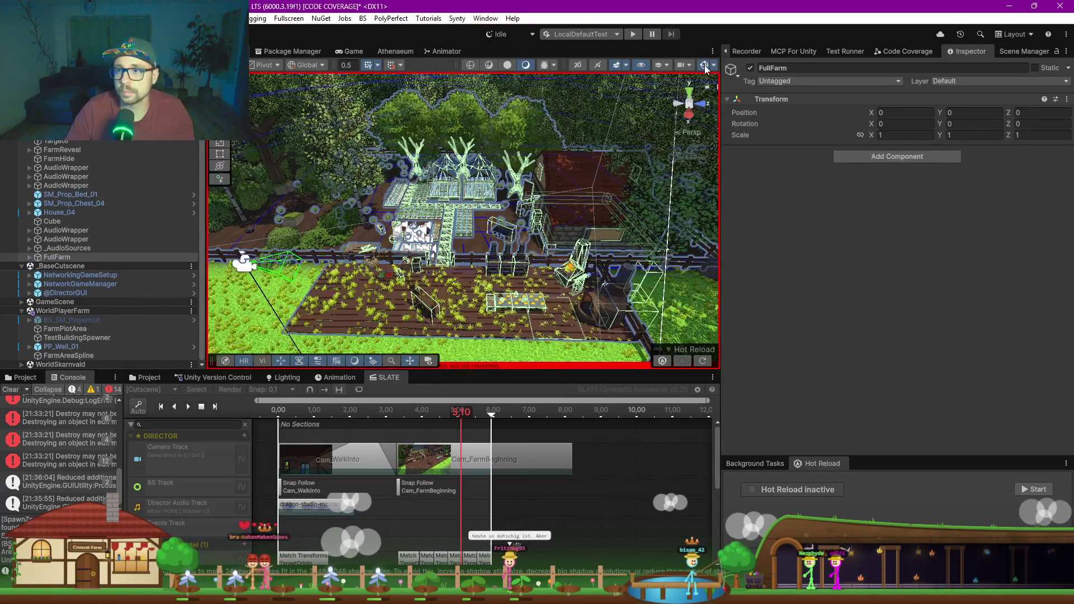
left_click(705, 65)
mouse_move(504, 269)
left_mouse_down()
mouse_move(536, 282)
mouse_move(580, 245)
left_mouse_up()
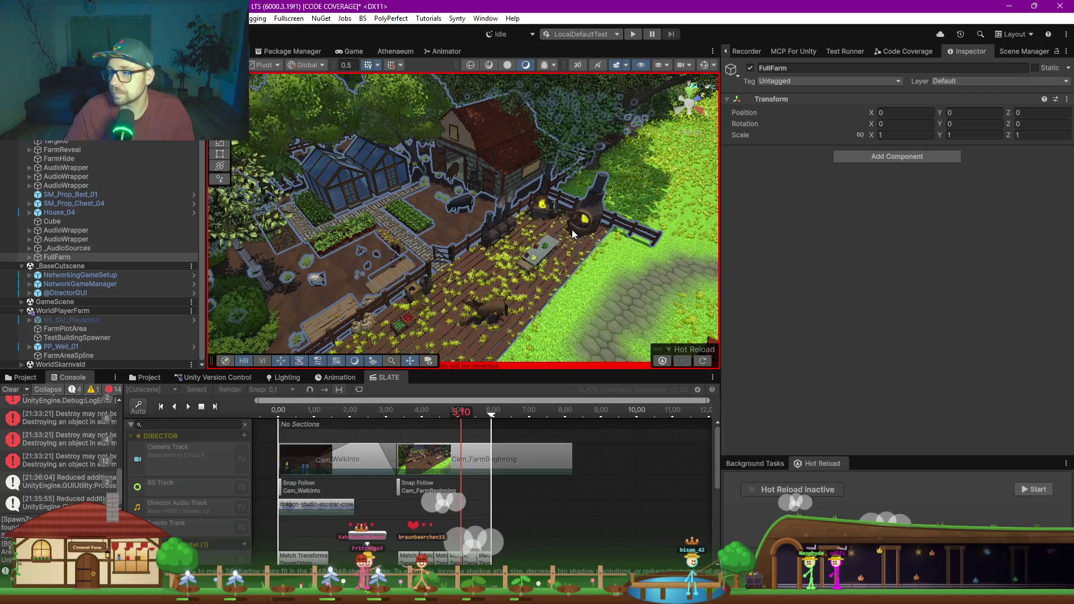
mouse_move(539, 252)
left_mouse_down()
mouse_move(348, 303)
mouse_move(474, 292)
left_mouse_up()
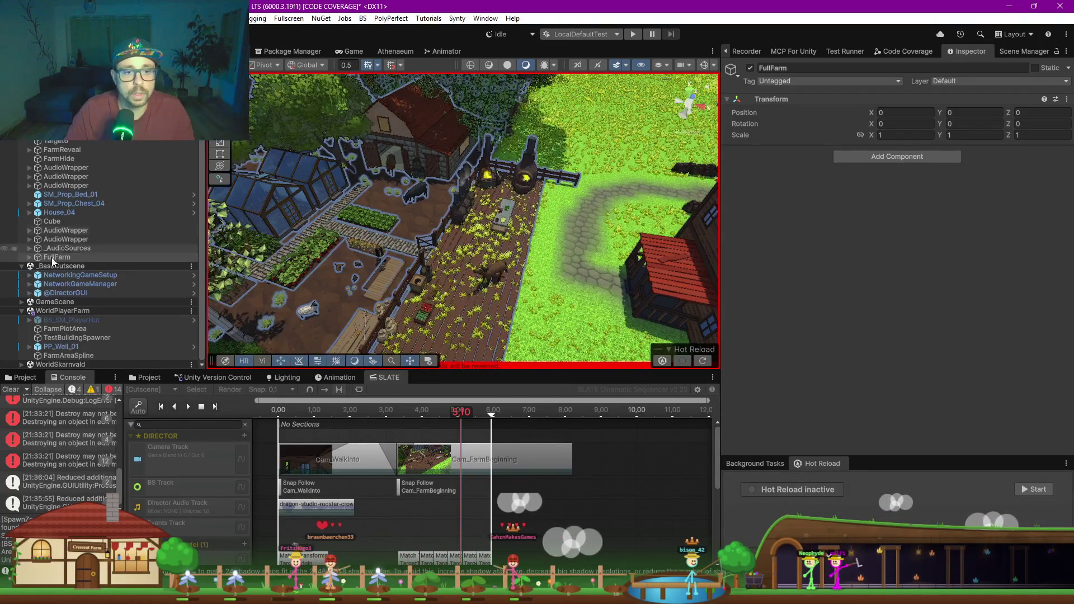
left_click(4, 258)
left_click_drag(508, 206, 472, 390)
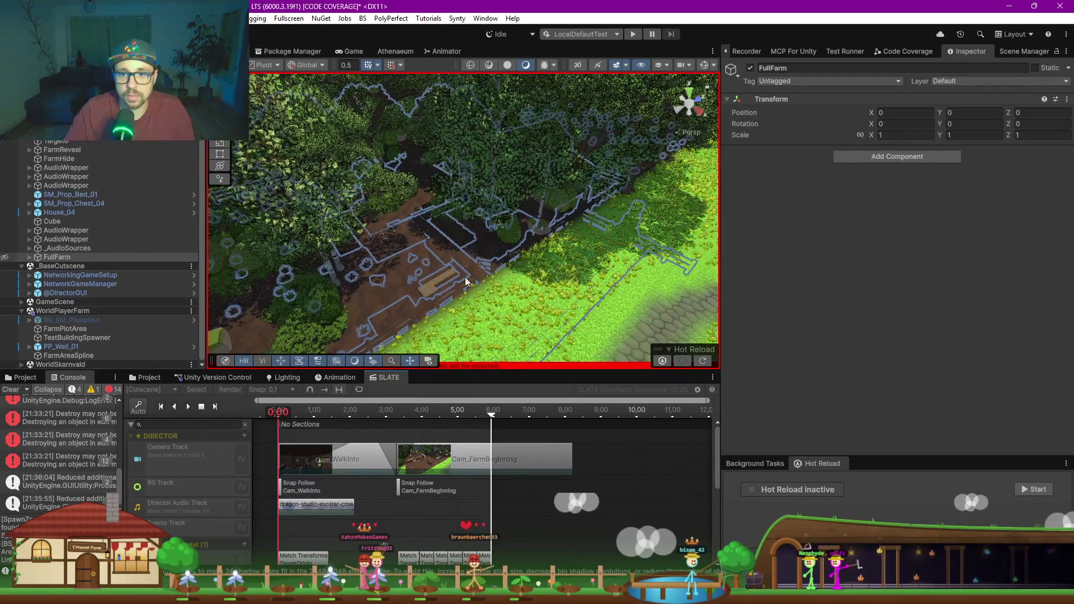
Step: Deactivate FarmReveal's Slot4 and Slot5 children in the Inspector, then collapse FarmReveal in the Hierarchy
scroll(417, 257, "up", 5)
left_click(450, 234)
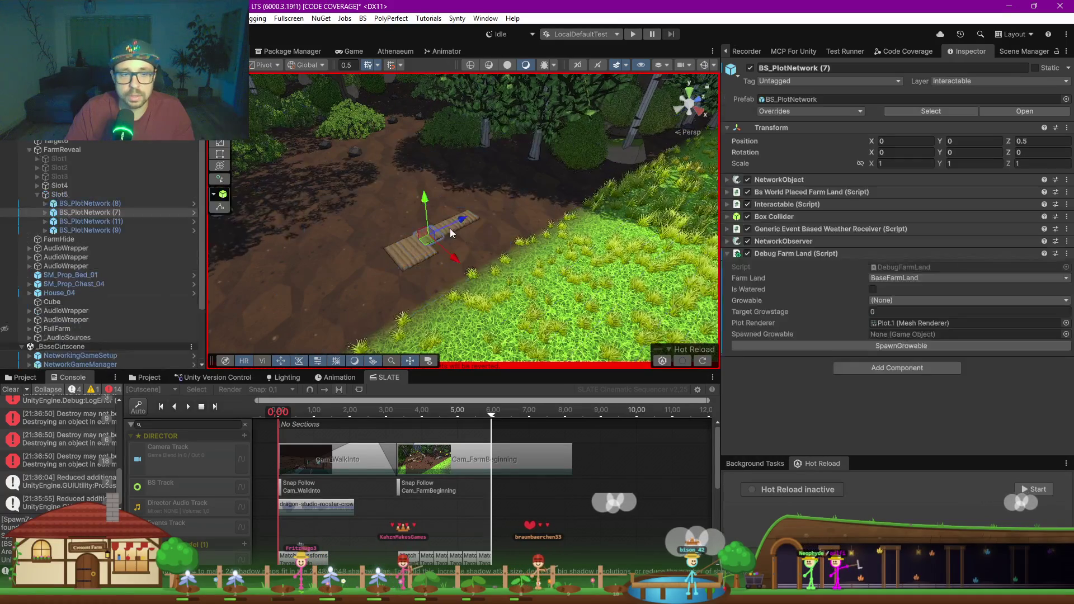
left_click(73, 152)
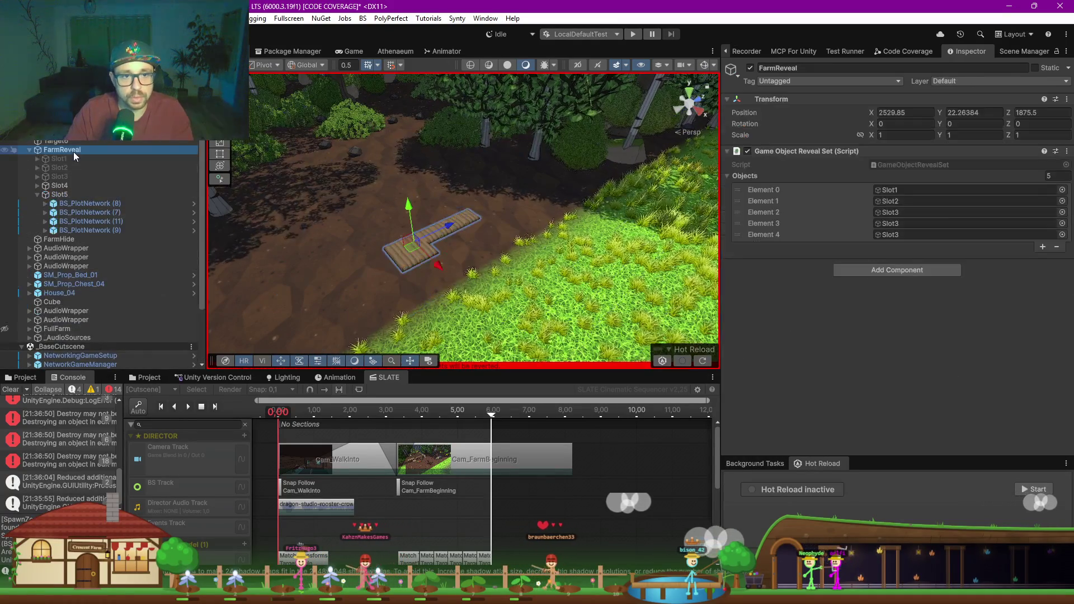
left_click(59, 185)
left_click(60, 194, "shift")
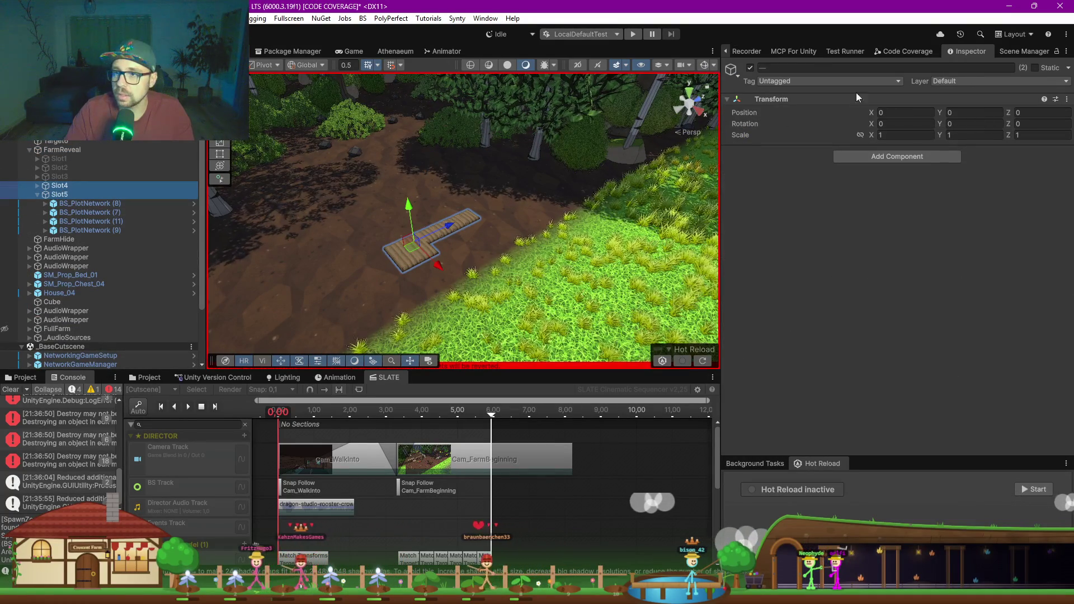
left_click(750, 67)
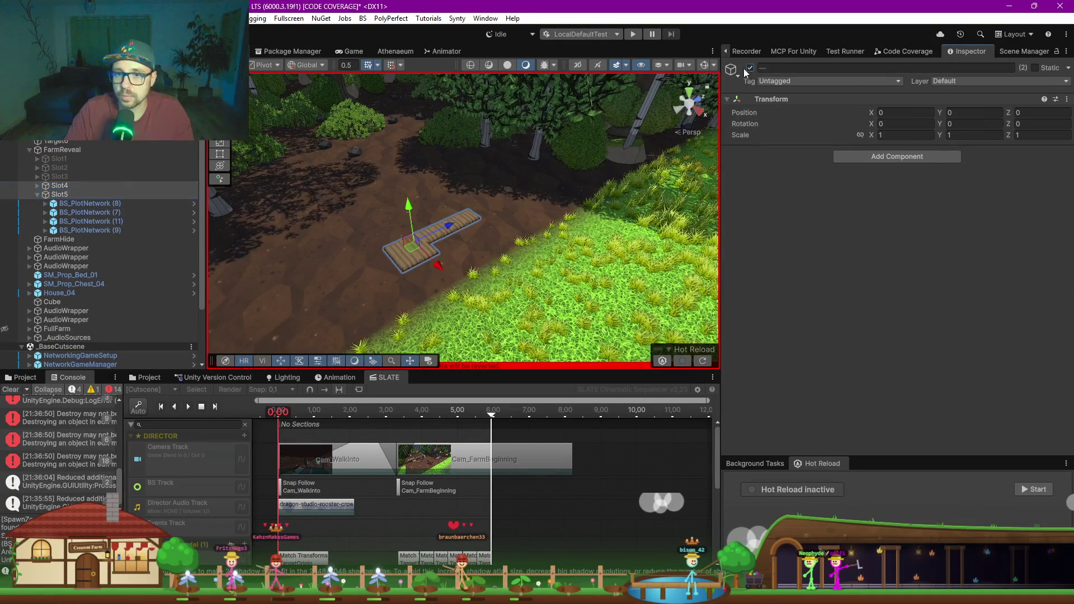
left_click(61, 150)
left_click(29, 150)
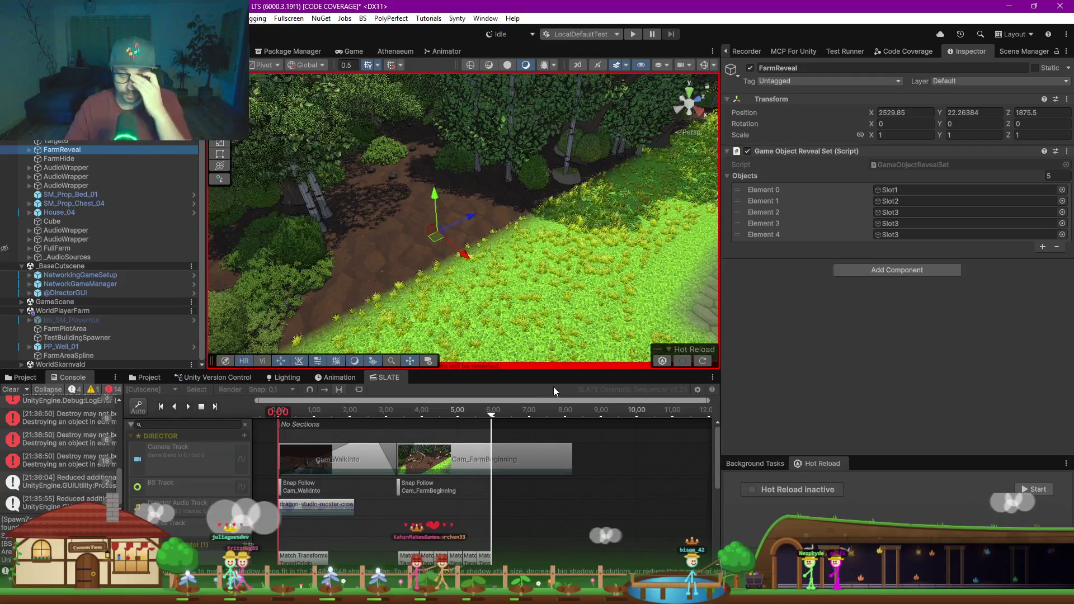
Step: Orbit the Scene view along the forest path and surrounding trees
mouse_move(456, 268)
left_mouse_down()
mouse_move(386, 262)
mouse_move(411, 248)
left_mouse_up()
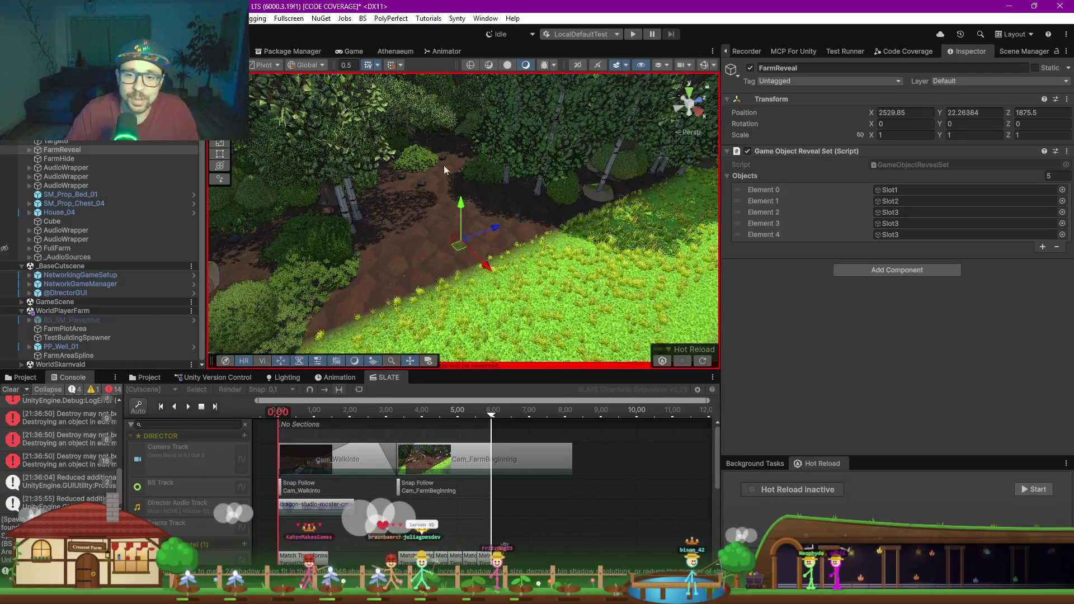
left_click_drag(399, 227, 438, 215)
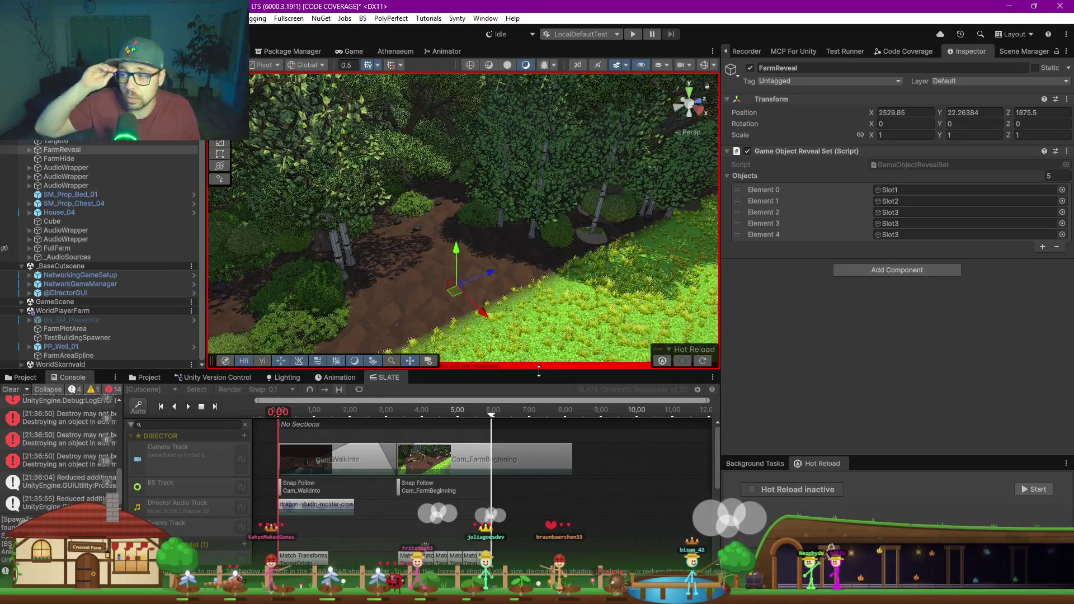
left_click_drag(554, 246, 538, 249)
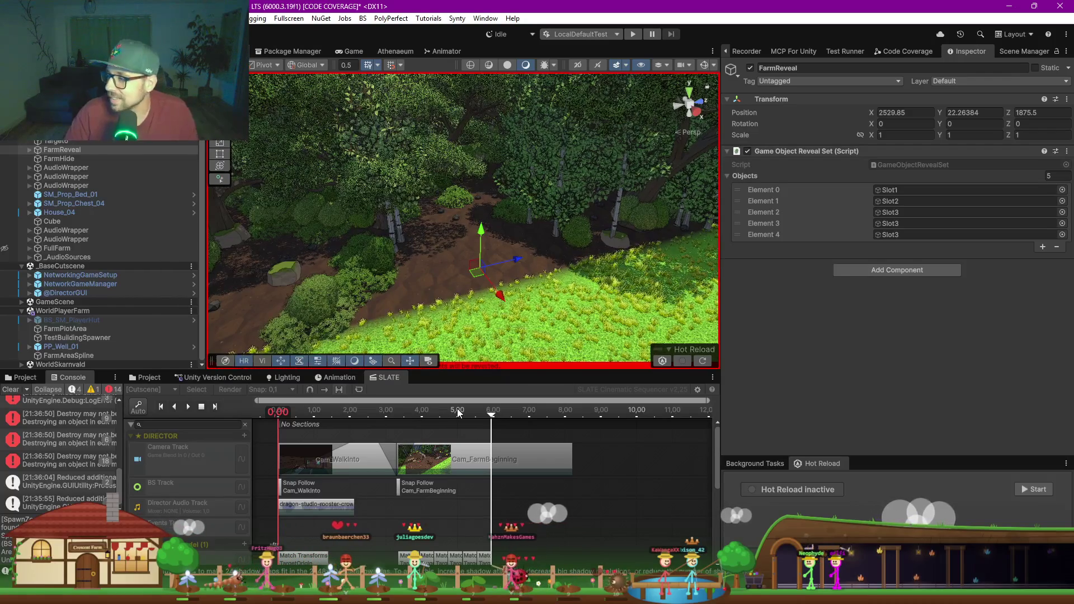
Step: Scrub the SLATE cutscene to about 5.6 seconds, then rewind the playhead to 0.00
left_click_drag(419, 413, 493, 414)
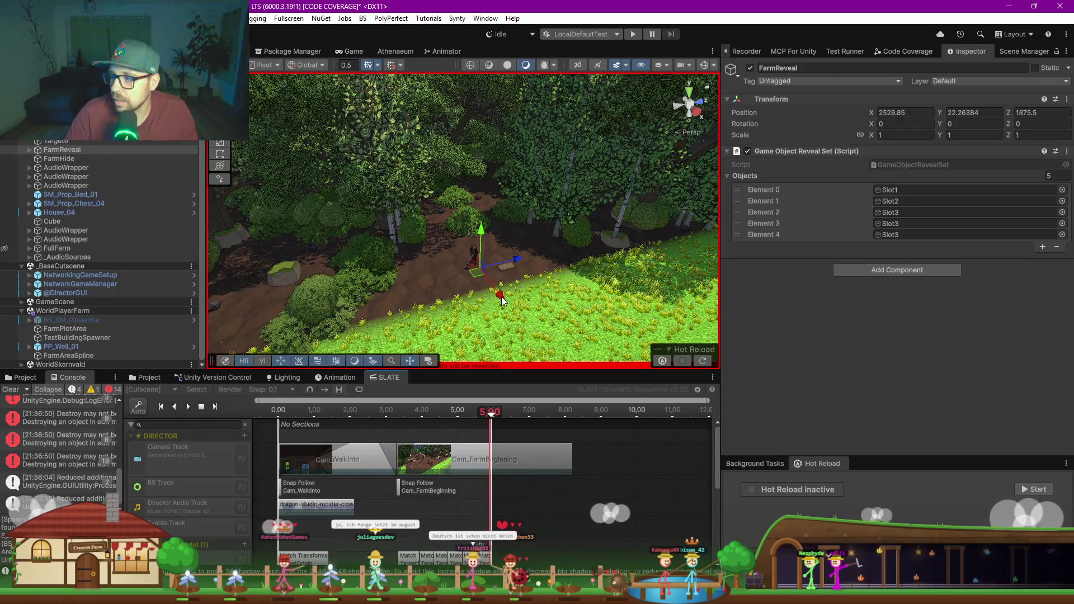
left_click_drag(520, 259, 528, 255)
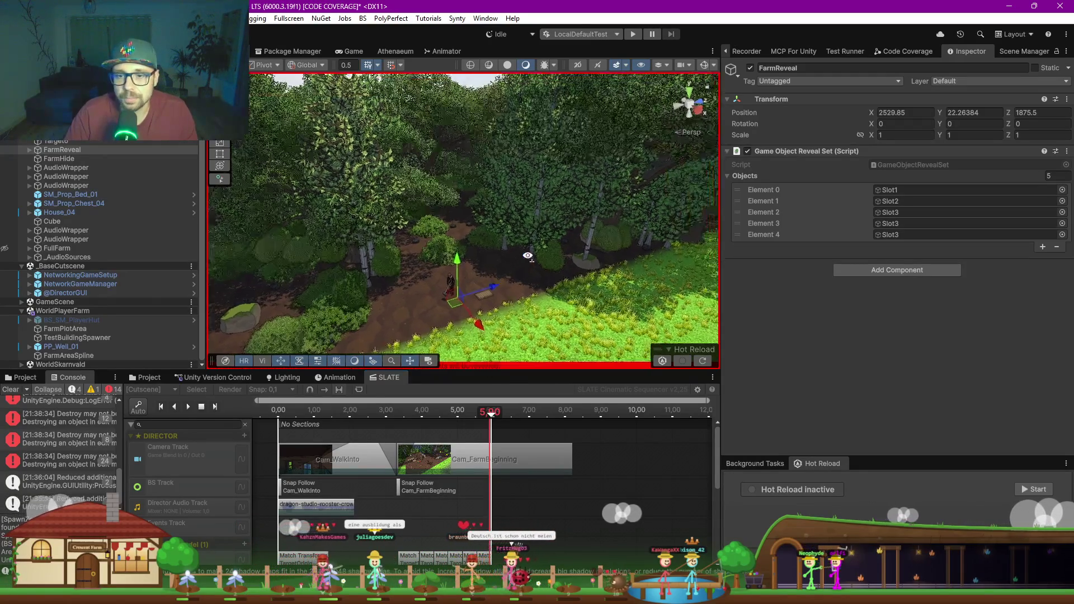
left_click(479, 411)
left_click_drag(486, 286, 489, 283)
left_click(269, 411)
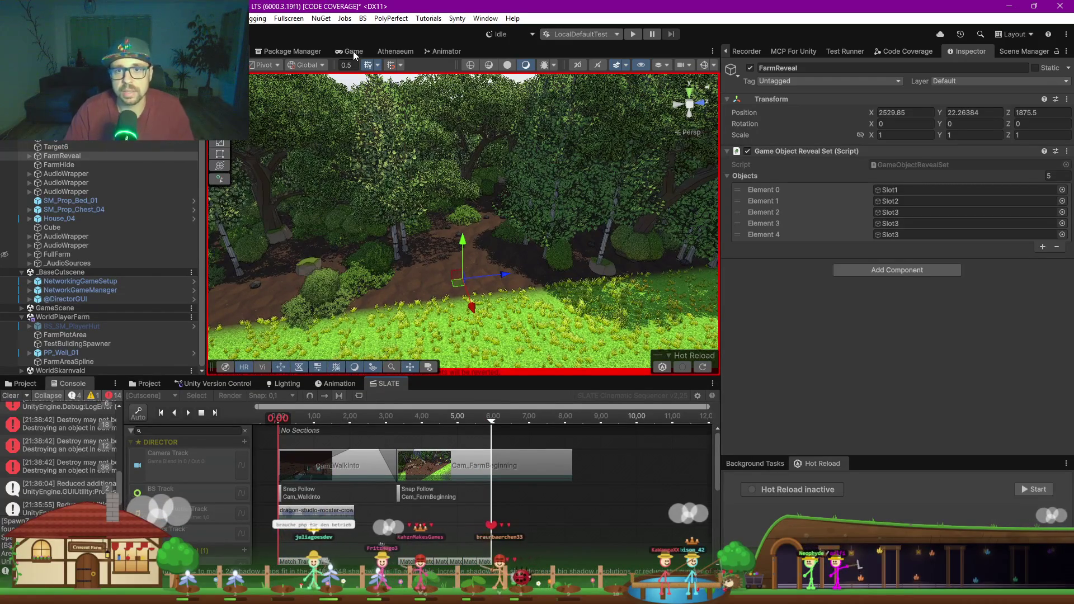
Step: In the Game view, clear the Console, play and stop the cutscene, then park it at about 5.6 s
left_click(354, 52)
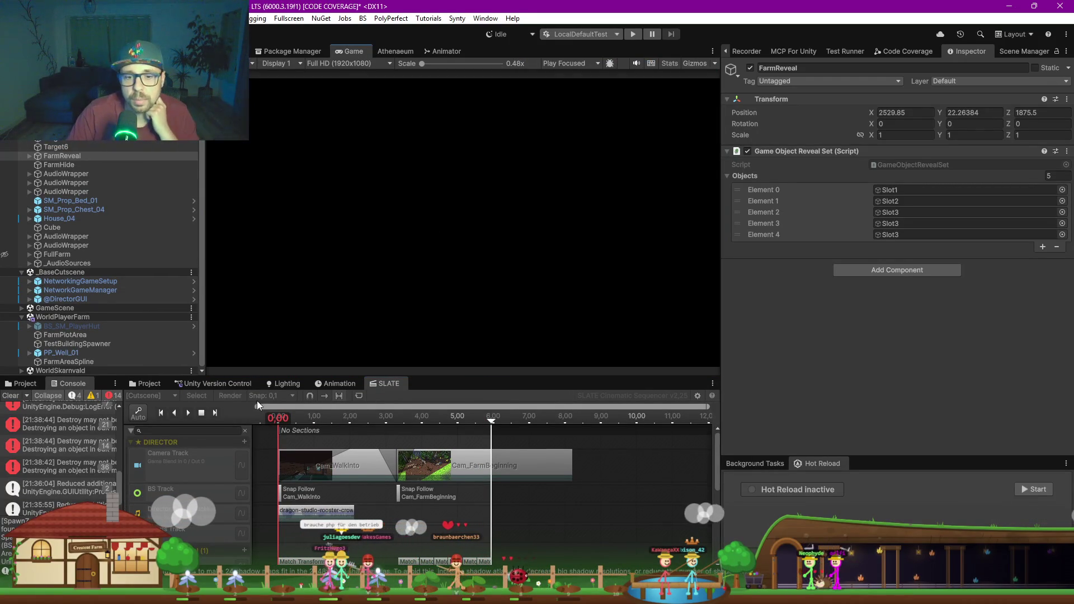
left_click(9, 398)
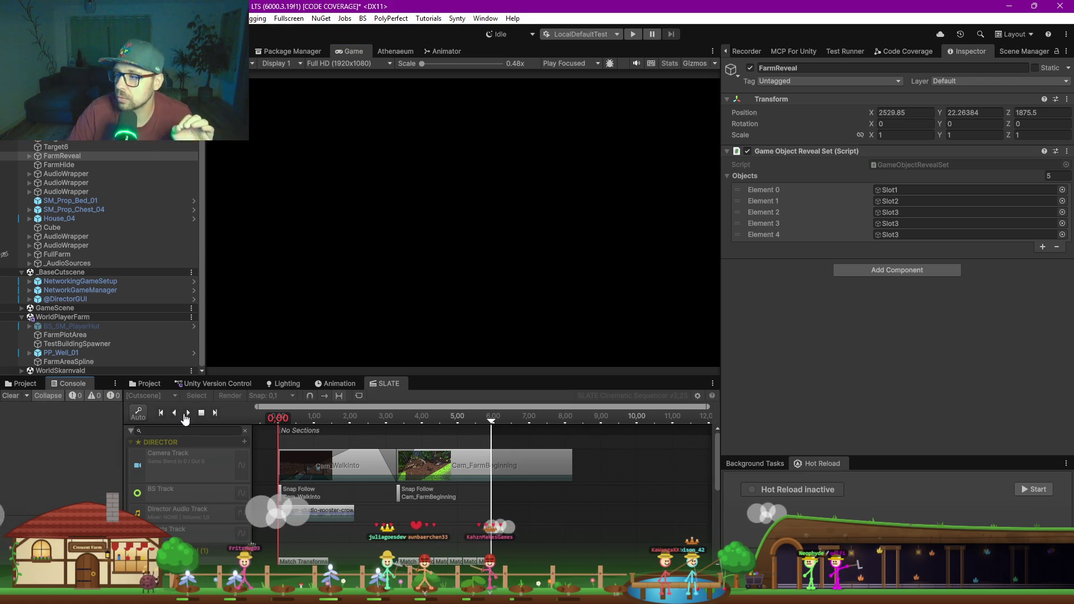
left_click(186, 414)
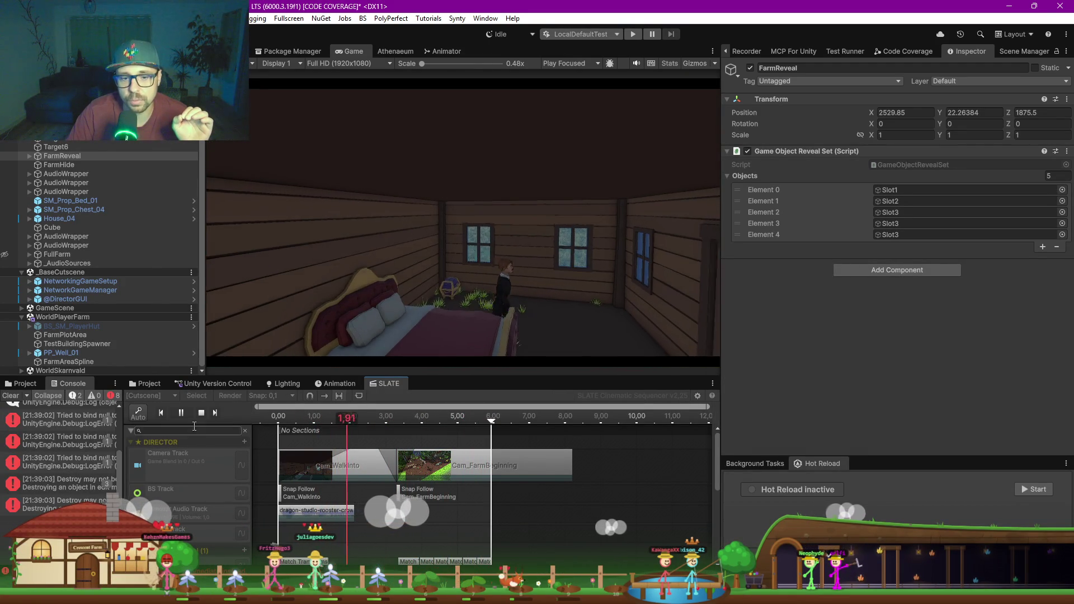
left_click(285, 417)
left_click_drag(327, 422, 479, 409)
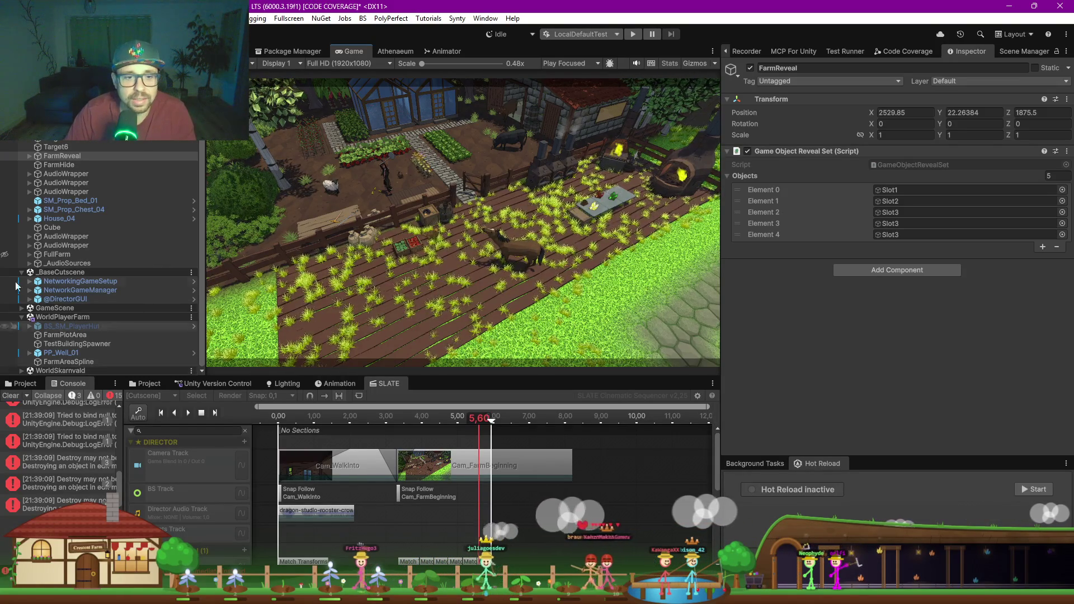
Step: Select FullFarm, switch to the Scene view with Ctrl+1, and untick its active checkbox in the Inspector
left_click(53, 255)
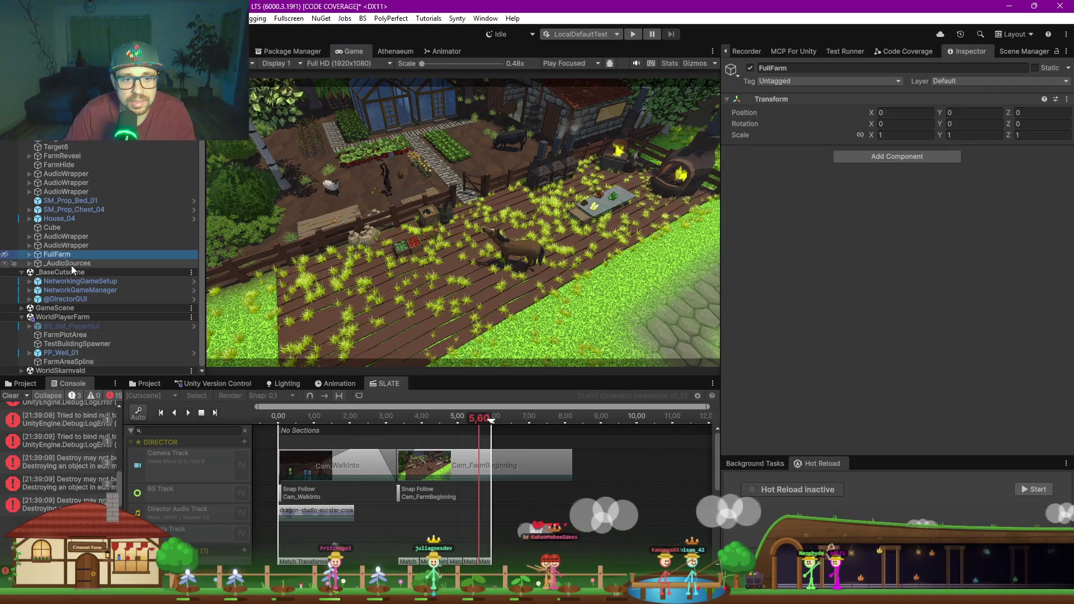
scroll(56, 232, "up", 2)
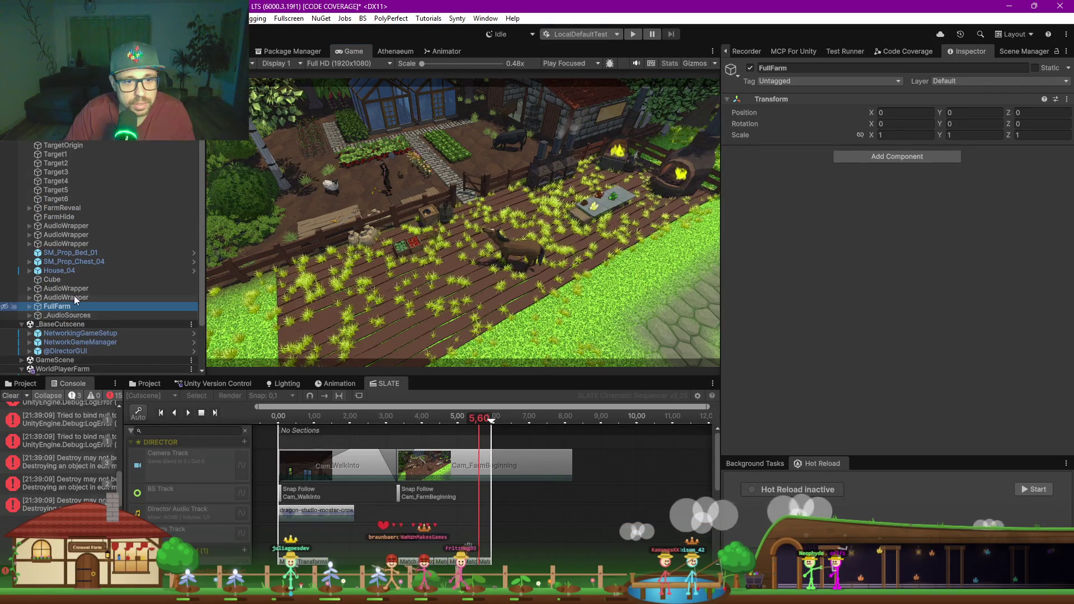
left_click(492, 251)
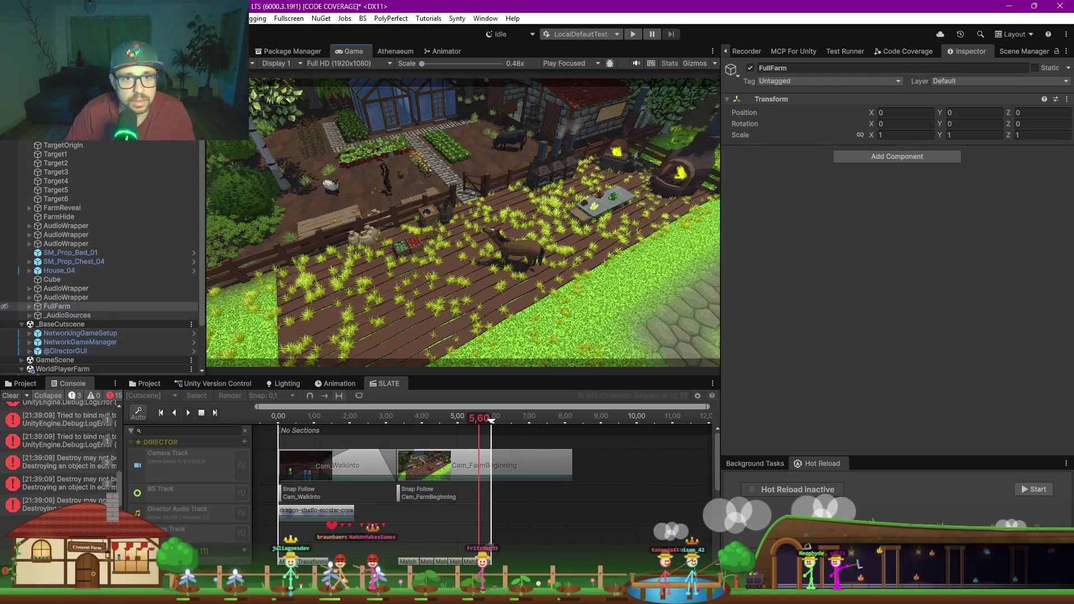
key("ctrl+1")
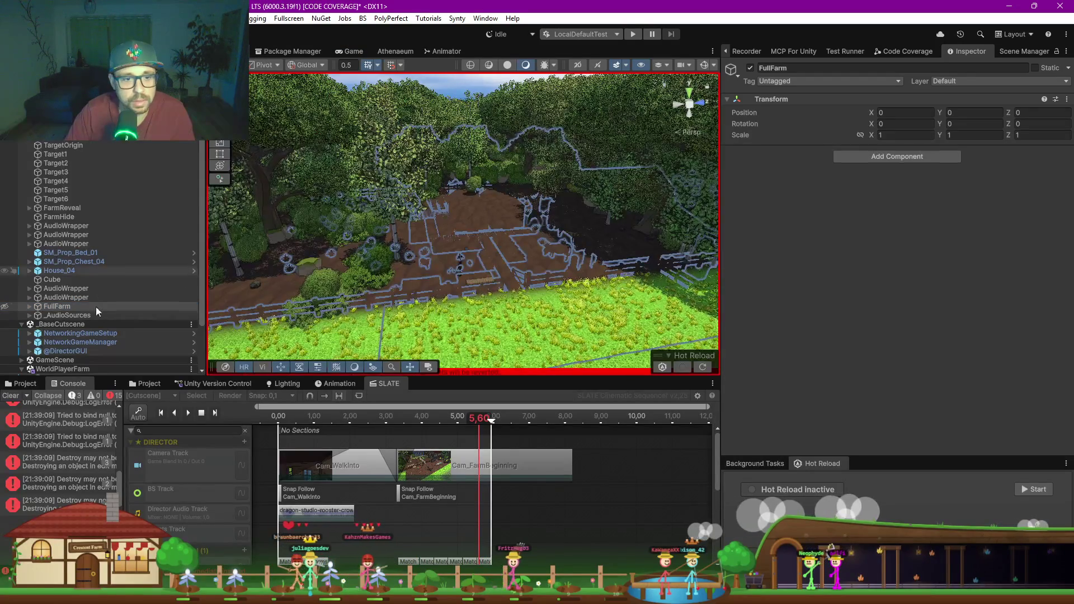
left_click(750, 67)
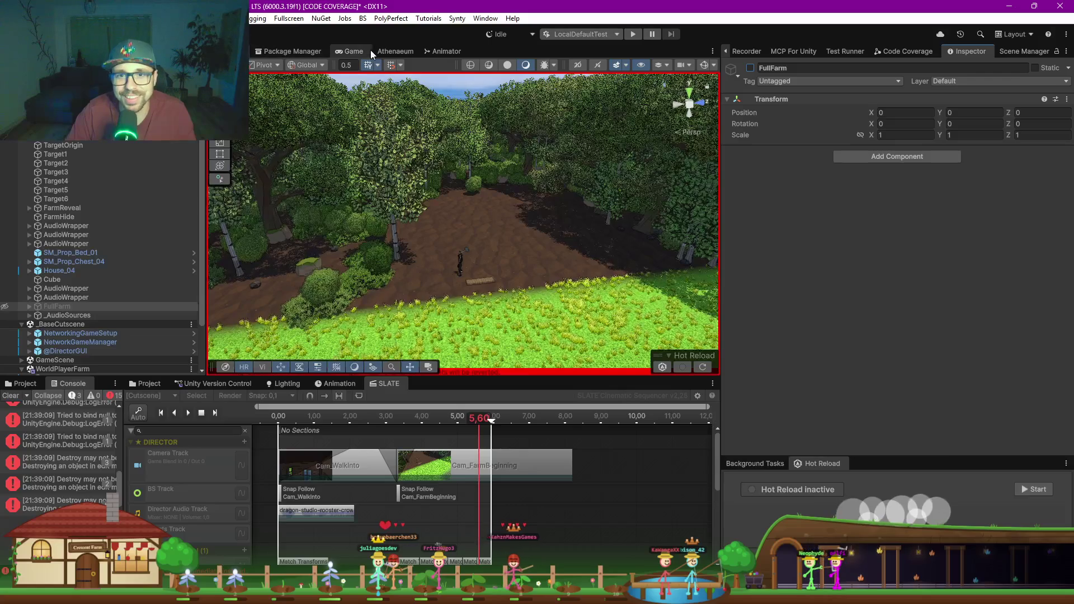
Step: Check the farmless shot in the Game view, clear and widen the Console, then return to the Scene view
left_click(354, 51)
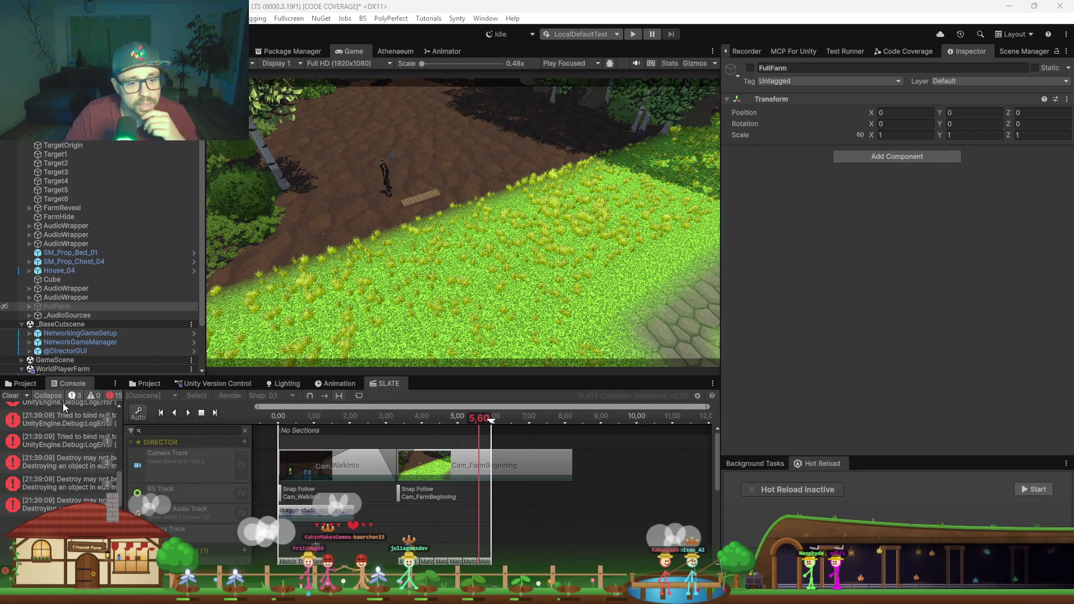
left_click(15, 400)
left_click_drag(124, 441, 171, 440)
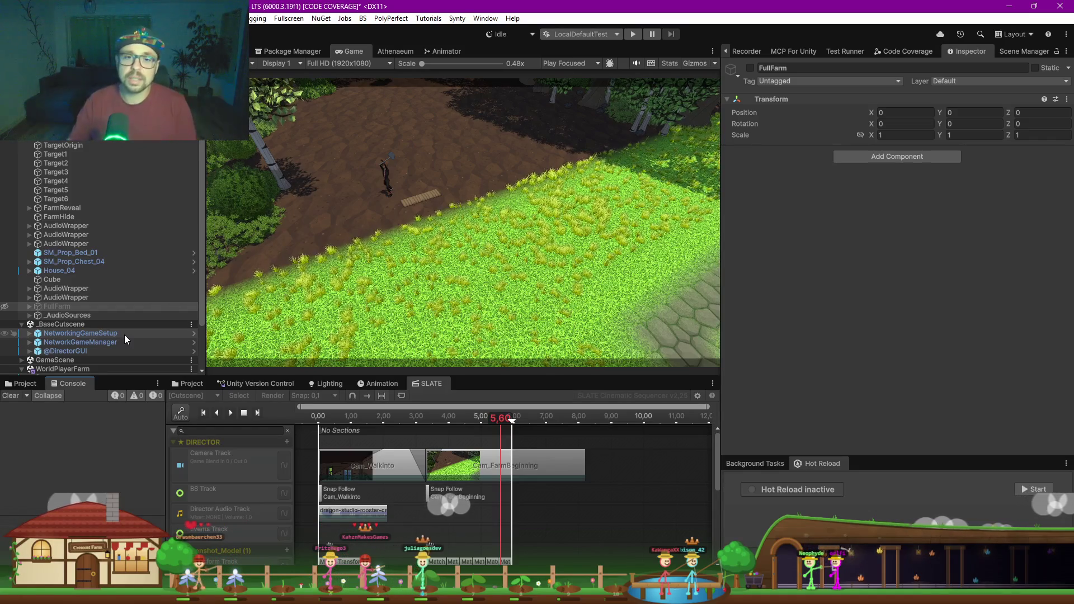
key("ctrl+1")
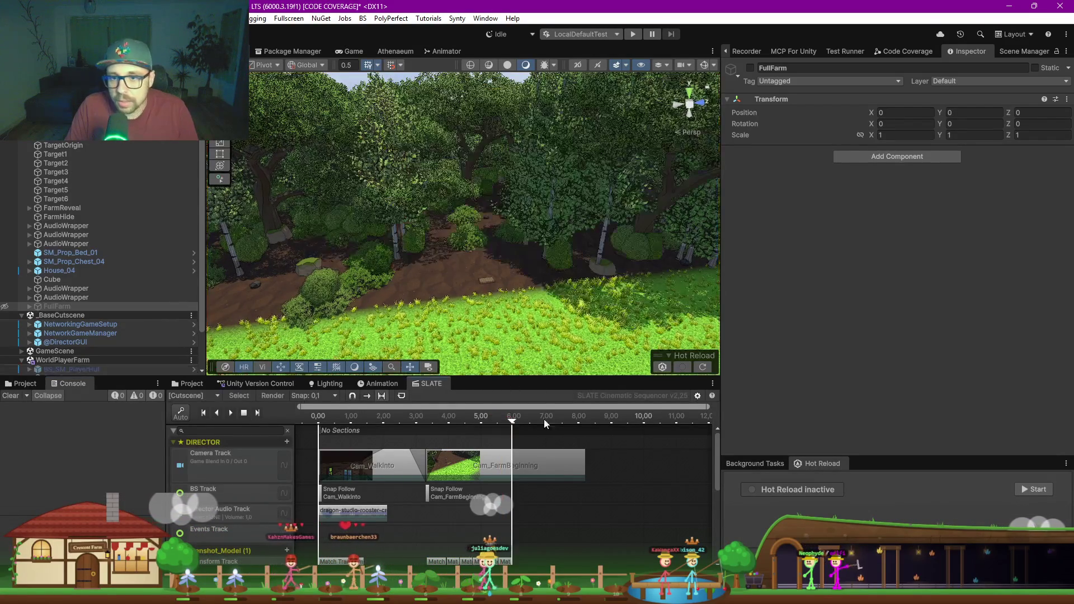
Step: Enlarge the Scene view, tilt the camera onto the grass, and bring the Screenshots folder window over the editor
left_click_drag(536, 377, 534, 414)
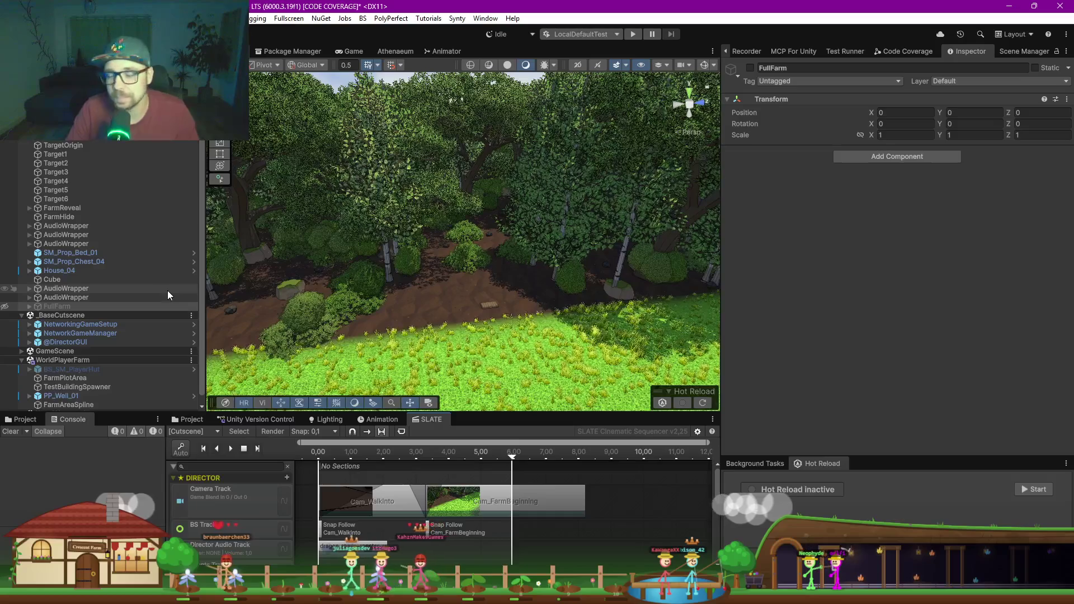
mouse_move(526, 291)
left_mouse_down()
mouse_move(534, 342)
mouse_move(401, 343)
left_mouse_up()
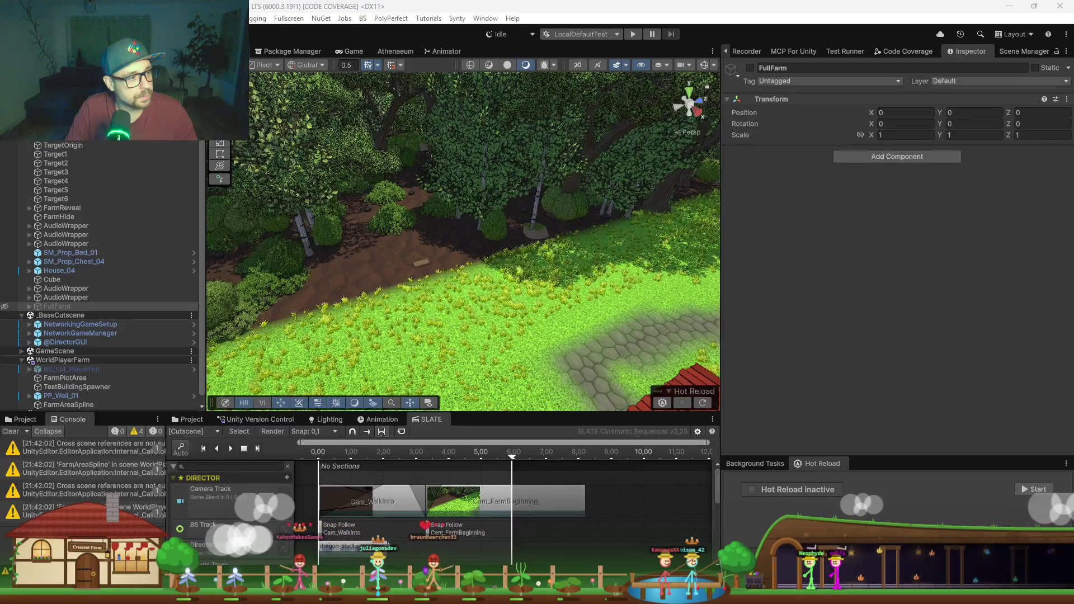
left_click_drag(0, 174, 317, 153)
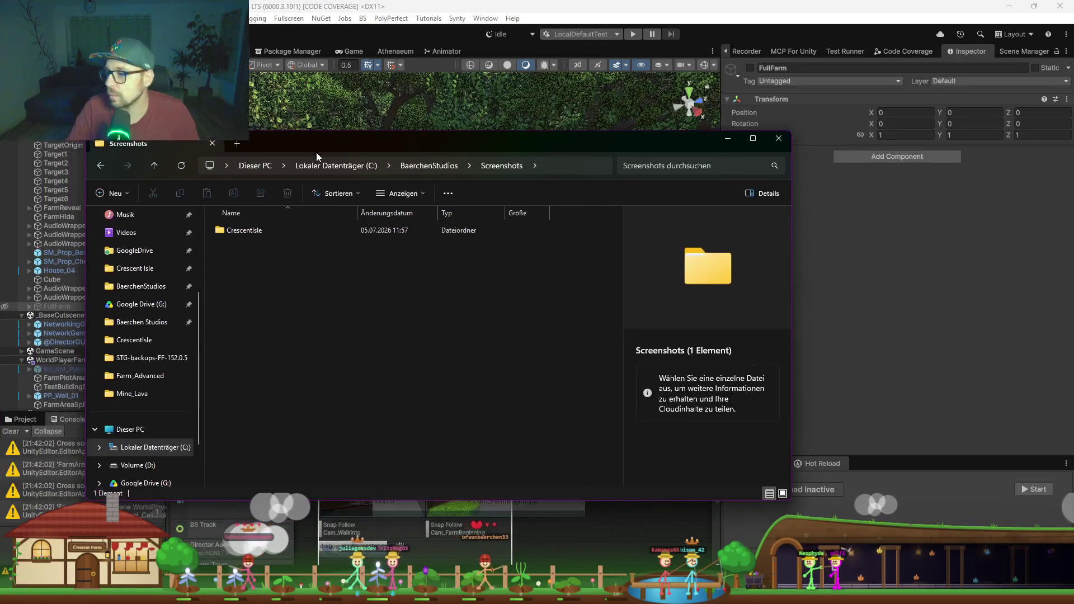
Step: Go into CrescentIsle > Farm_Advanced and open Farm_Advanced_8k.png in the image viewer
double_click(269, 226)
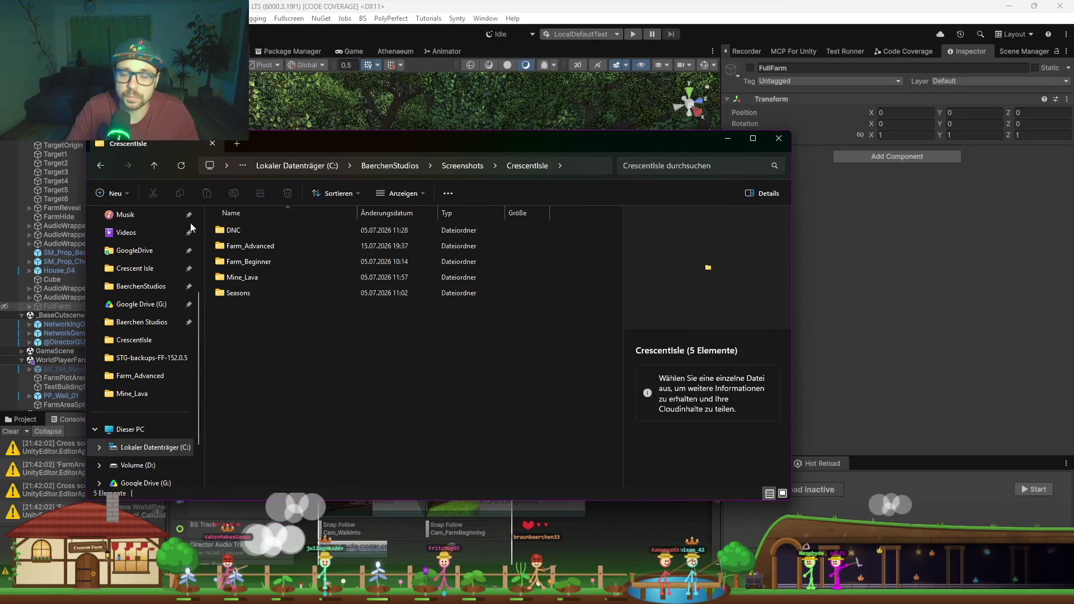
mouse_move(271, 234)
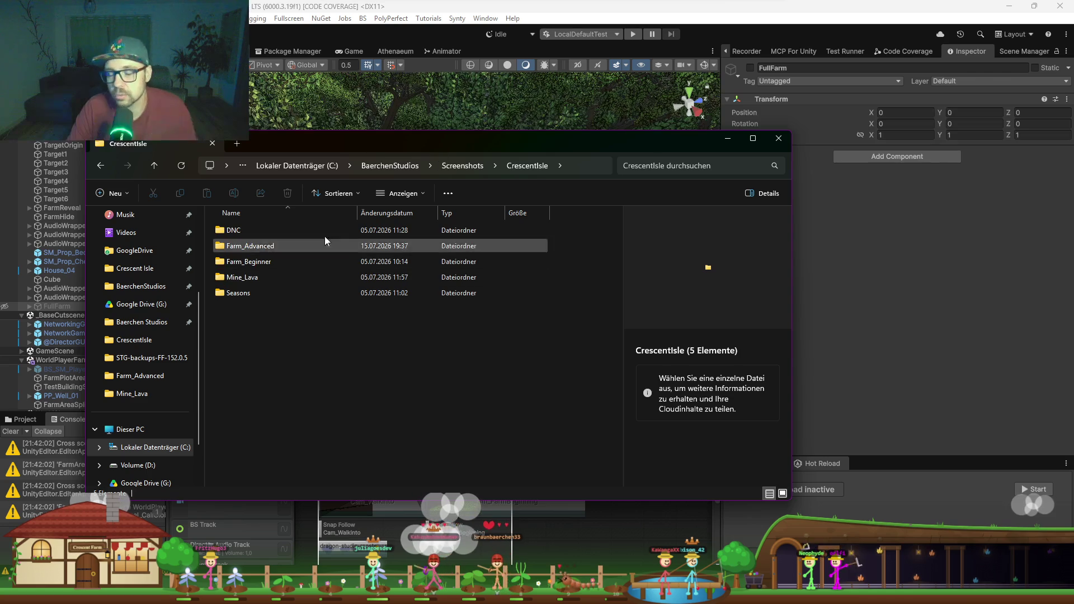
double_click(277, 249)
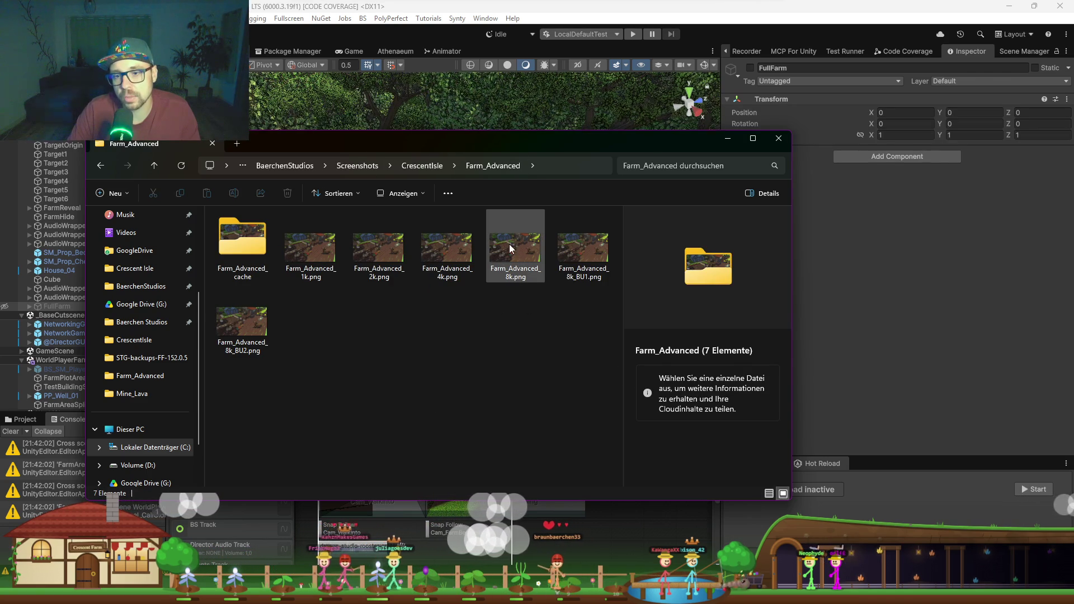
left_click(515, 260)
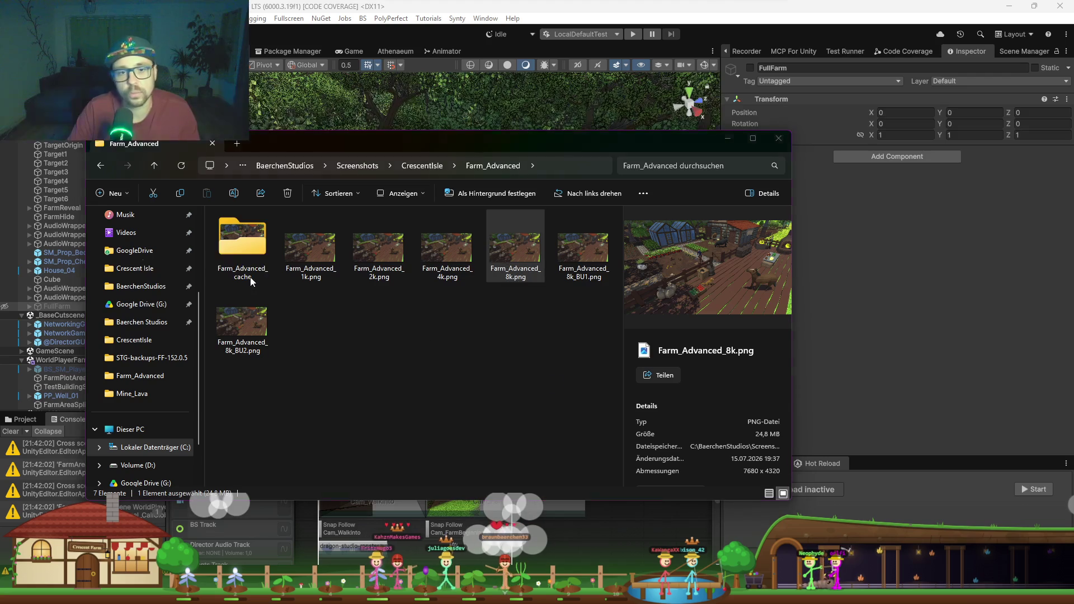
key("Return")
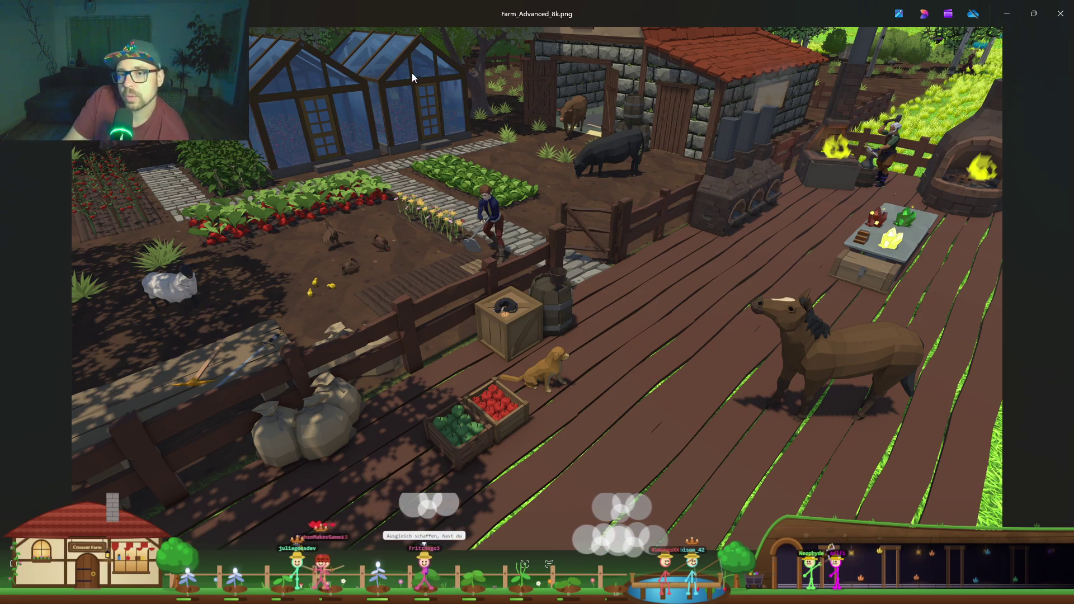
Step: Zoom into Farm_Advanced_8k.png and inspect the blacksmith's forge
scroll(481, 210, "up", 5)
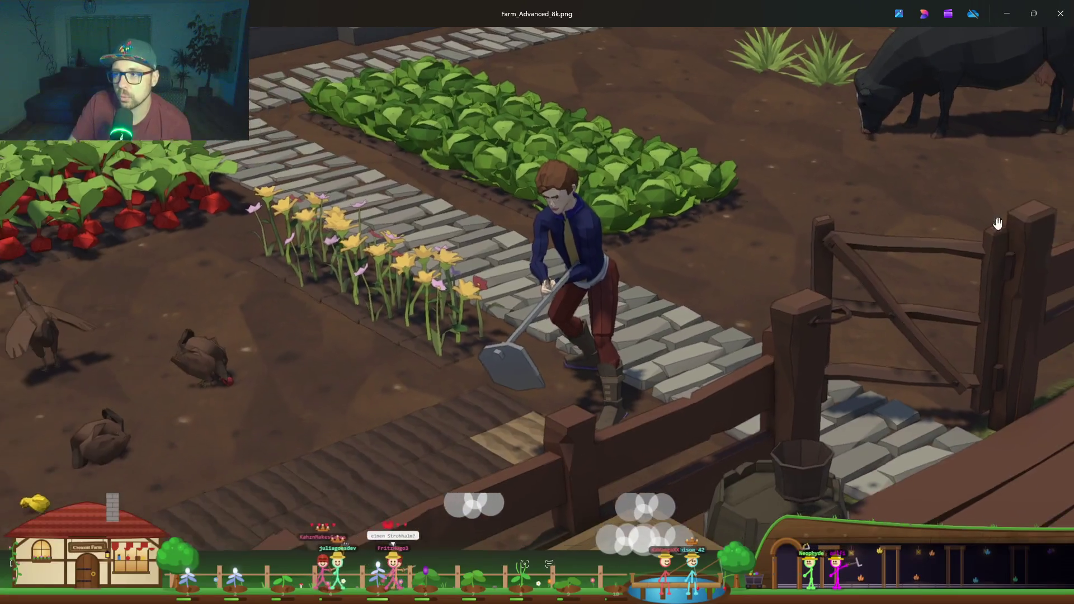
mouse_move(998, 223)
left_mouse_down()
mouse_move(852, 205)
mouse_move(811, 252)
mouse_move(788, 325)
left_mouse_up()
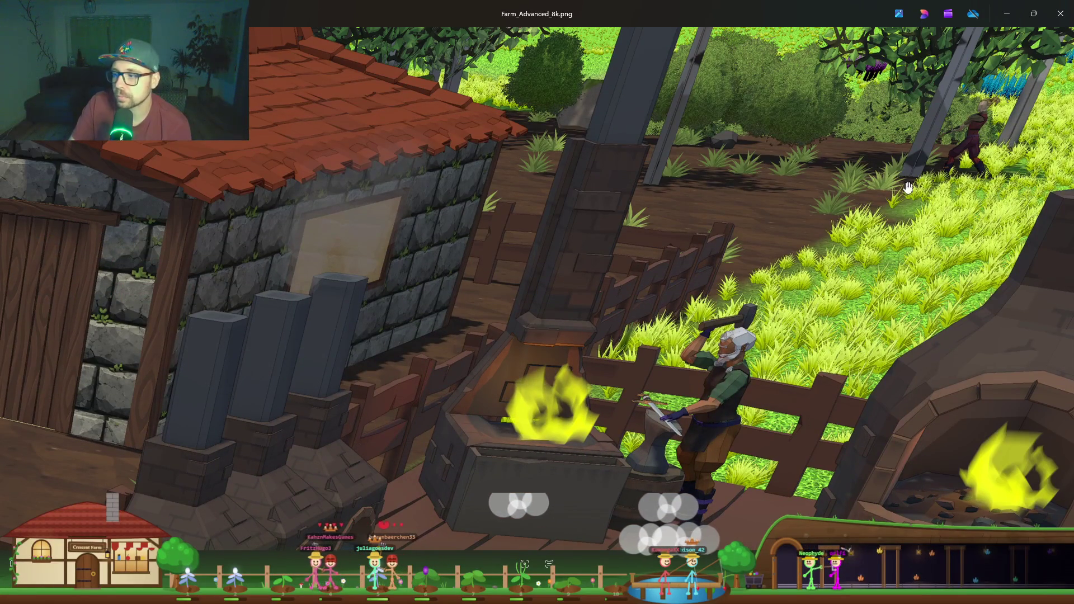
scroll(736, 335, "down", 5)
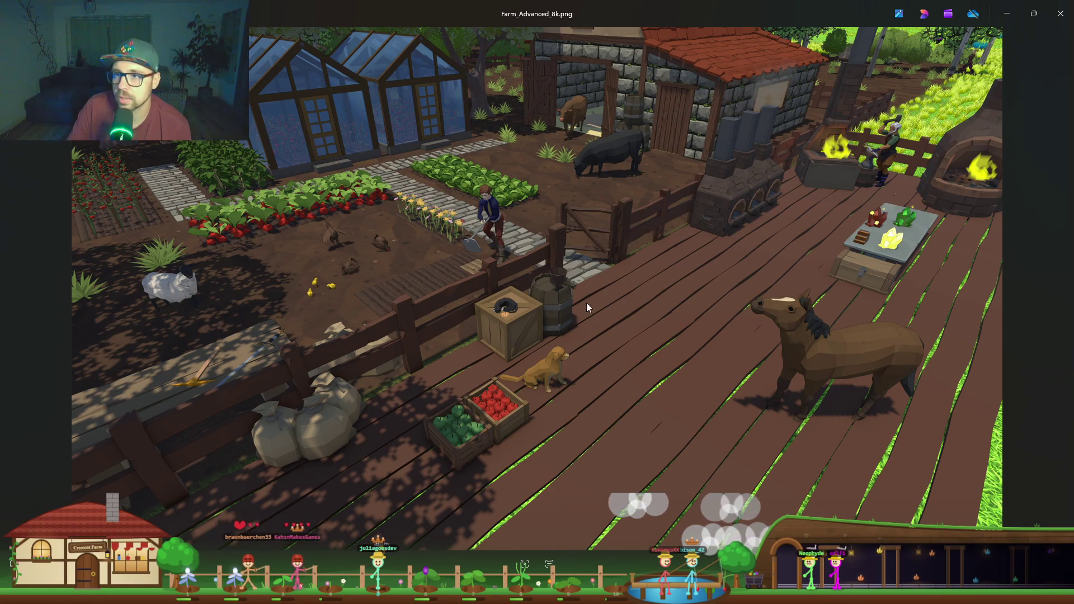
scroll(358, 224, "up", 10)
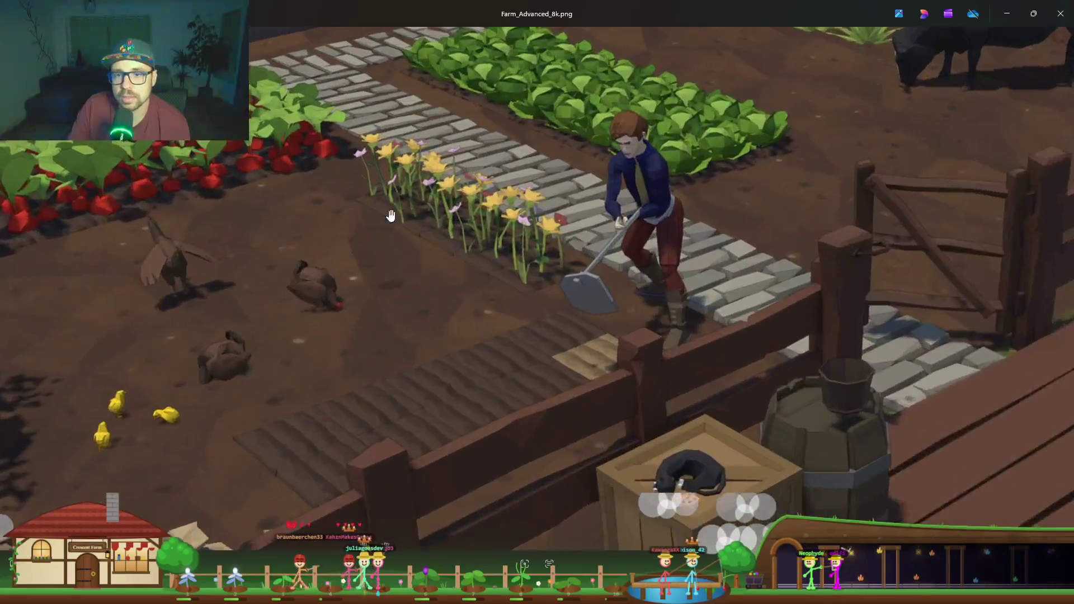
scroll(513, 302, "up", 1)
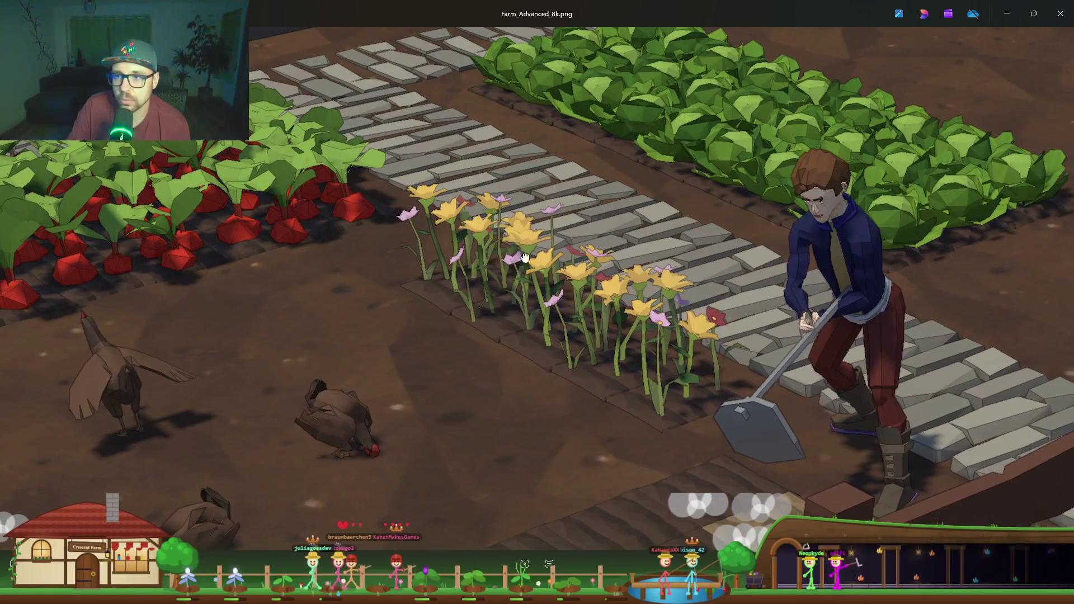
Step: Pan across the flower bed, tomatoes, greenhouse roof and tree, then centre the two greenhouses
left_click_drag(707, 67, 759, 207)
mouse_move(145, 389)
left_mouse_down()
mouse_move(569, 307)
mouse_move(665, 439)
left_mouse_up()
mouse_move(332, 155)
left_mouse_down()
mouse_move(427, 228)
mouse_move(558, 272)
left_mouse_up()
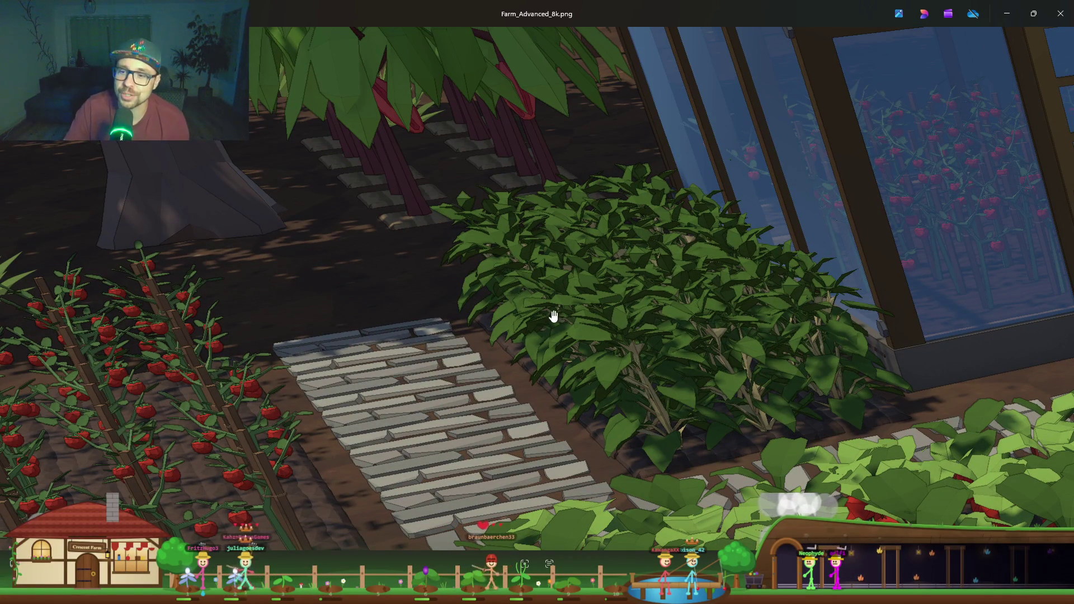
left_click_drag(420, 339, 388, 291)
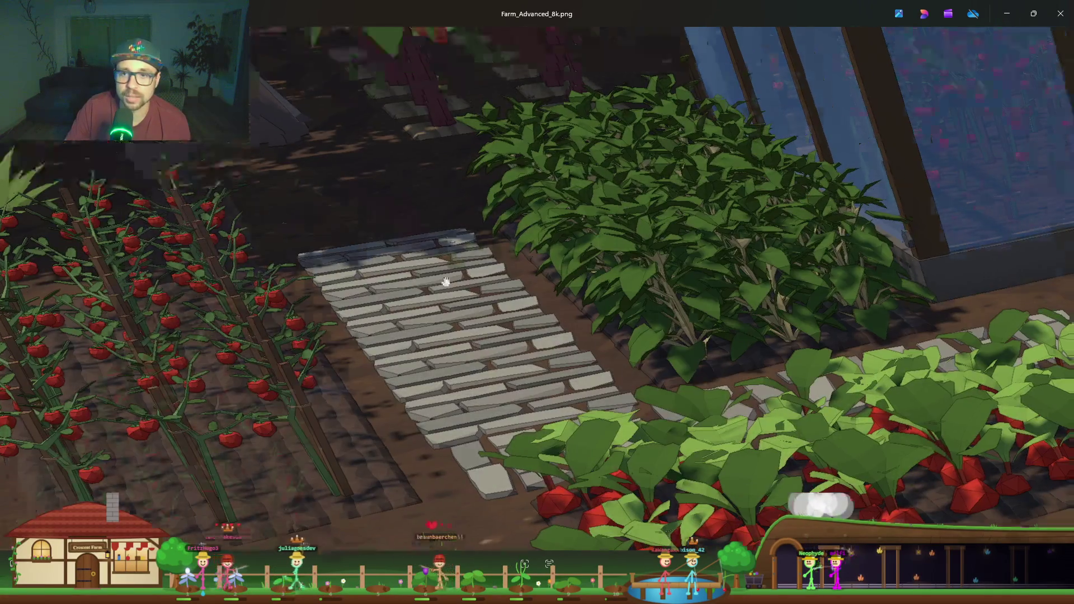
mouse_move(353, 28)
left_mouse_down()
mouse_move(342, 262)
mouse_move(434, 354)
left_mouse_up()
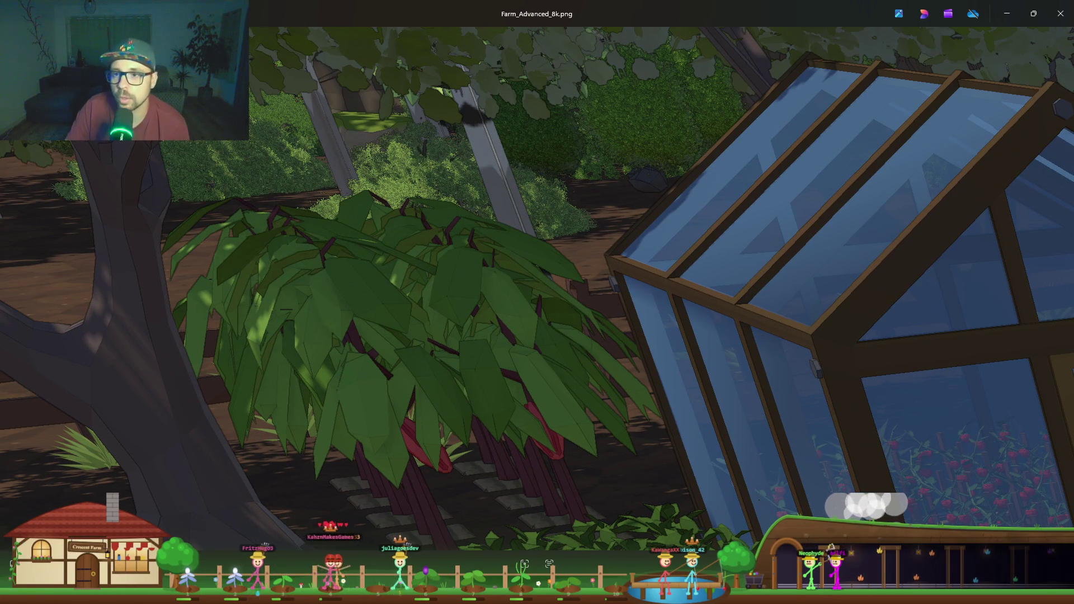
scroll(307, 157, "down", 3)
left_click_drag(604, 257, 492, 336)
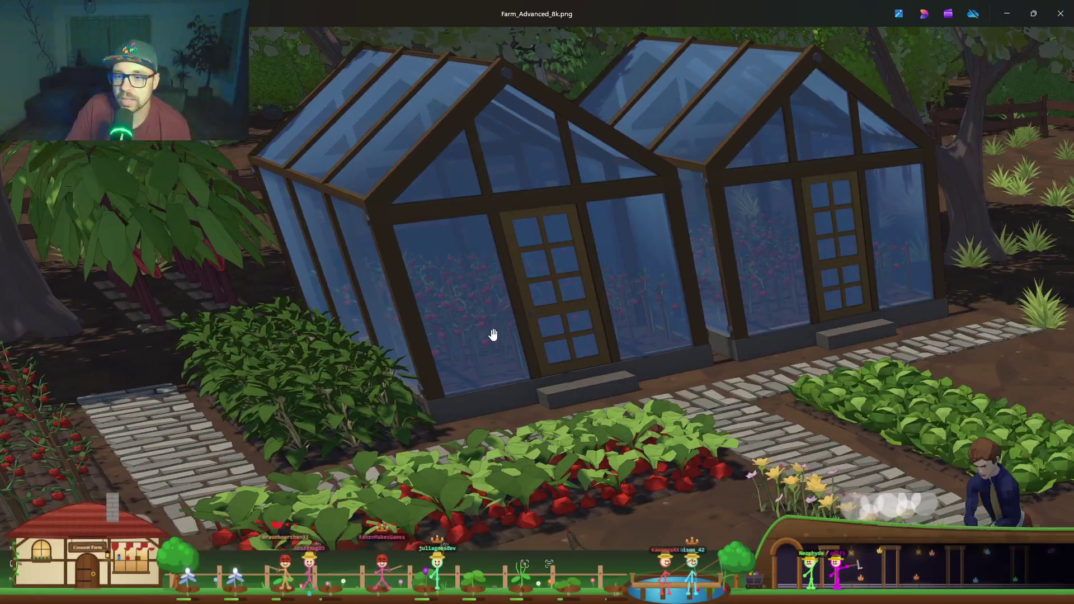
scroll(430, 278, "up", 5)
scroll(430, 278, "up", 5)
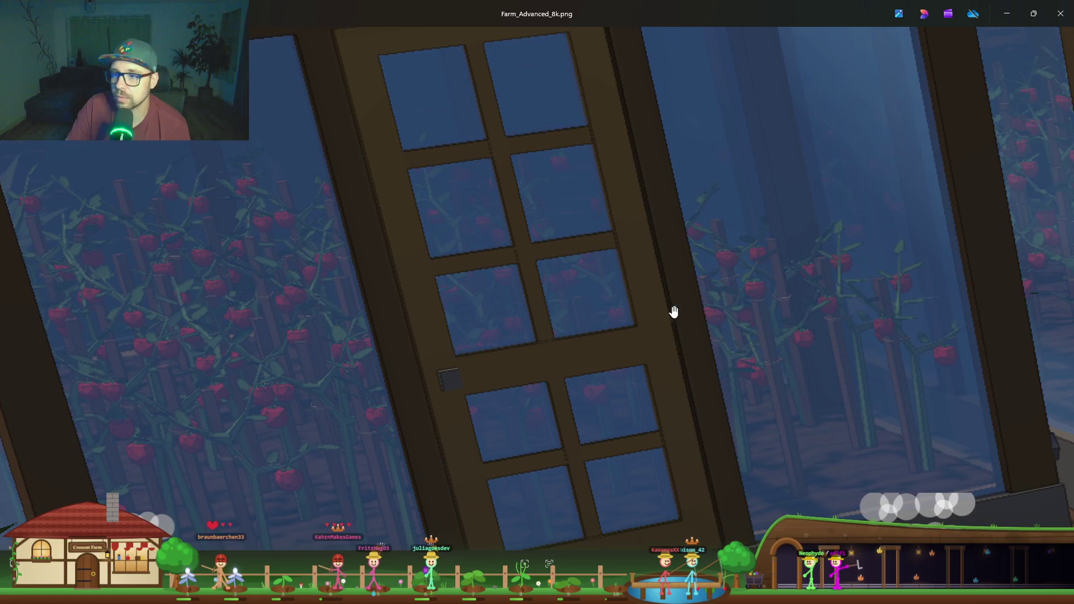
Step: Pan right to the barn door and cow, zoom for detail, then return to the Farm_Advanced folder
mouse_move(674, 312)
left_mouse_down()
mouse_move(347, 343)
mouse_move(157, 347)
left_mouse_up()
left_click_drag(717, 203, 218, 281)
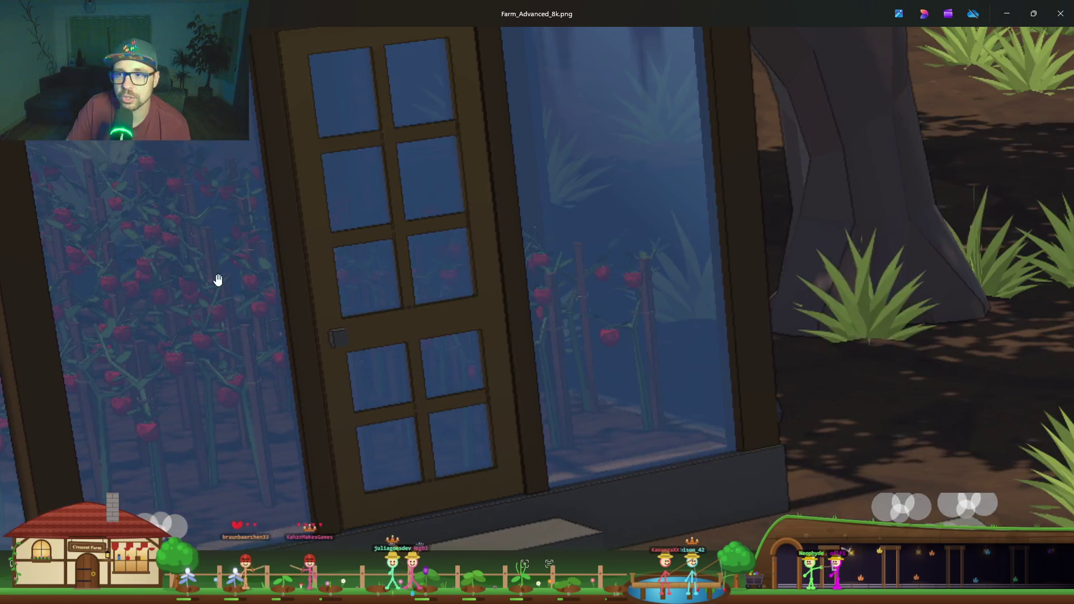
left_click_drag(1024, 252, 359, 256)
left_click_drag(728, 254, 359, 258)
scroll(600, 157, "down", 5)
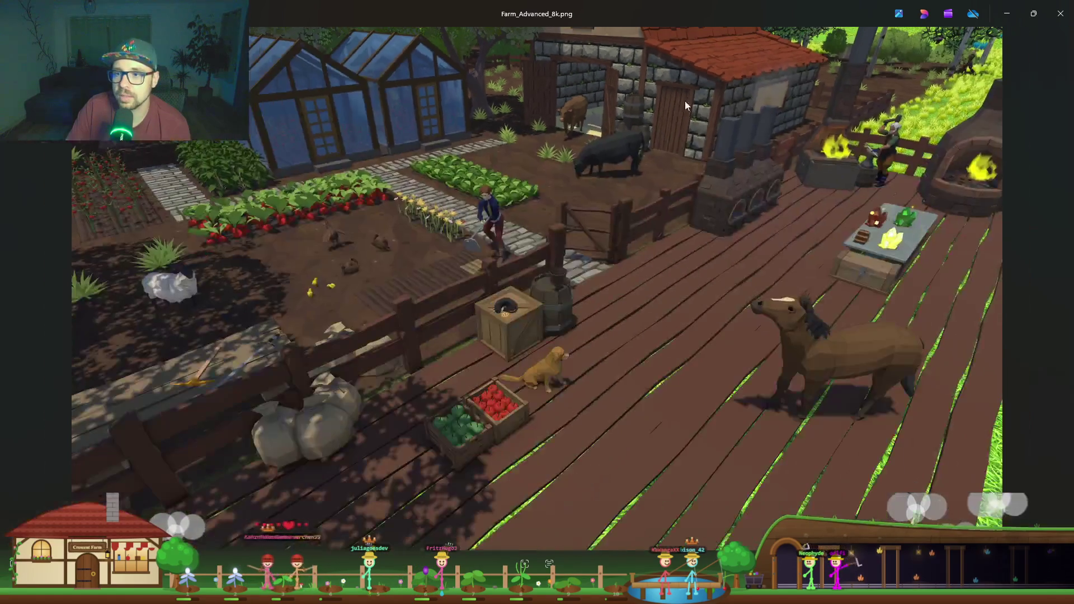
scroll(601, 157, "up", 1)
scroll(600, 157, "up", 1)
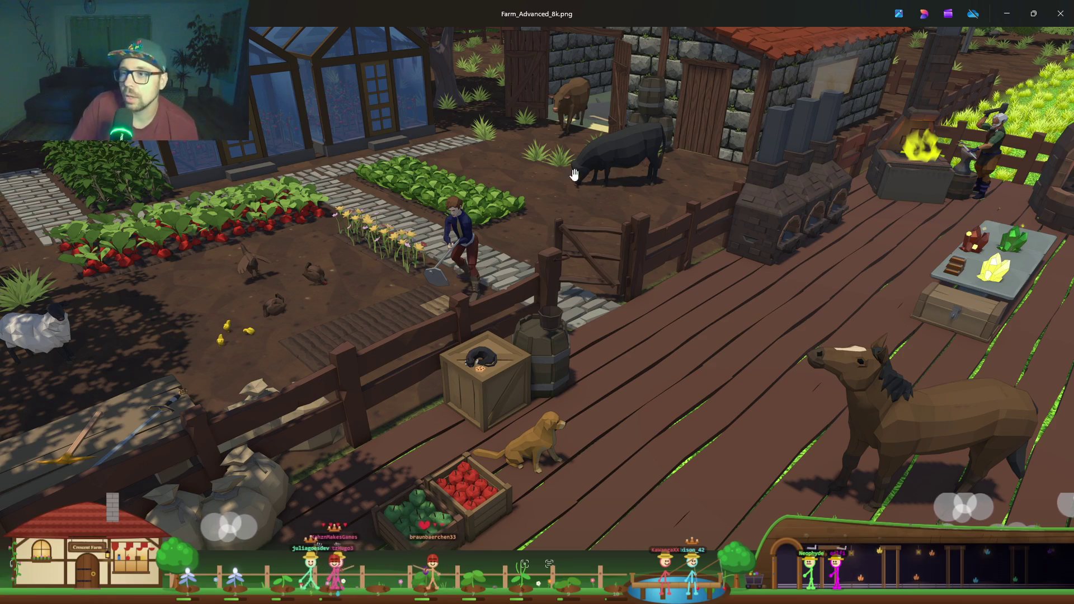
scroll(574, 174, "down", 2)
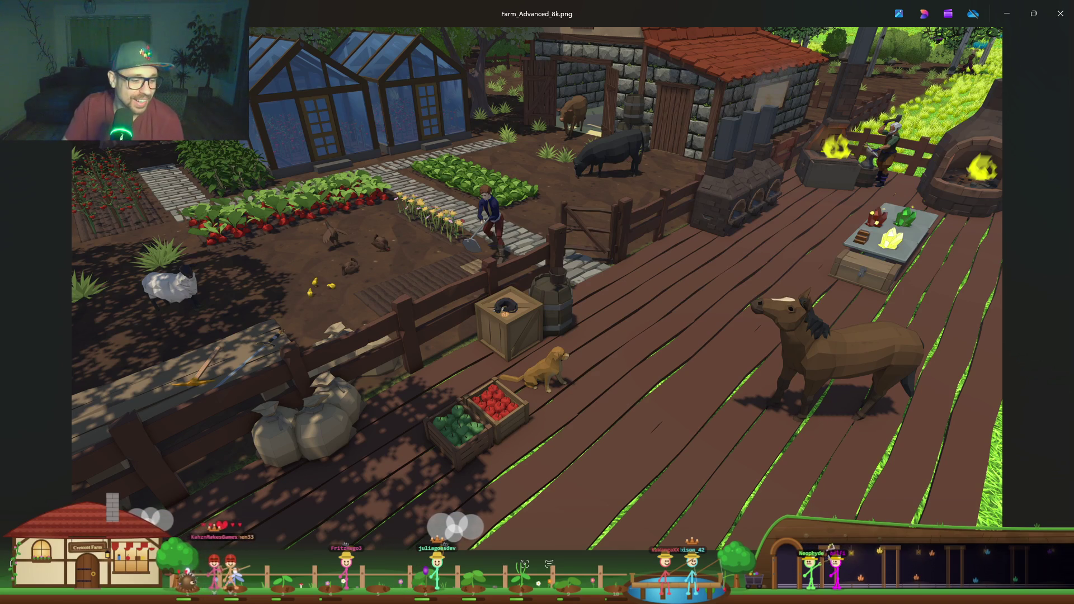
key("alt+Tab")
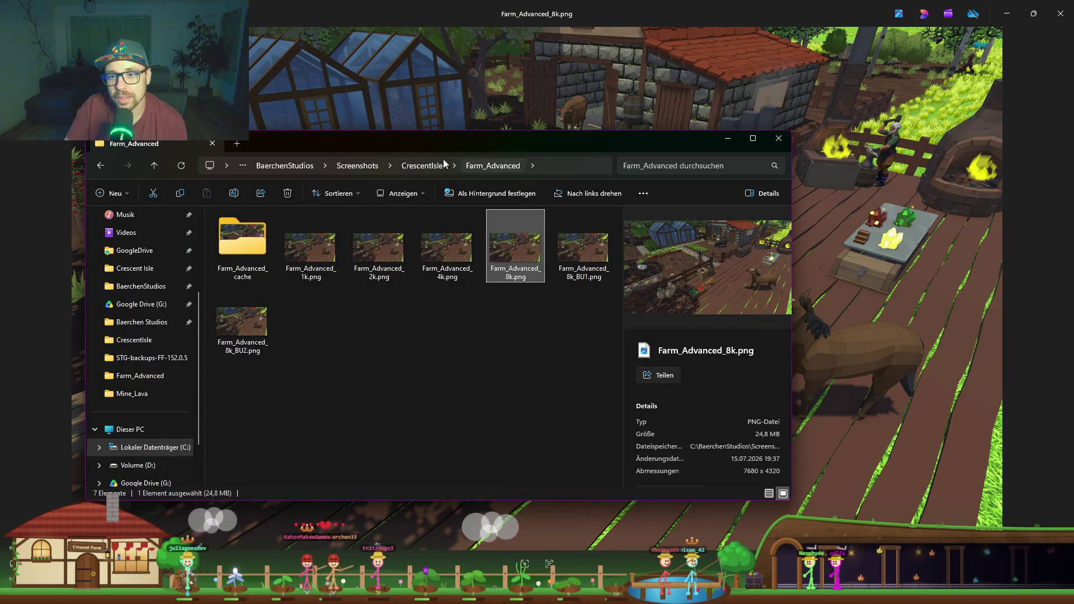
Step: Open Farm_Beginner_8k.png from the Farm_Beginner folder and maximize its viewer
left_click(493, 166)
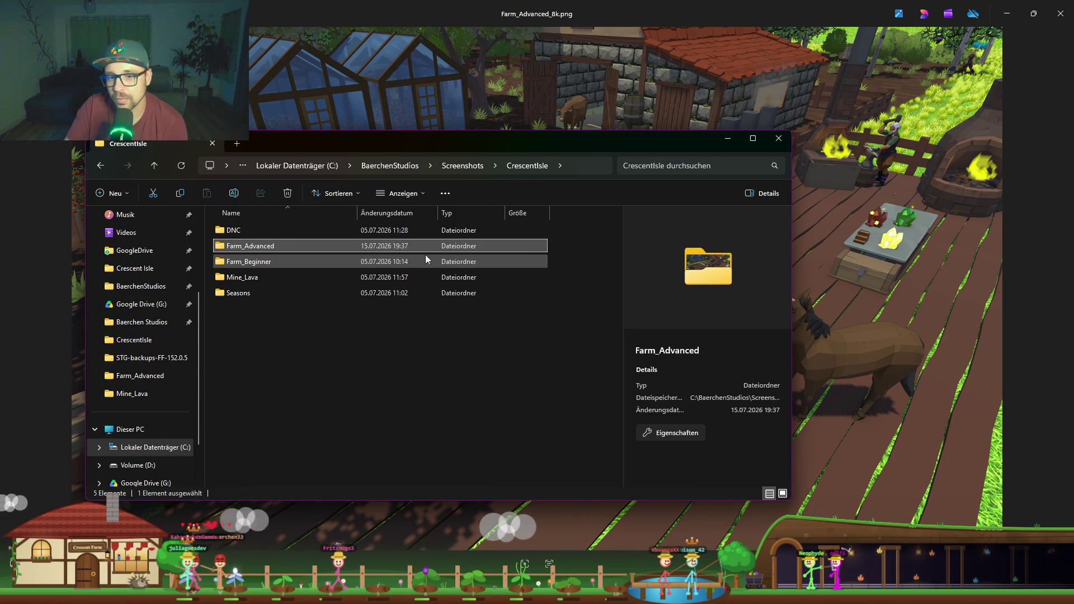
double_click(281, 262)
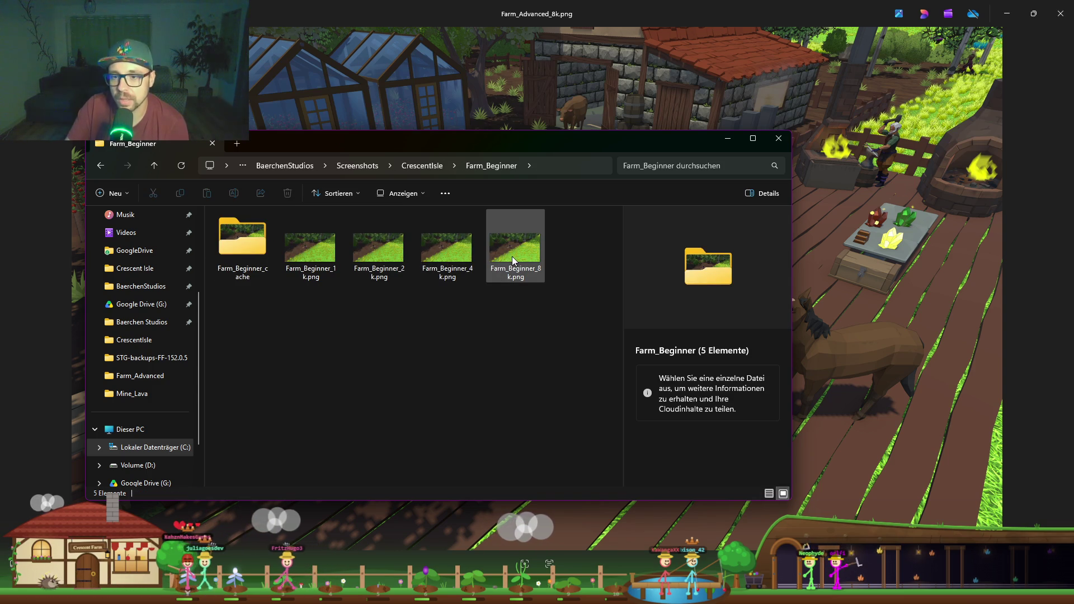
left_click(518, 275)
double_click(518, 275)
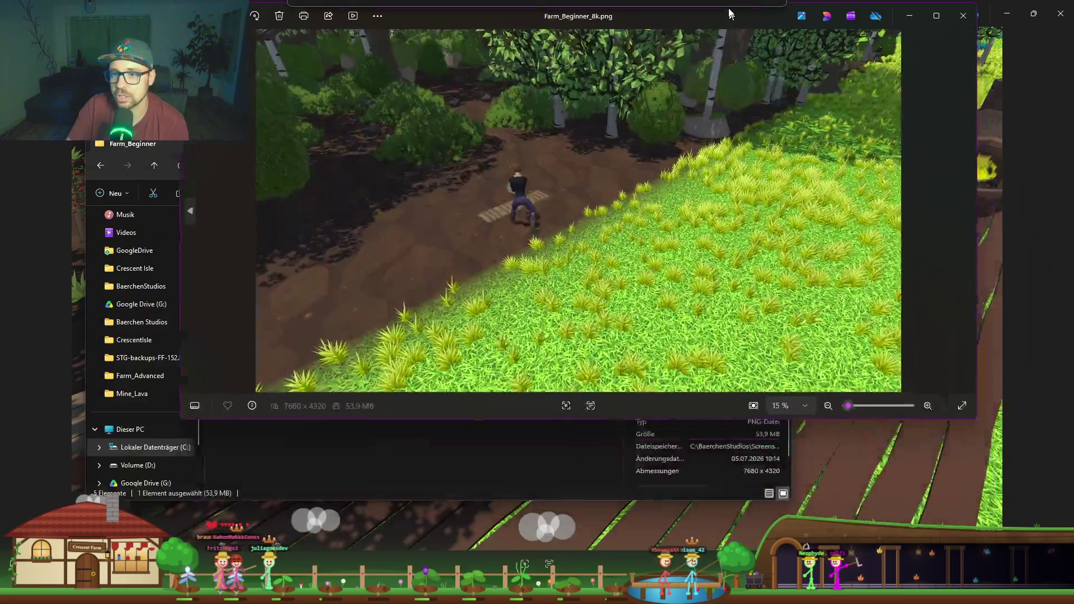
left_click_drag(730, 13, 700, 1)
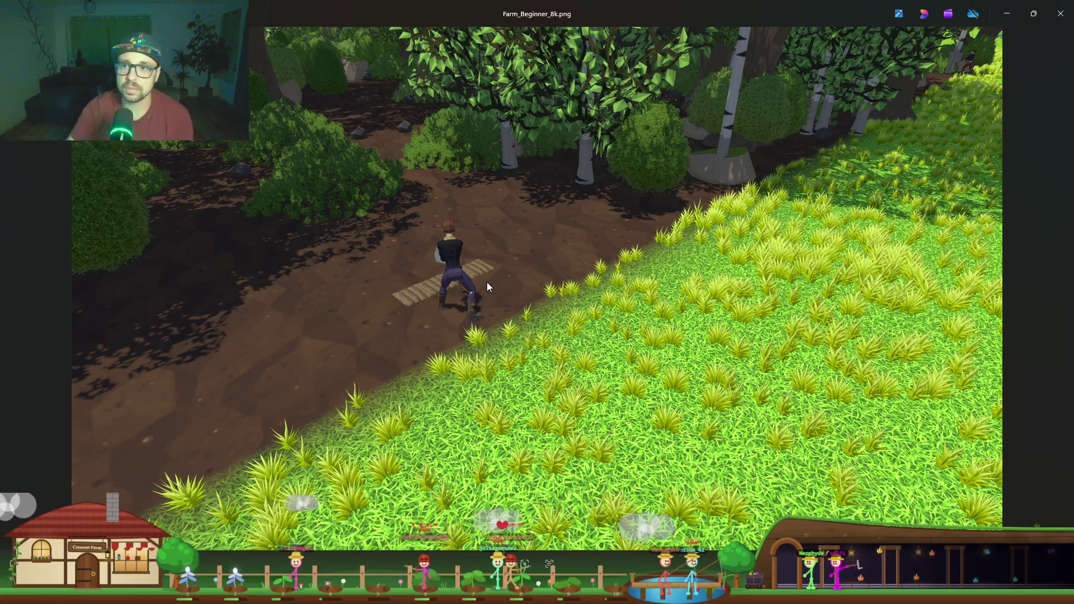
Step: Snap the beginner screenshot left and Farm_Advanced_8k.png right, then close both and return to CrescentIsle
mouse_move(640, 5)
left_mouse_down()
mouse_move(98, 134)
mouse_move(24, 226)
mouse_move(2, 235)
left_mouse_up()
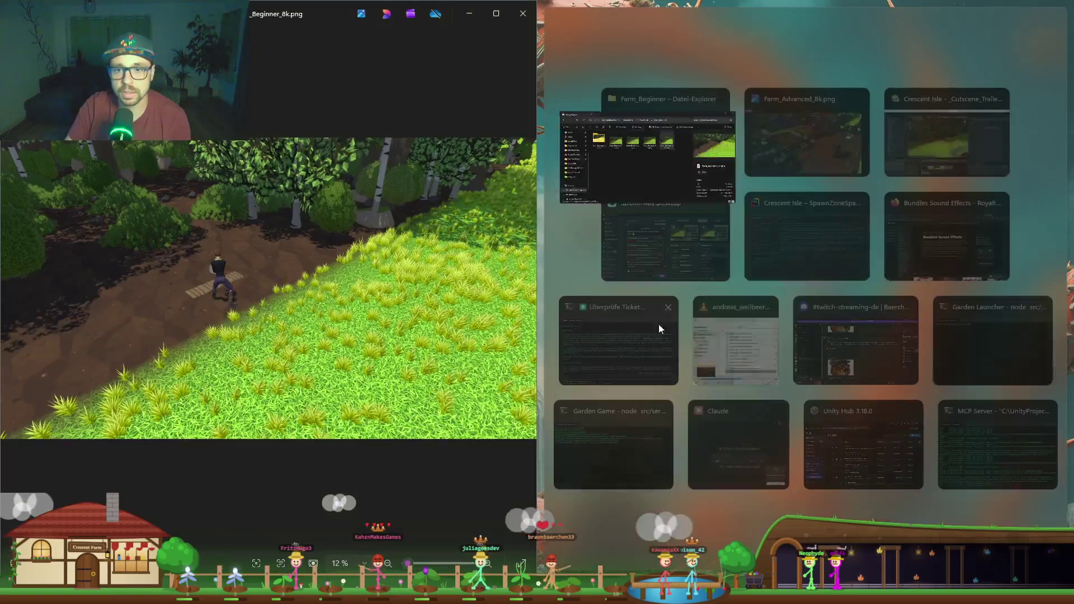
left_click(851, 114)
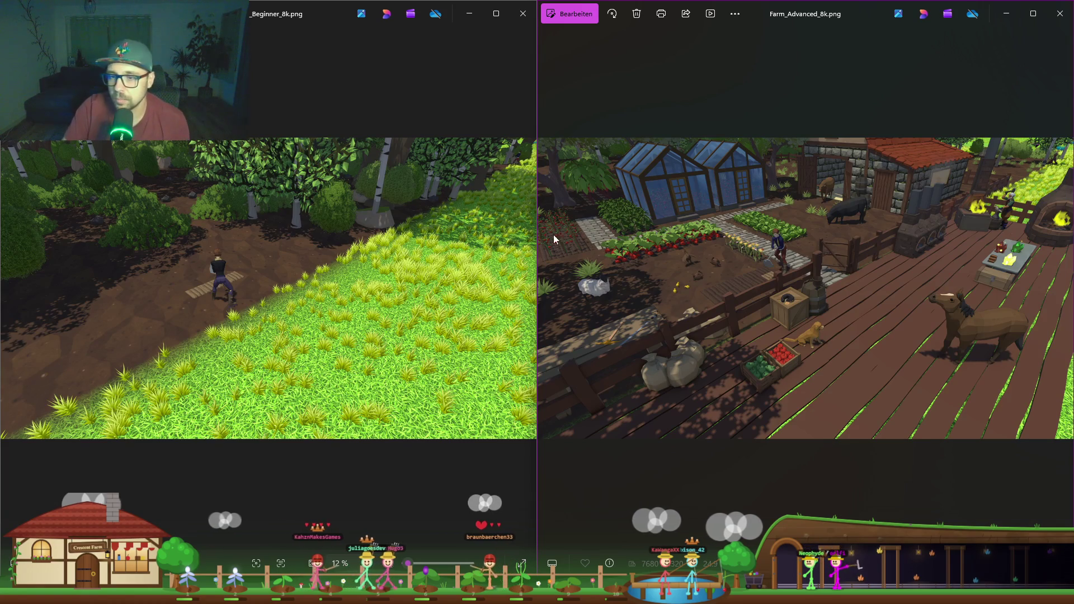
left_click(522, 13)
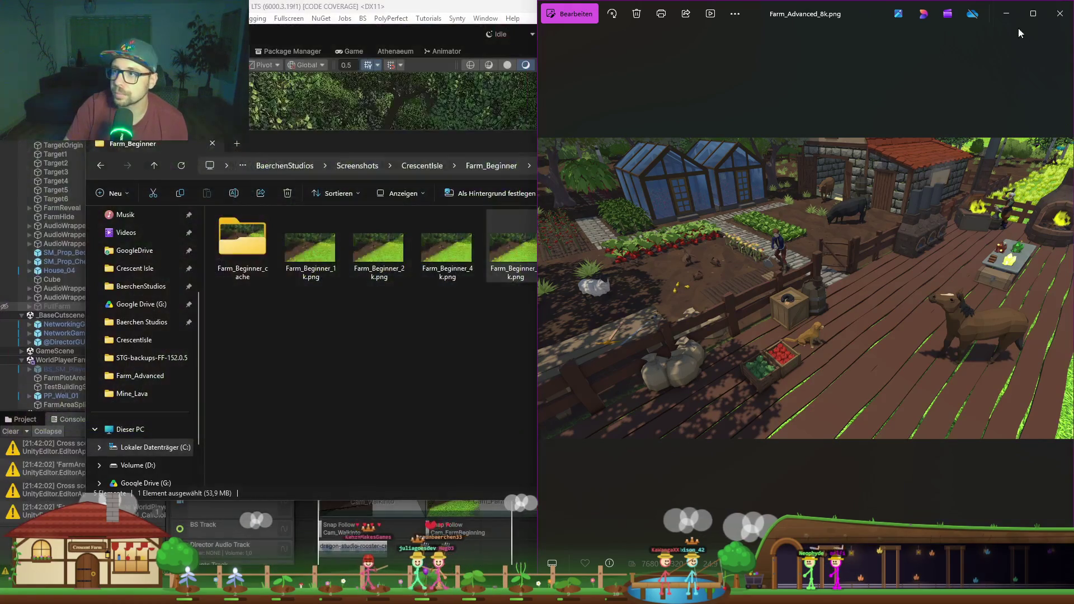
left_click(1060, 14)
left_click(429, 166)
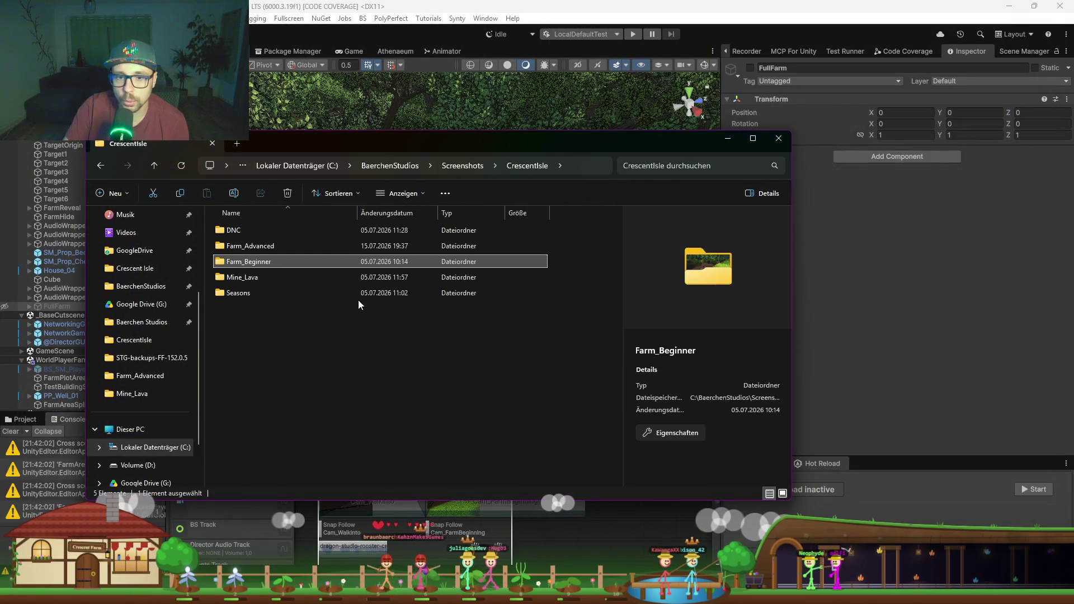
Step: Open Mine_Lava_8k.png from the Mine_Lava folder and maximize the image viewer
double_click(271, 281)
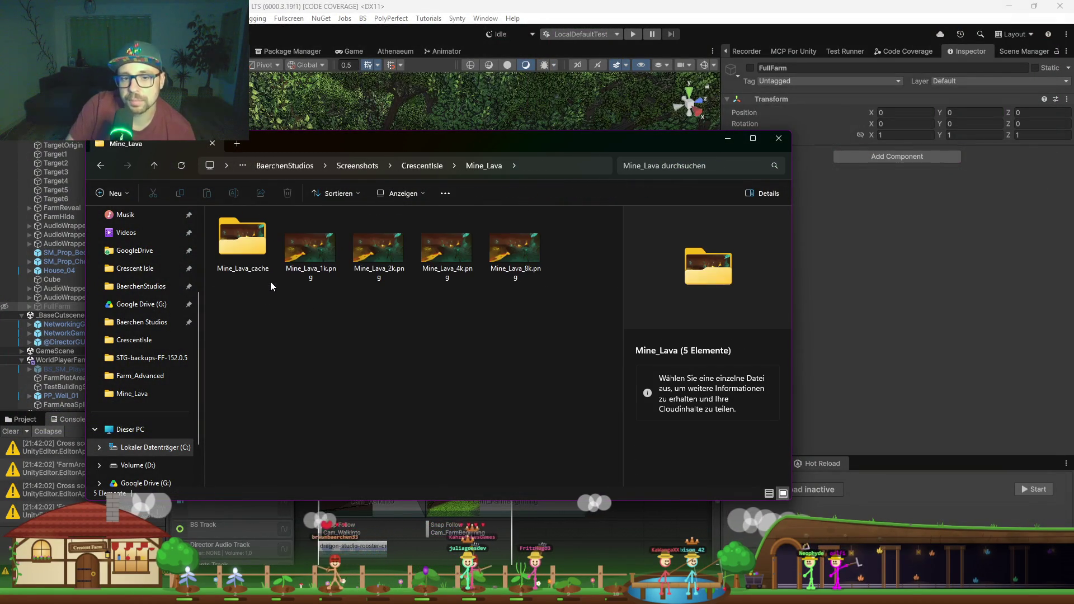
double_click(508, 253)
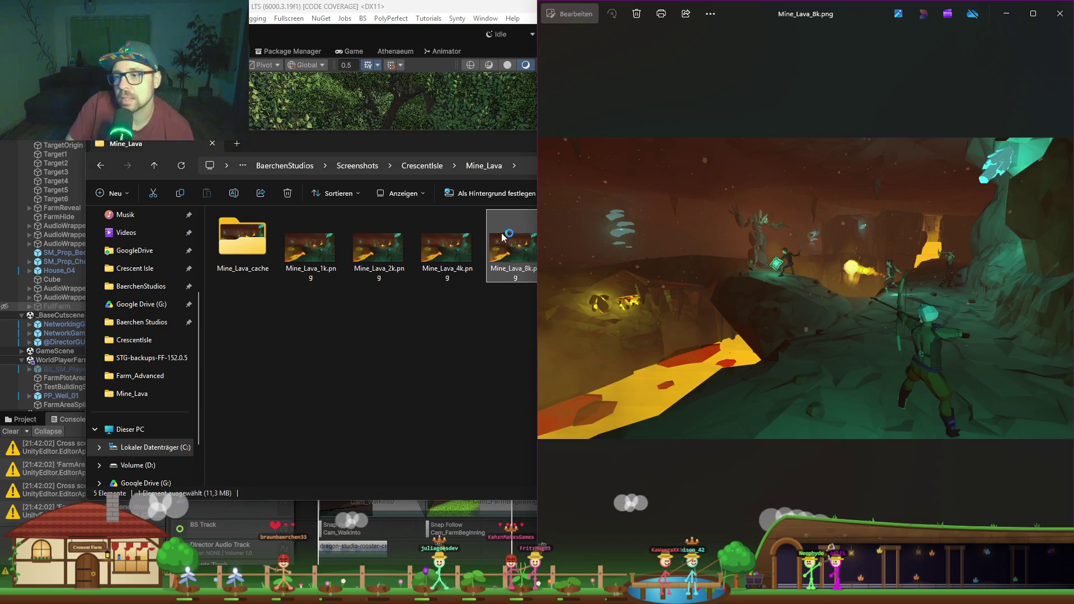
key("super+Up")
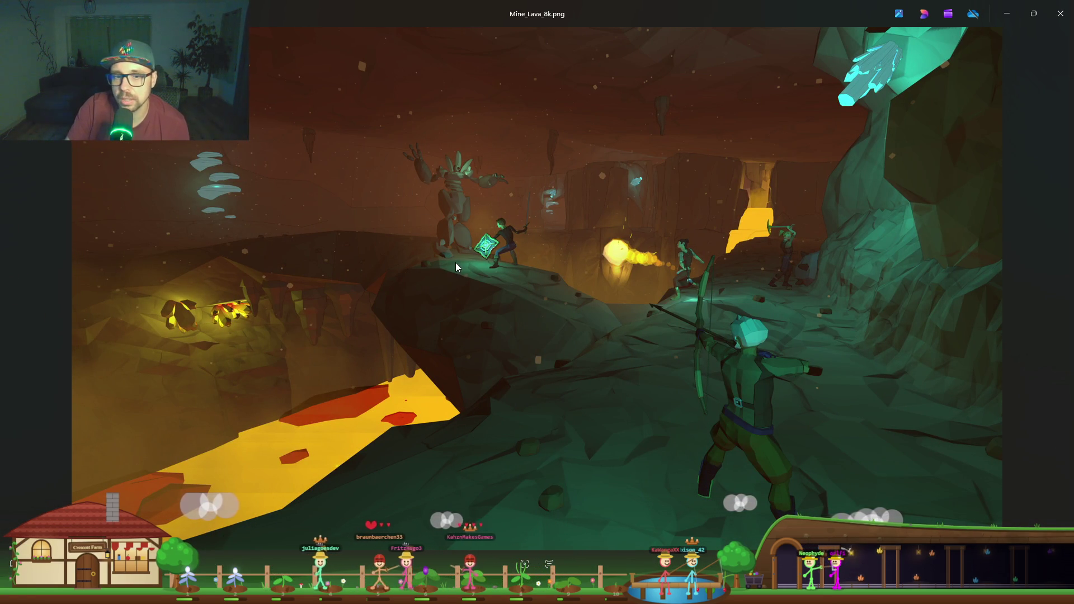
Step: Zoom in and pan across the golem, hero, archer and miner, then zoom out and close it
scroll(473, 254, "up", 5)
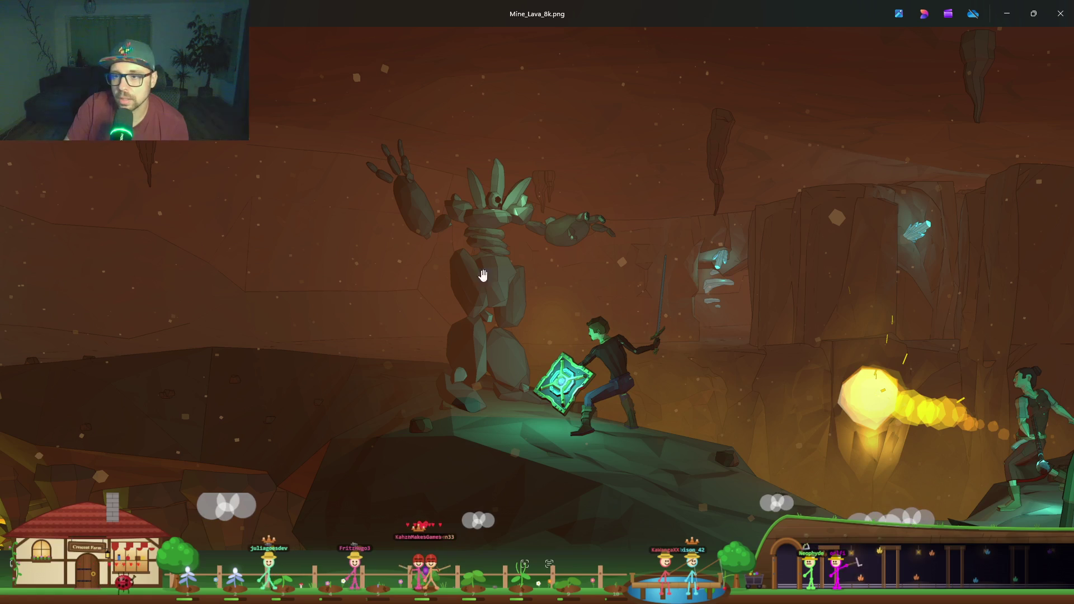
left_click_drag(547, 388, 477, 318)
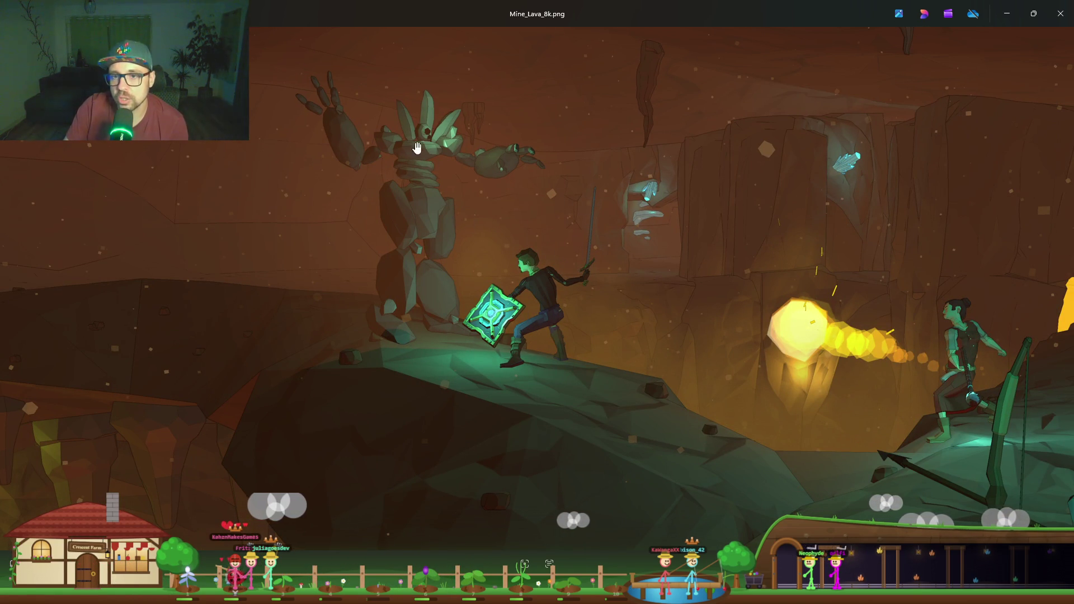
mouse_move(516, 316)
left_mouse_down()
mouse_move(442, 283)
mouse_move(435, 264)
mouse_move(270, 203)
left_mouse_up()
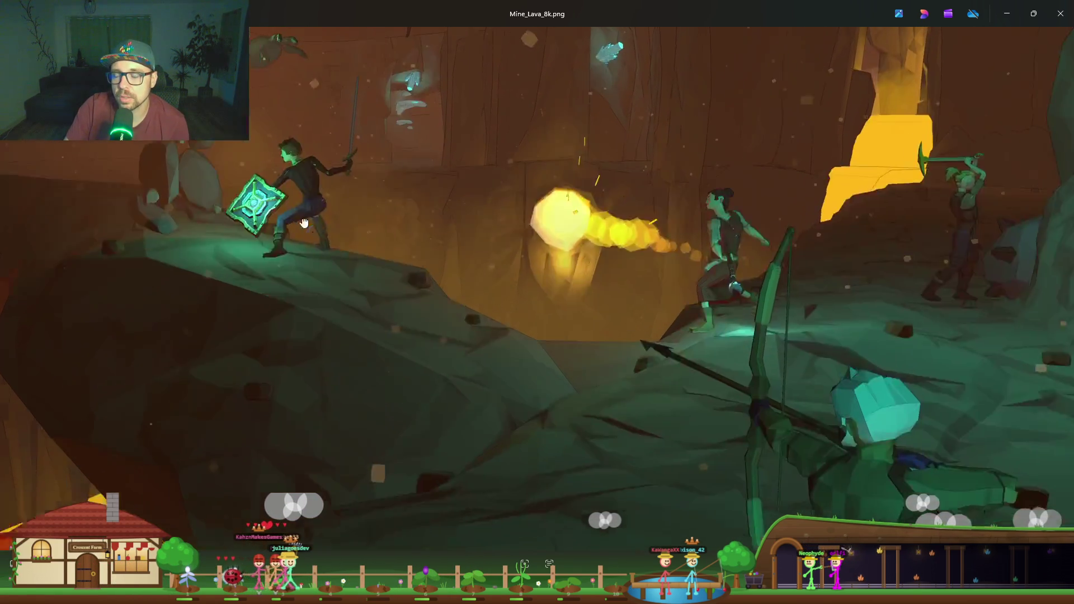
left_click_drag(703, 314, 644, 176)
mouse_move(951, 101)
left_mouse_down()
mouse_move(663, 363)
mouse_move(554, 409)
mouse_move(583, 338)
left_mouse_up()
scroll(559, 425, "up", 3)
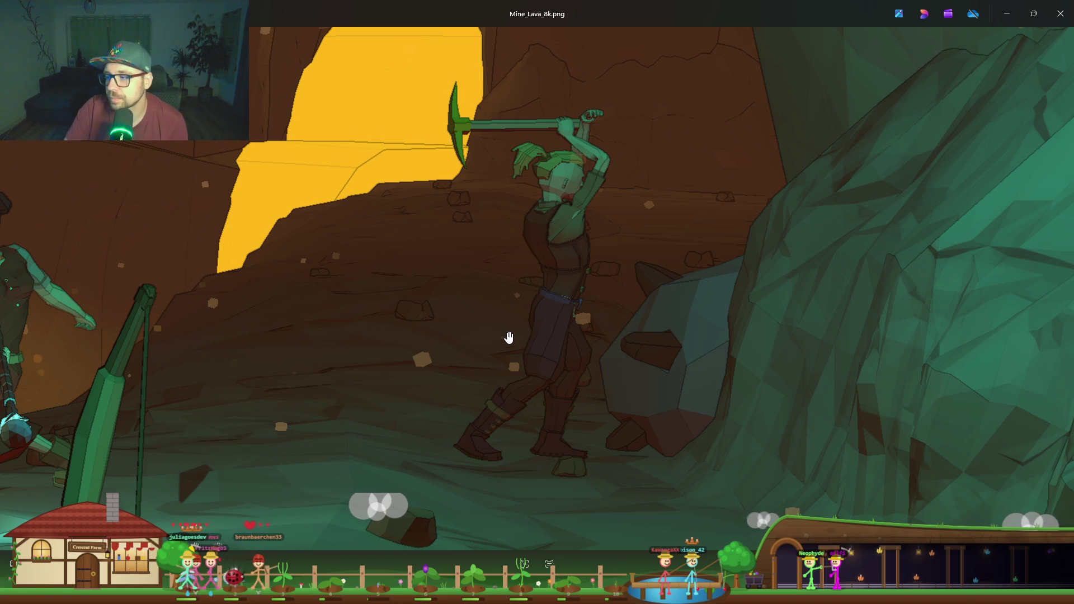
scroll(509, 337, "down", 3)
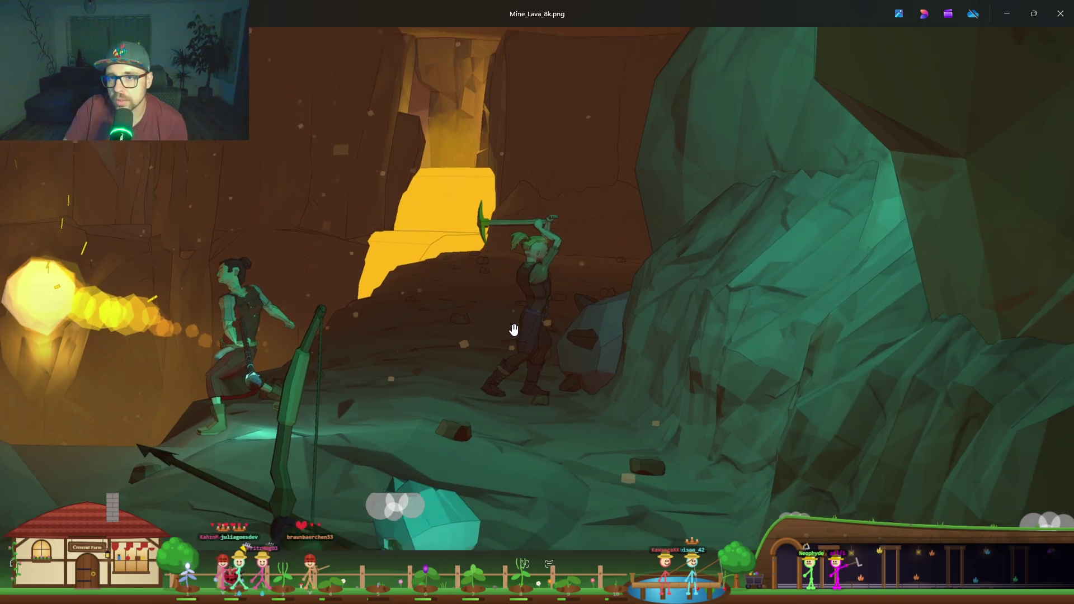
scroll(514, 330, "down", 3)
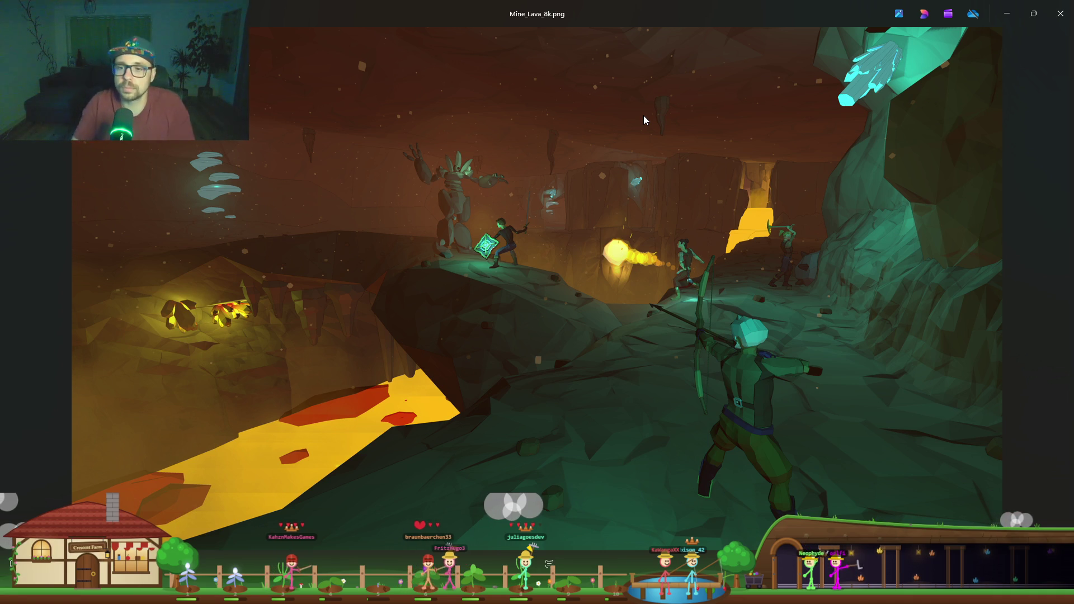
left_click(1060, 13)
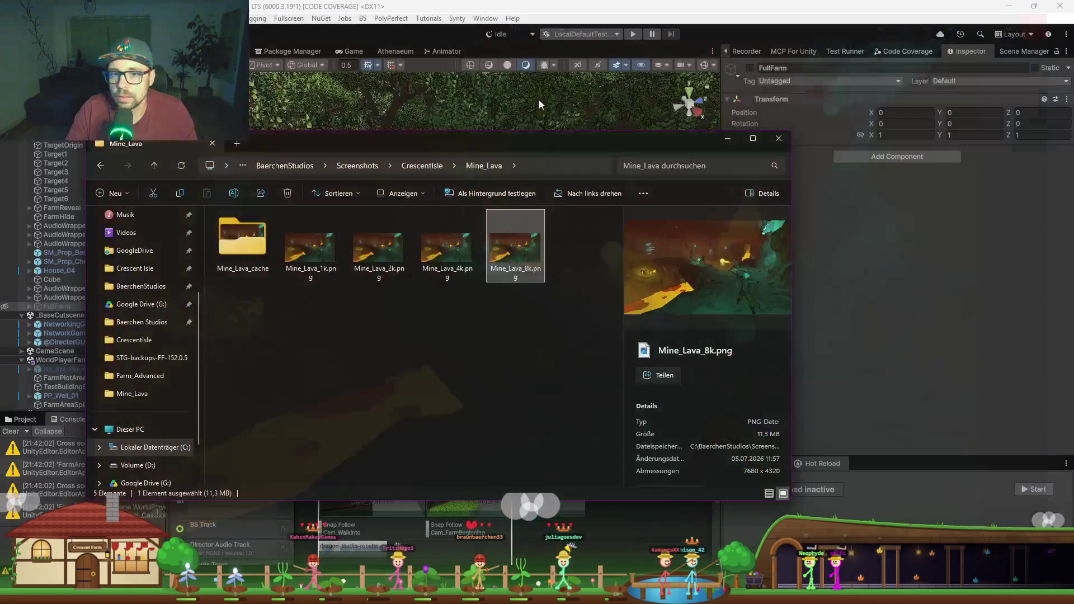
Step: View Seasons_8k.png from CrescentIsle's Seasons folder, then close Photos and minimize File Explorer
left_click(423, 167)
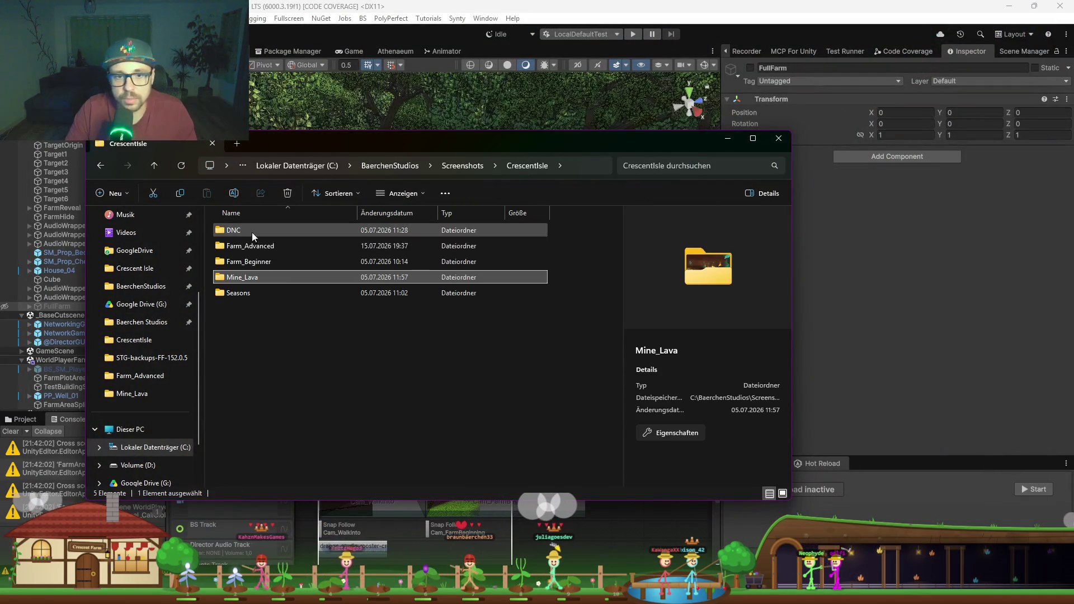
double_click(253, 296)
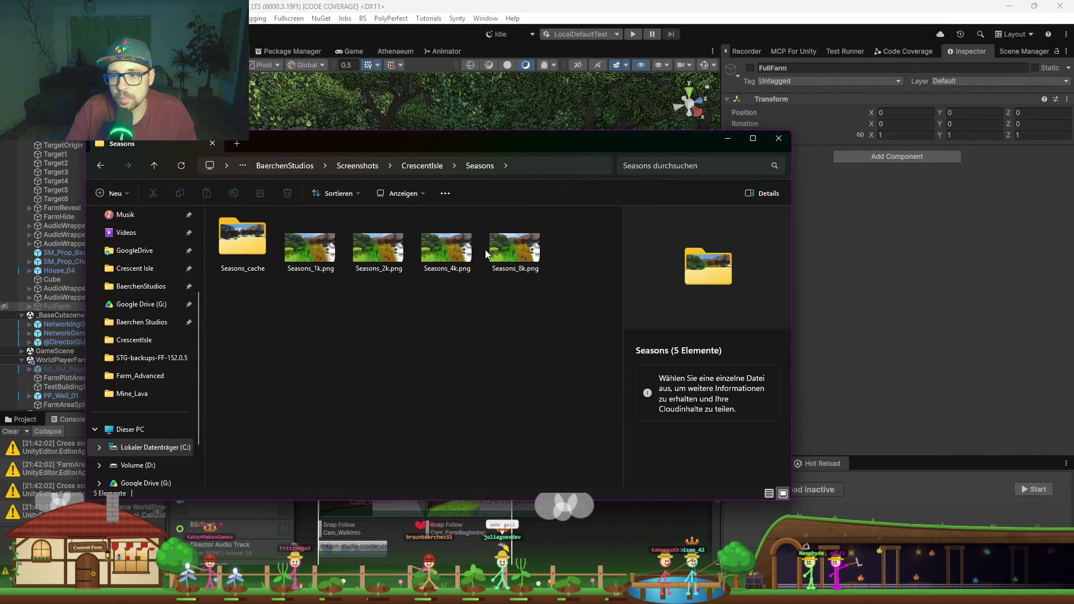
left_click(516, 254)
double_click(516, 254)
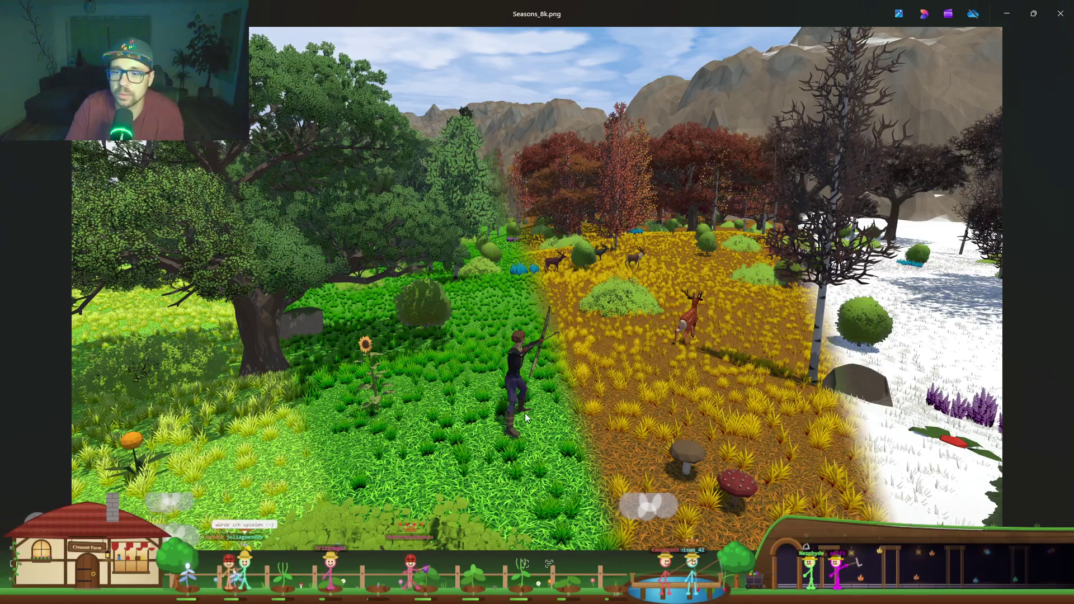
left_click(1054, 14)
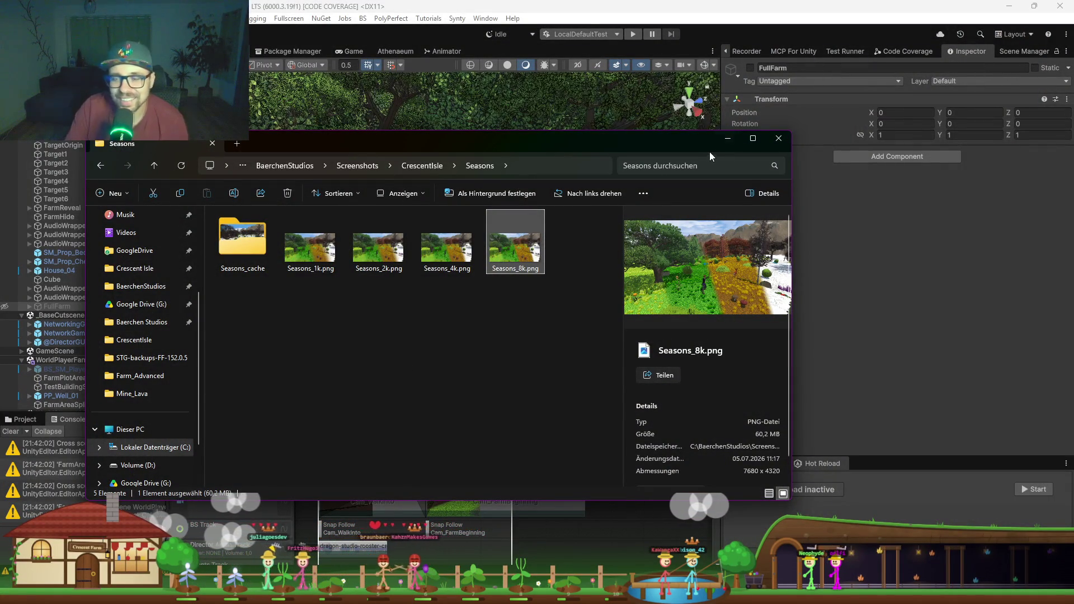
left_click(724, 141)
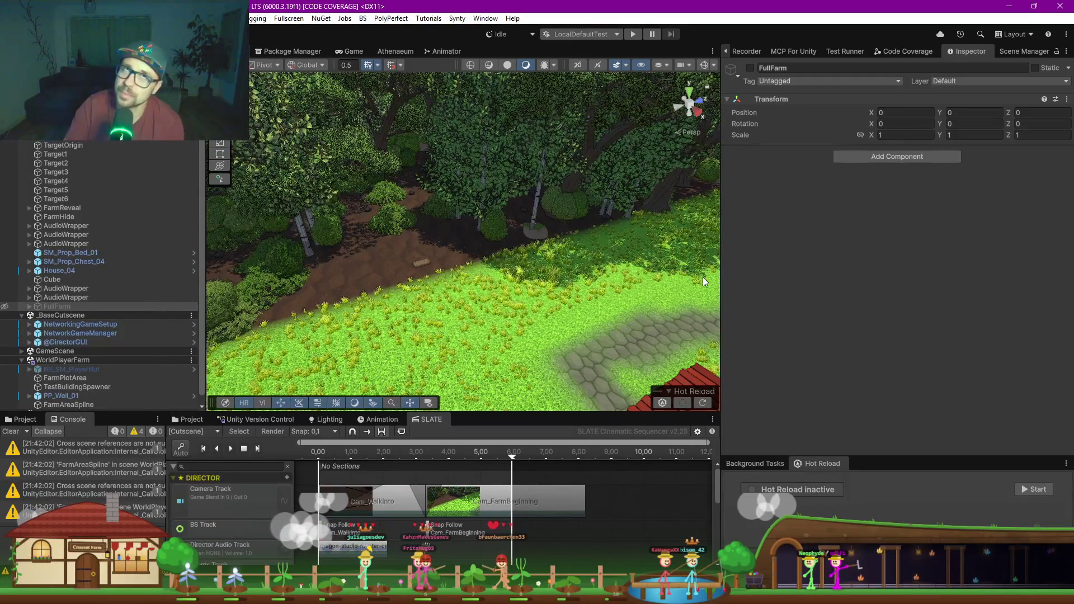
Step: Narrow the Inspector and Hierarchy to widen the scene view, and raise the SLATE timeline panel
left_click_drag(721, 278, 777, 279)
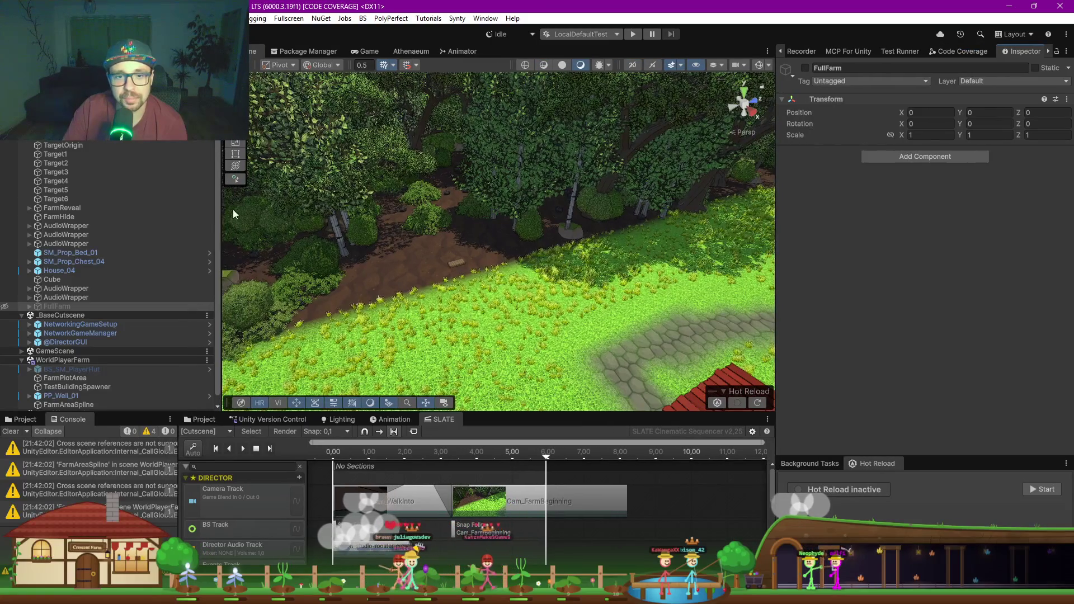
left_click_drag(222, 210, 175, 212)
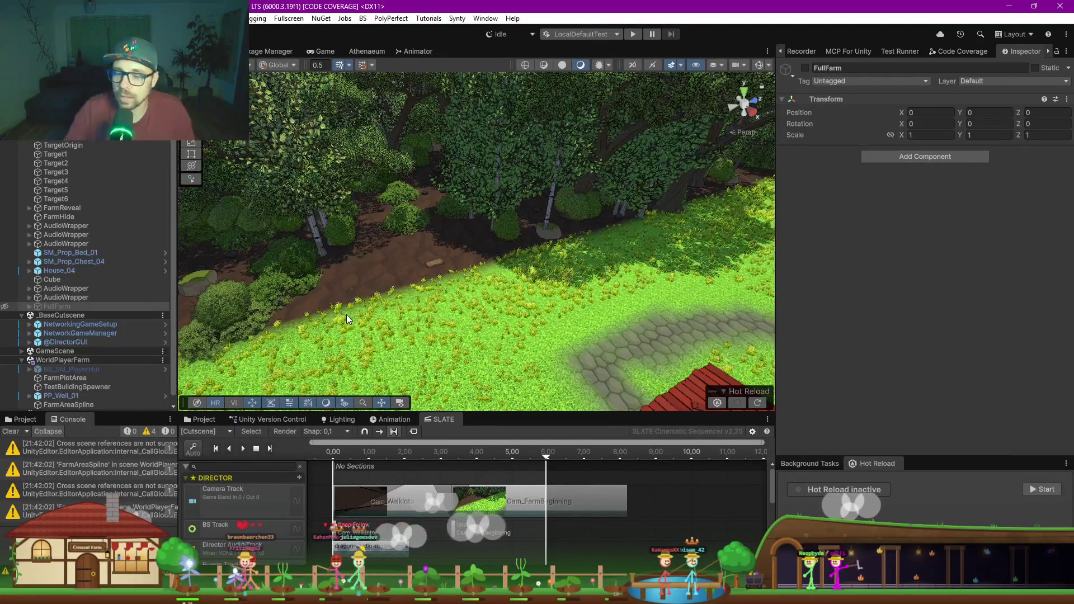
left_click_drag(490, 414, 495, 295)
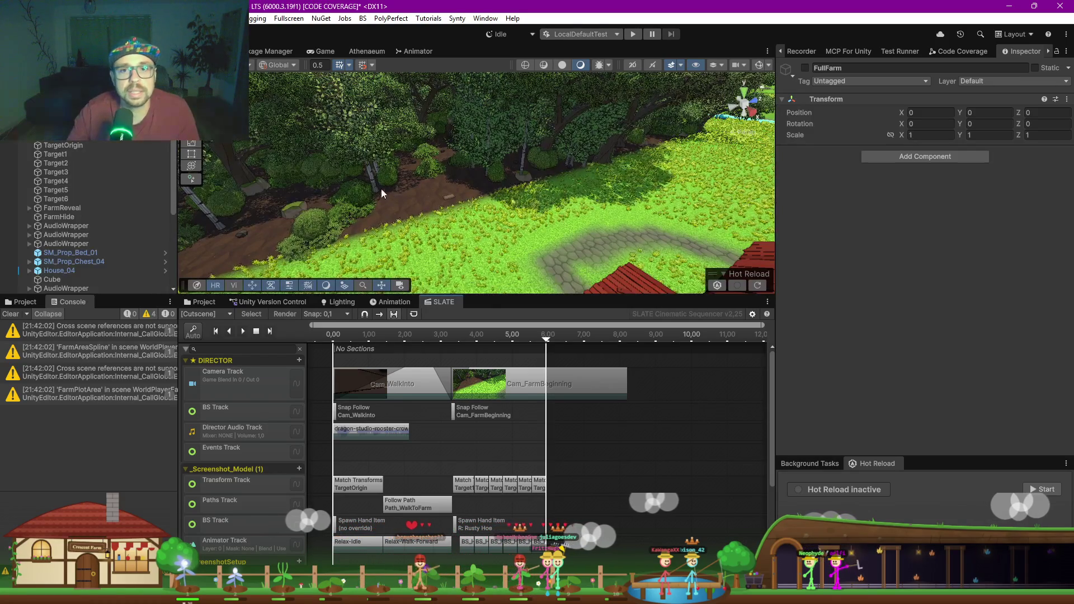
left_click(481, 19)
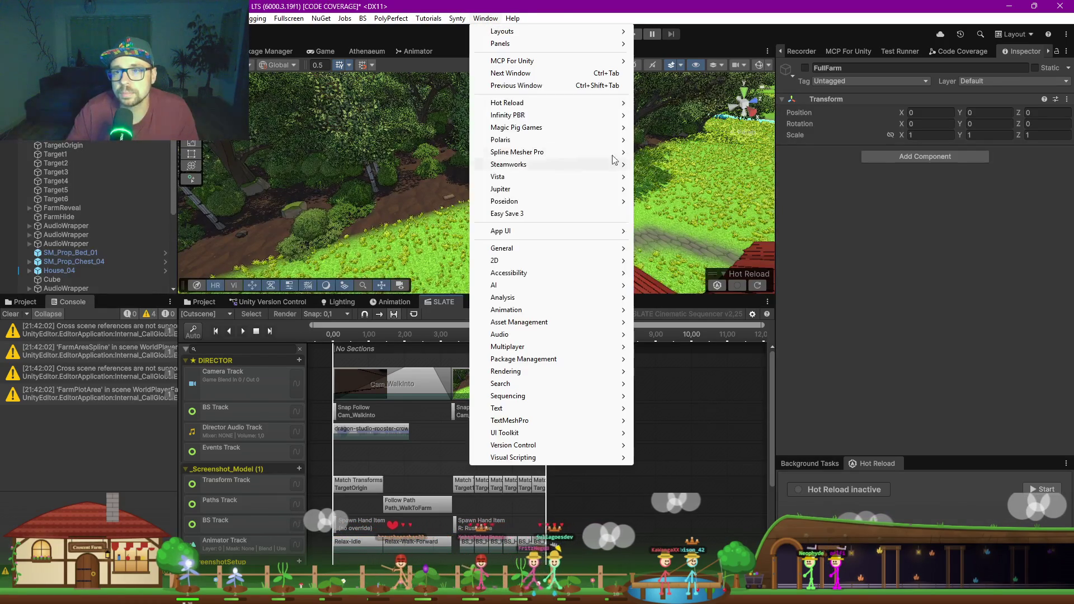
Step: Open BS > Vigil > Workspace Stats to report code lines and class counts, and enlarge its panel
left_click(362, 19)
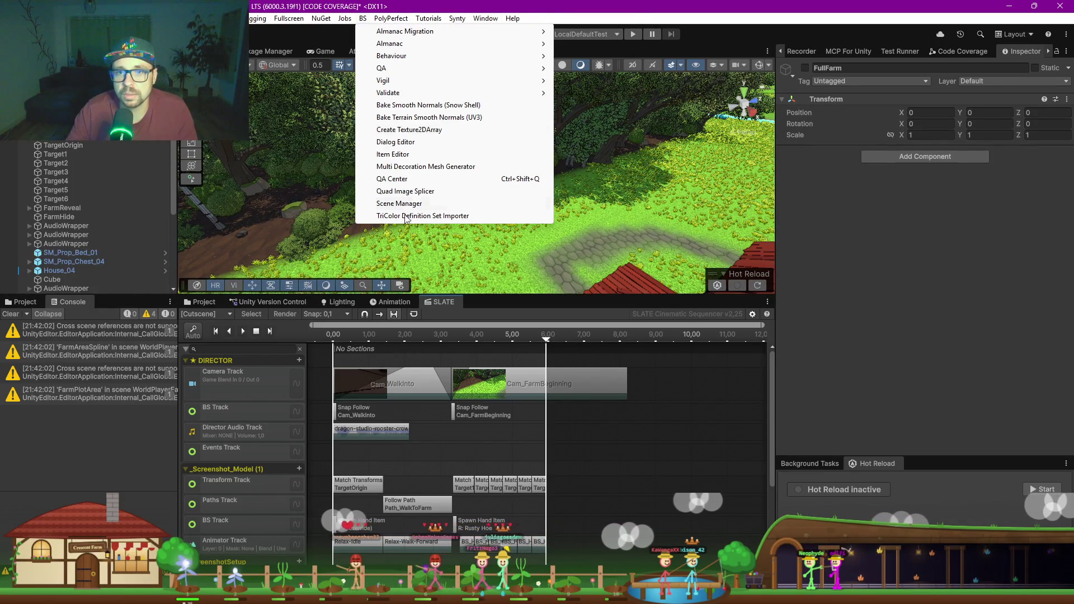
mouse_move(448, 85)
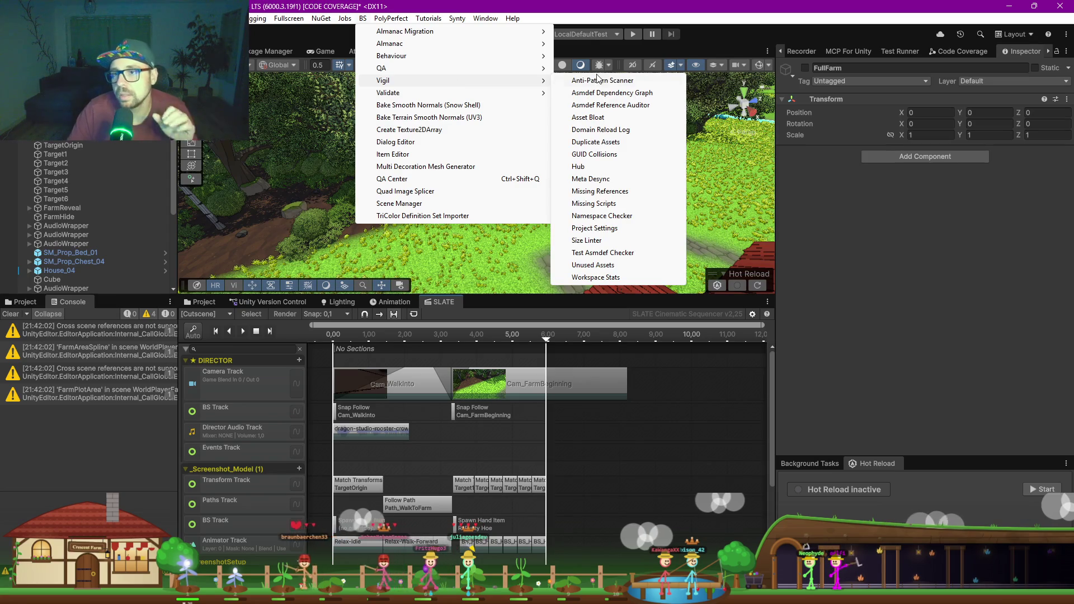
mouse_move(494, 69)
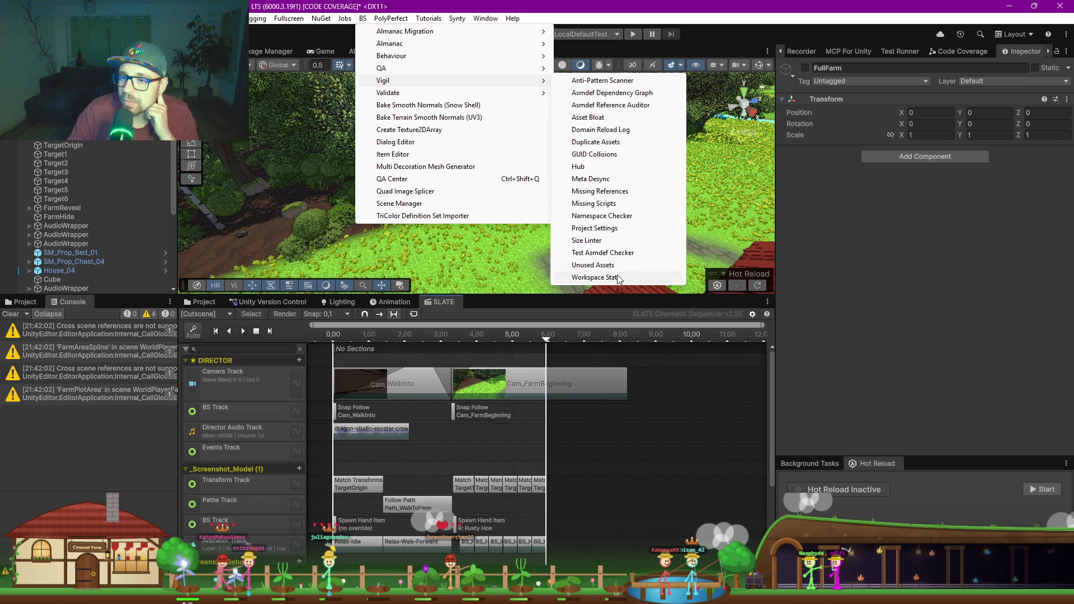
left_click(595, 277)
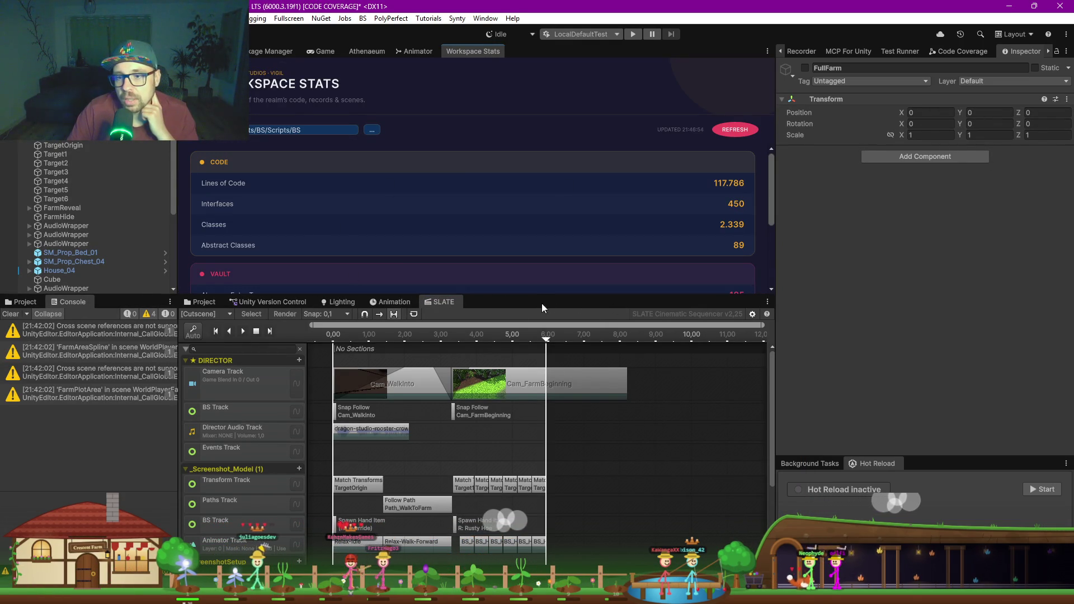
left_click_drag(542, 303, 542, 427)
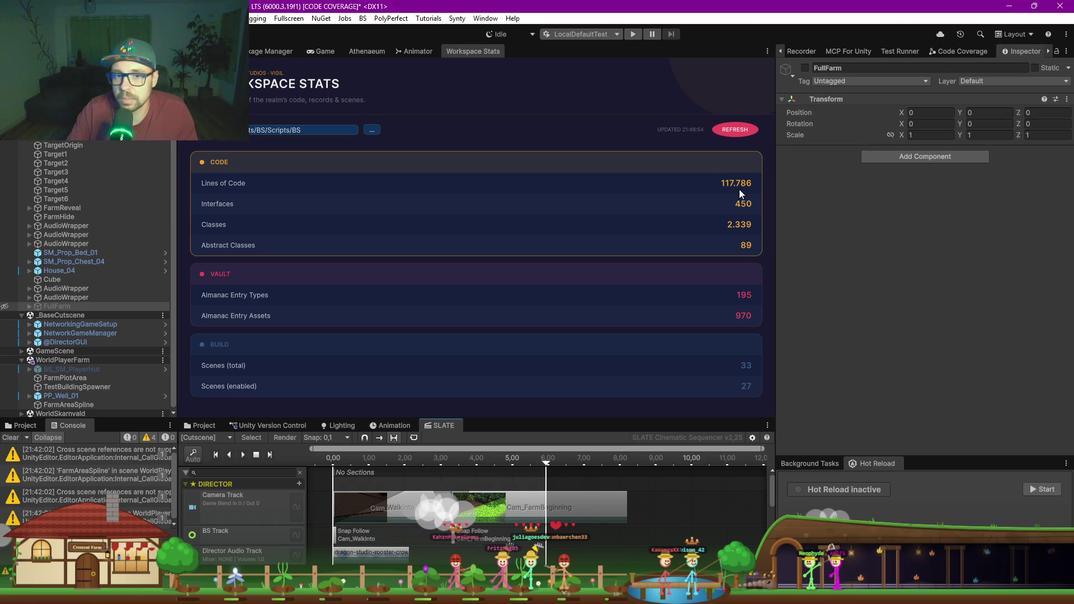
Step: Show the Test Runner list, return to the Scene tab, and bring the Seasons folder back up
left_click(888, 48)
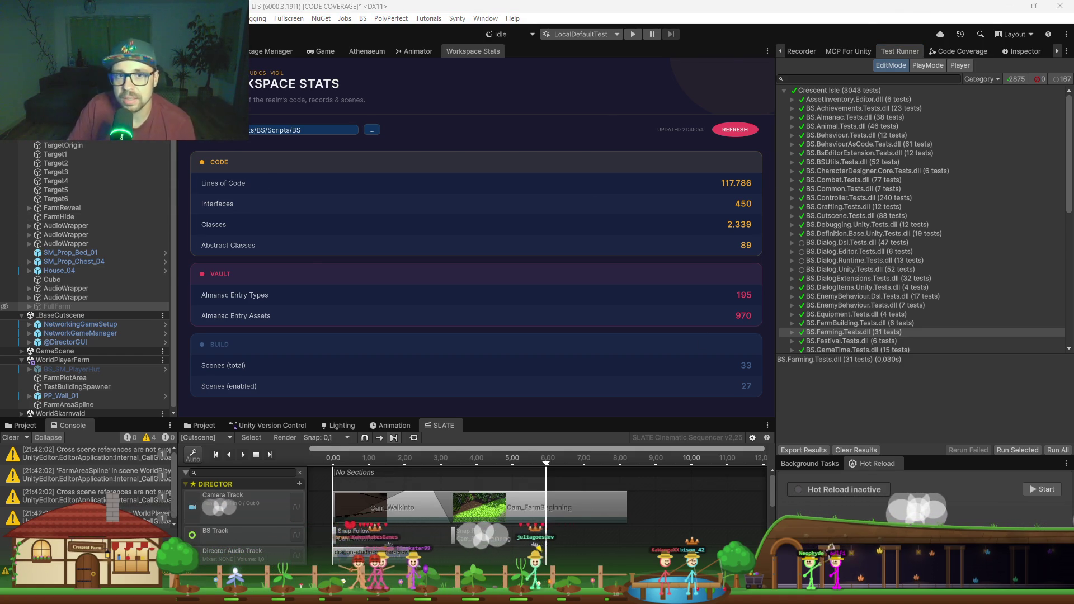
left_click(218, 51)
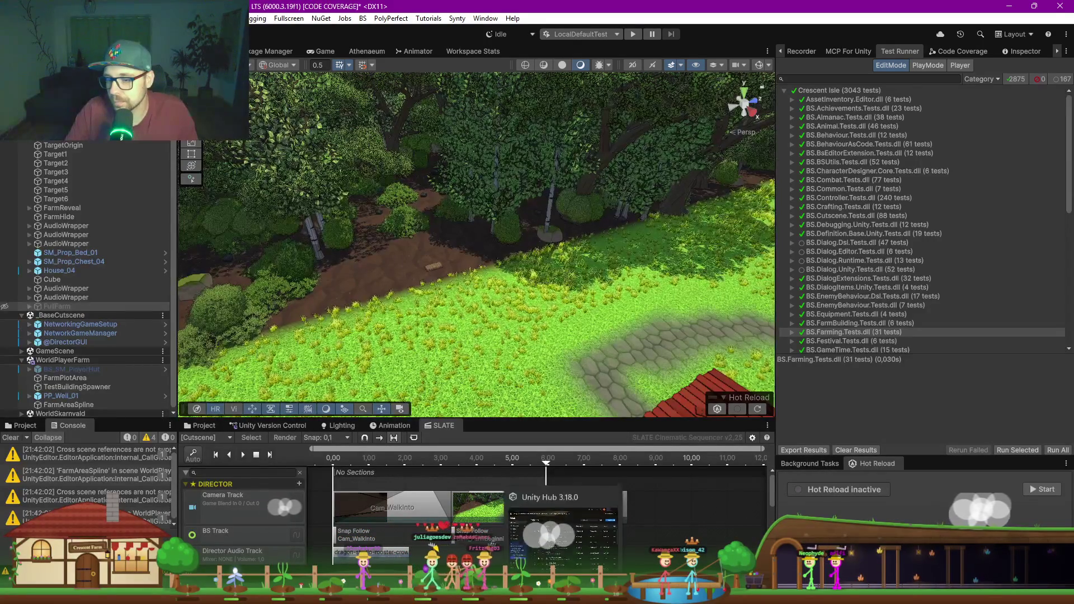
mouse_move(687, 593)
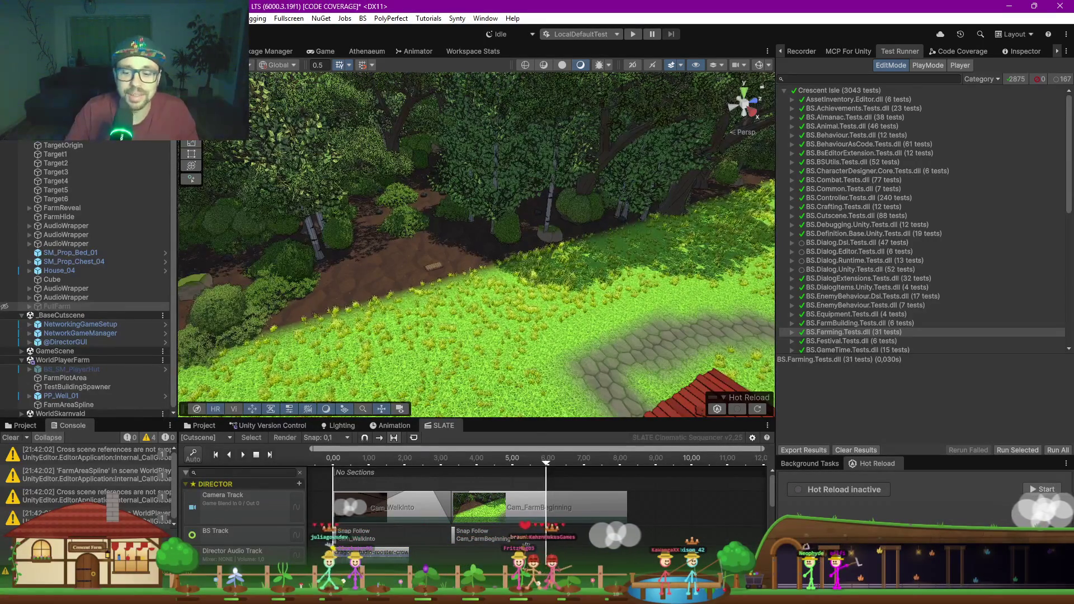
mouse_move(588, 597)
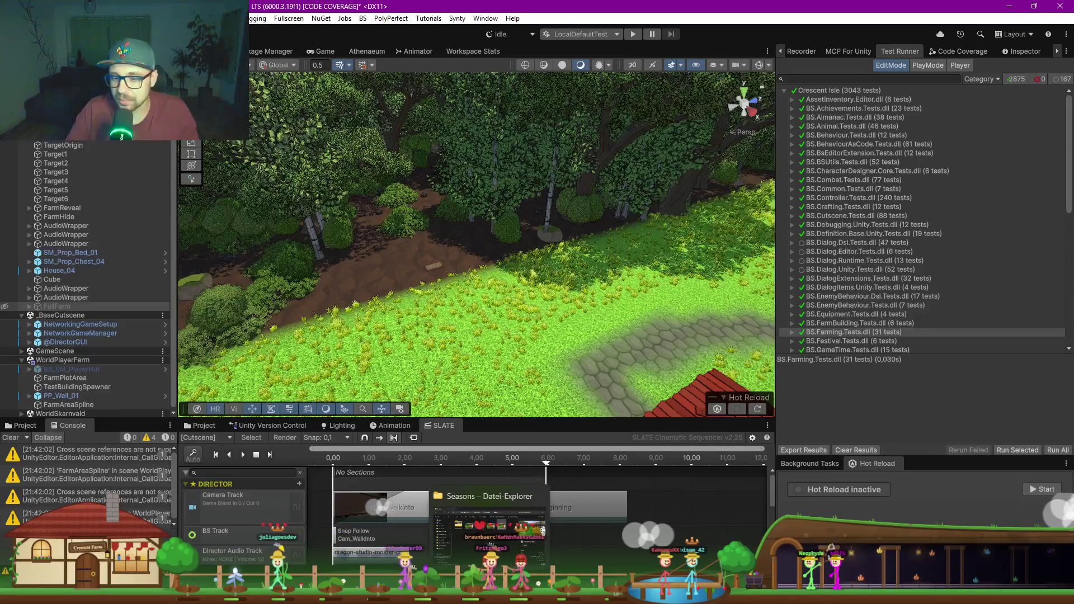
left_click(559, 598)
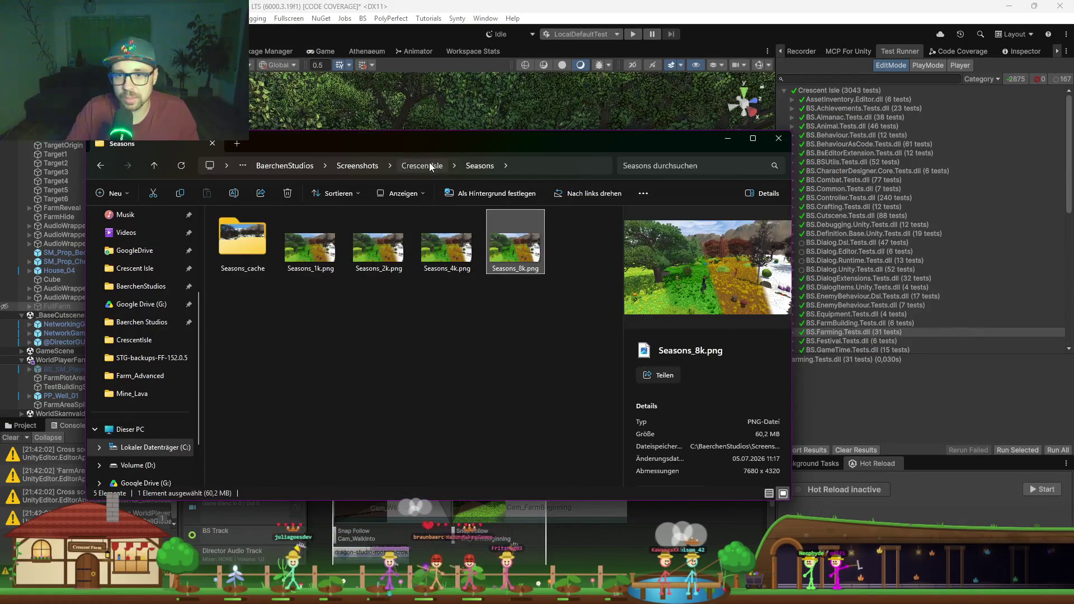
Step: Open Farm_Advanced_8k.png from the CrescentIsle Farm_Advanced folder
left_click(423, 165)
left_click(259, 250)
double_click(259, 254)
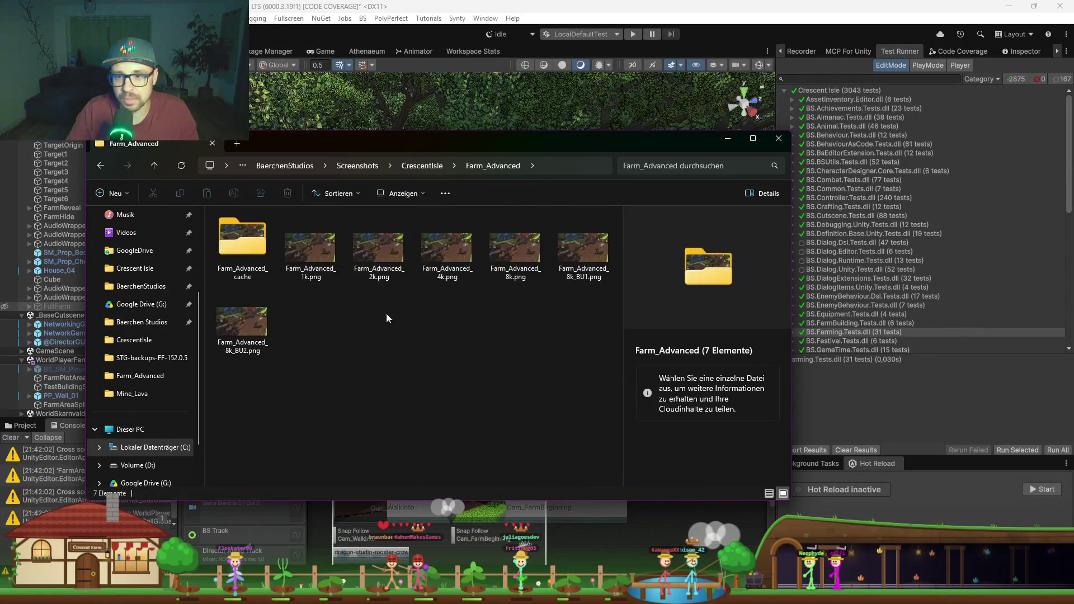
double_click(515, 250)
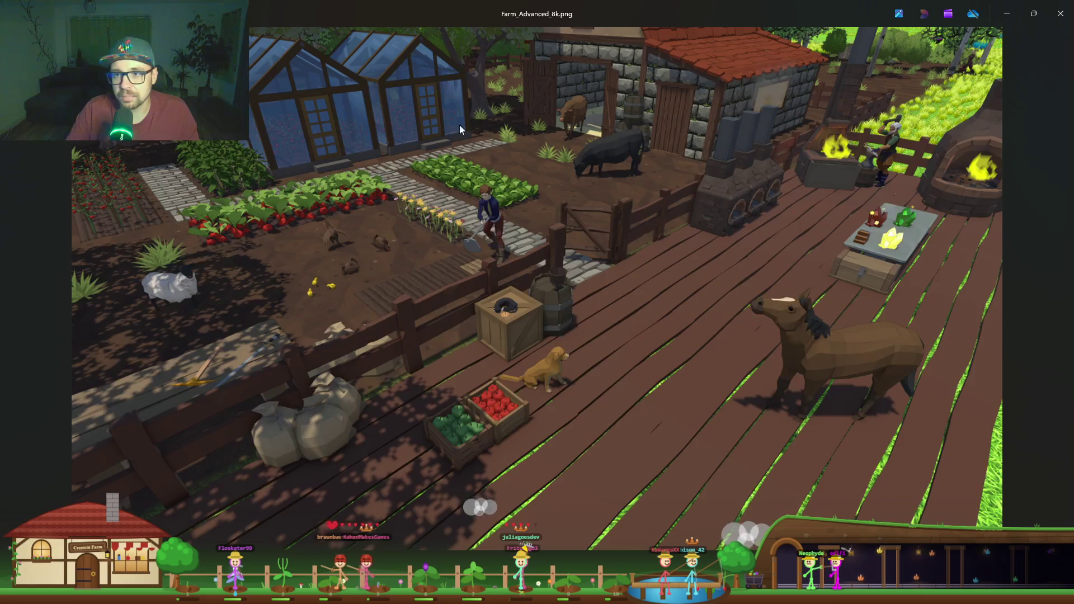
Step: Flip through the BU2 and BU1 backup versions, then return to Farm_Advanced_8k.png
left_click(1062, 296)
left_click(1062, 296)
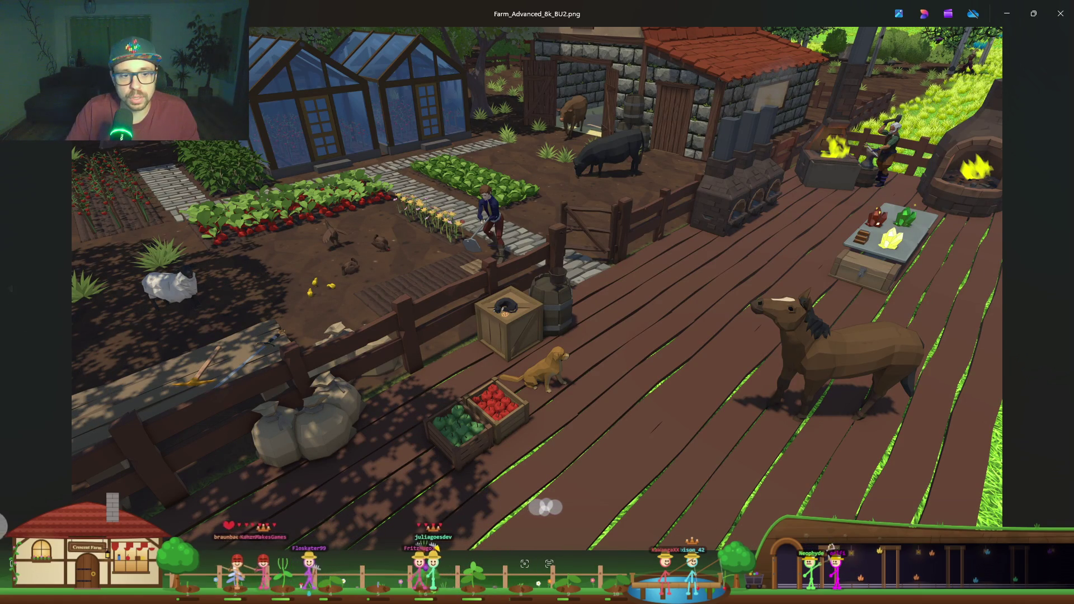
left_click(8, 294)
scroll(434, 172, "up", 5)
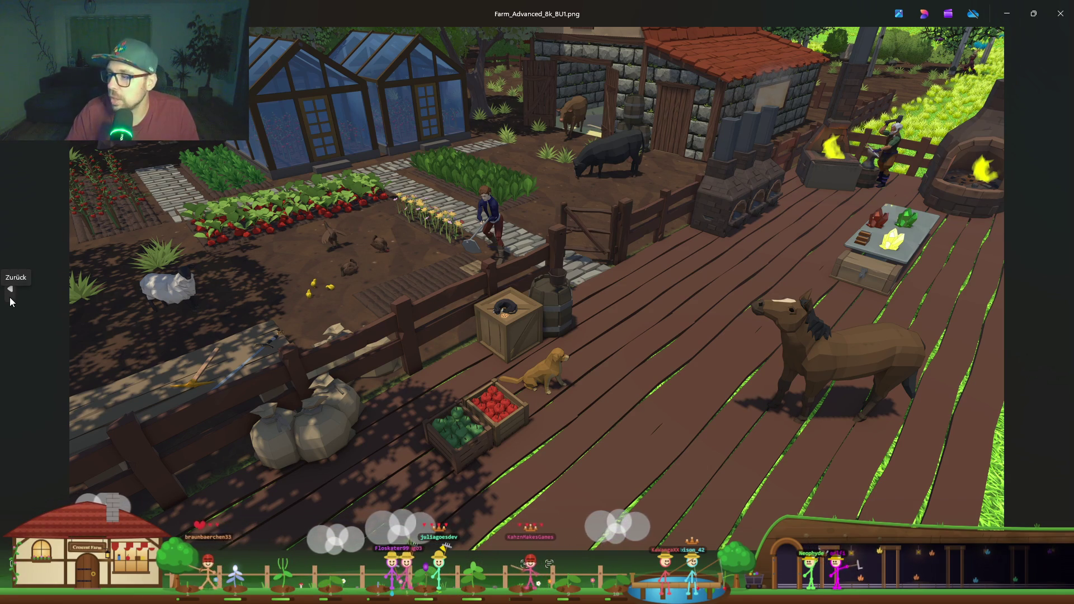
left_click(10, 299)
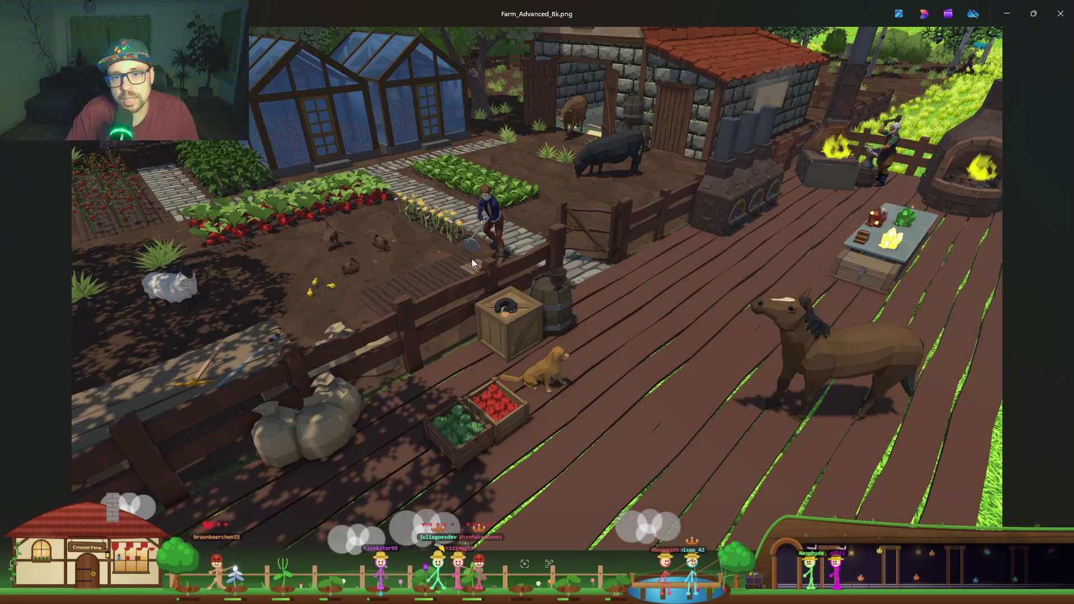
scroll(484, 195, "up", 5)
scroll(484, 195, "up", 5)
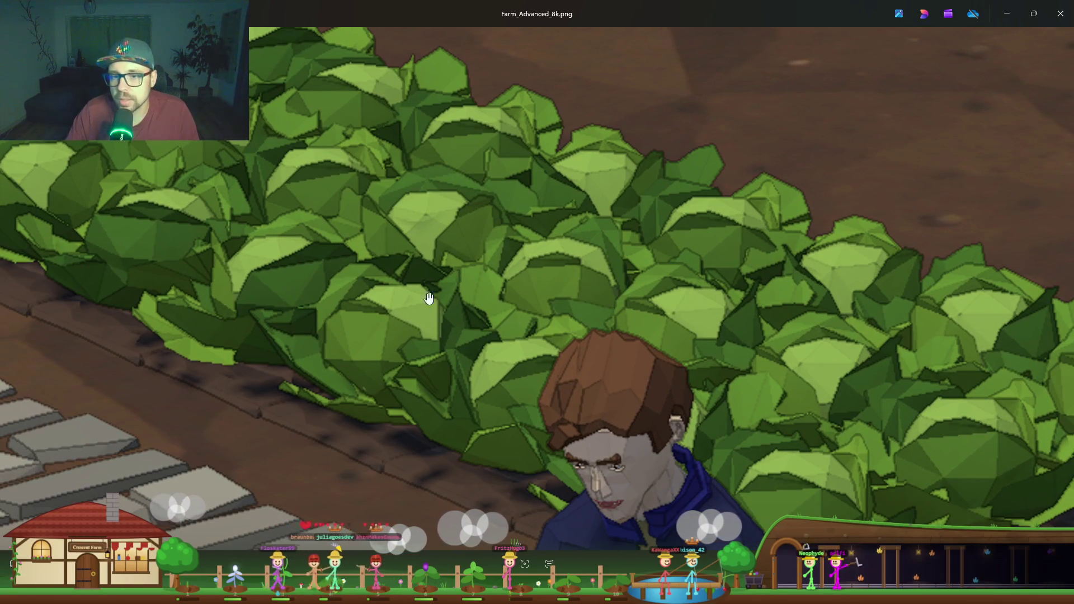
left_click_drag(293, 264, 352, 336)
scroll(351, 337, "down", 2)
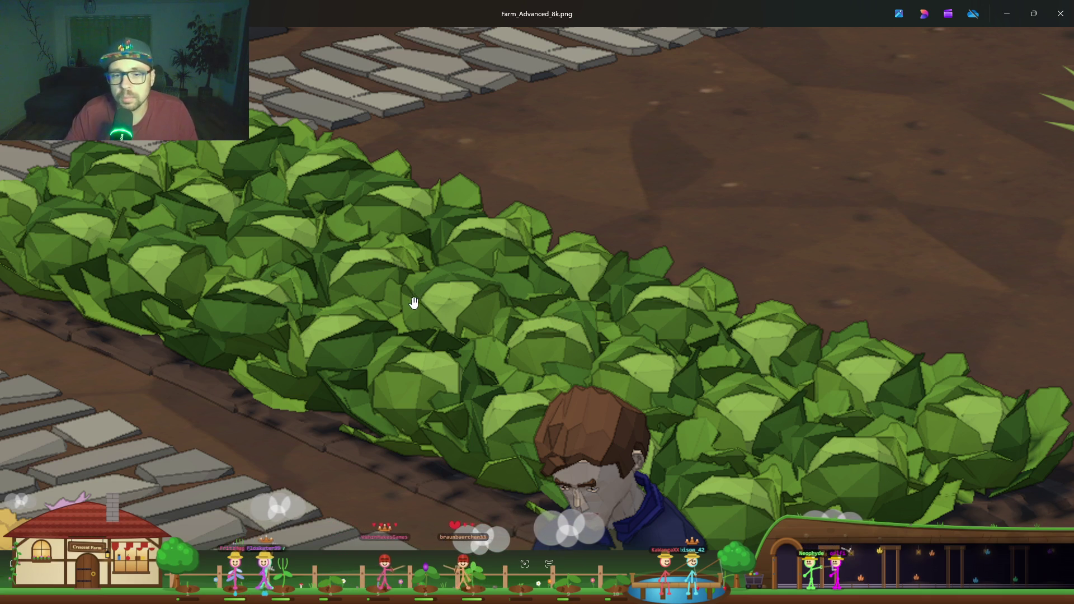
scroll(510, 355, "up", 5)
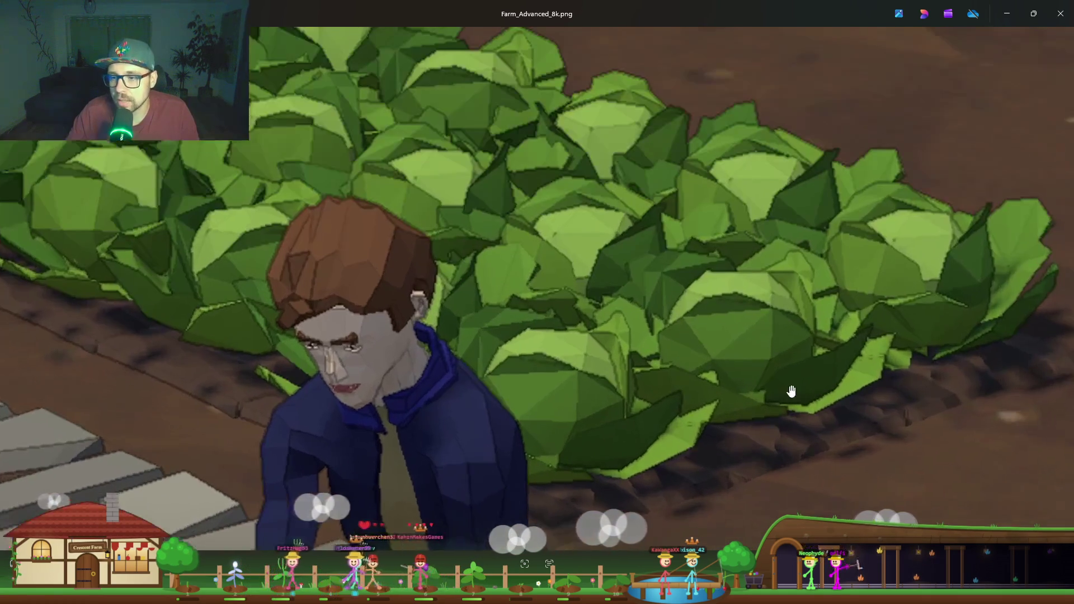
left_click_drag(791, 391, 709, 383)
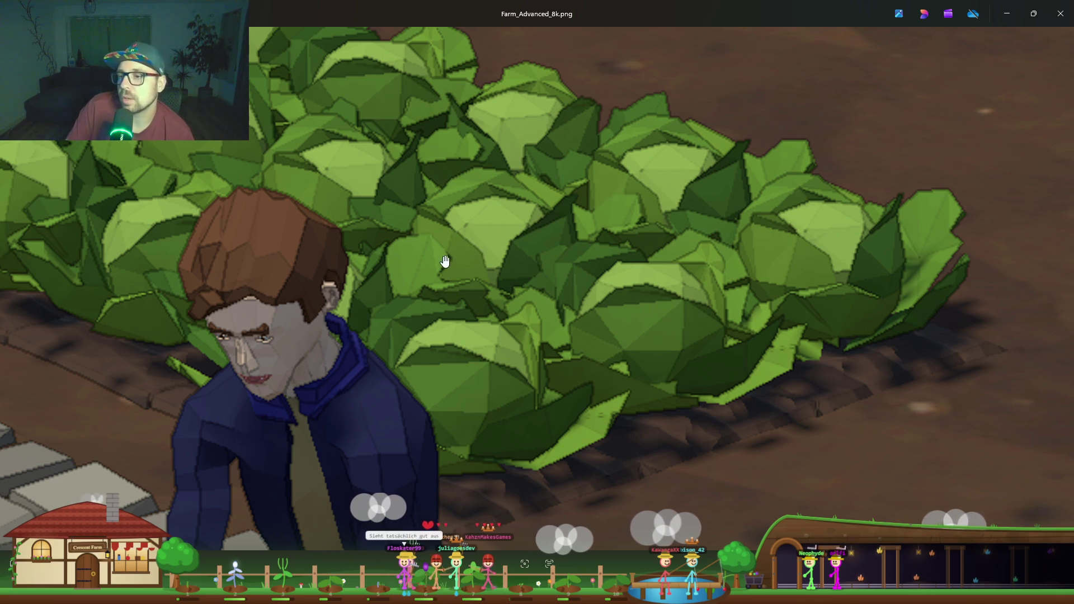
left_click_drag(445, 254, 604, 324)
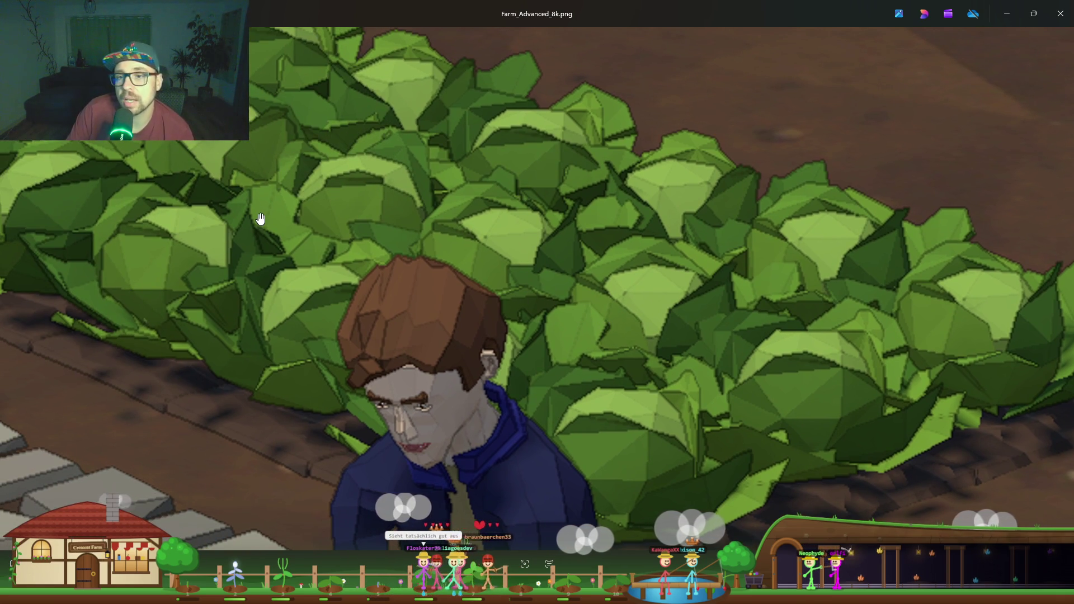
scroll(261, 219, "down", 2)
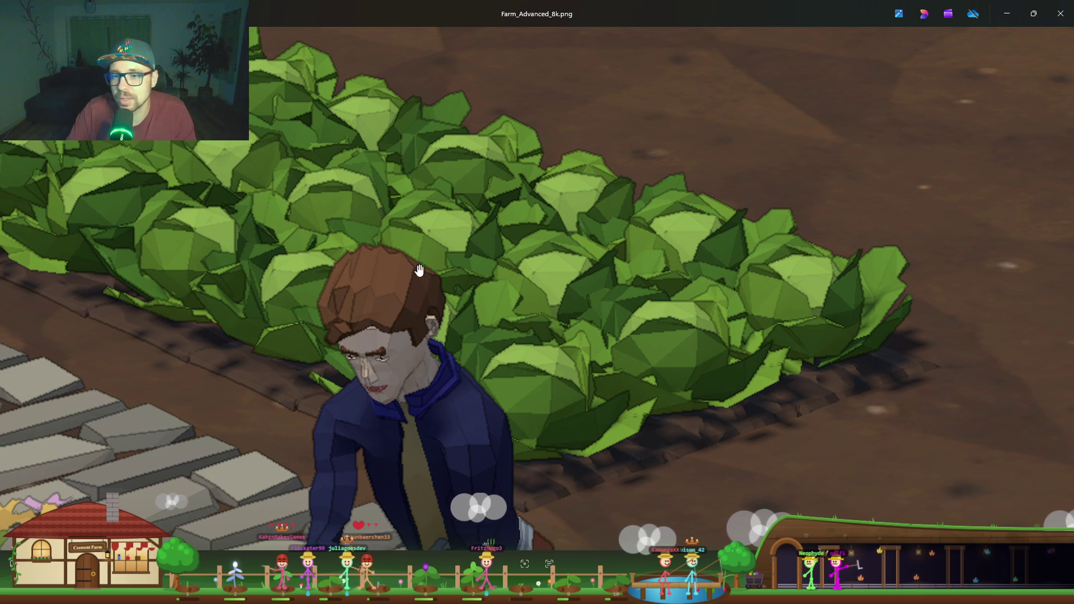
left_click_drag(282, 215, 556, 238)
left_click_drag(208, 247, 427, 247)
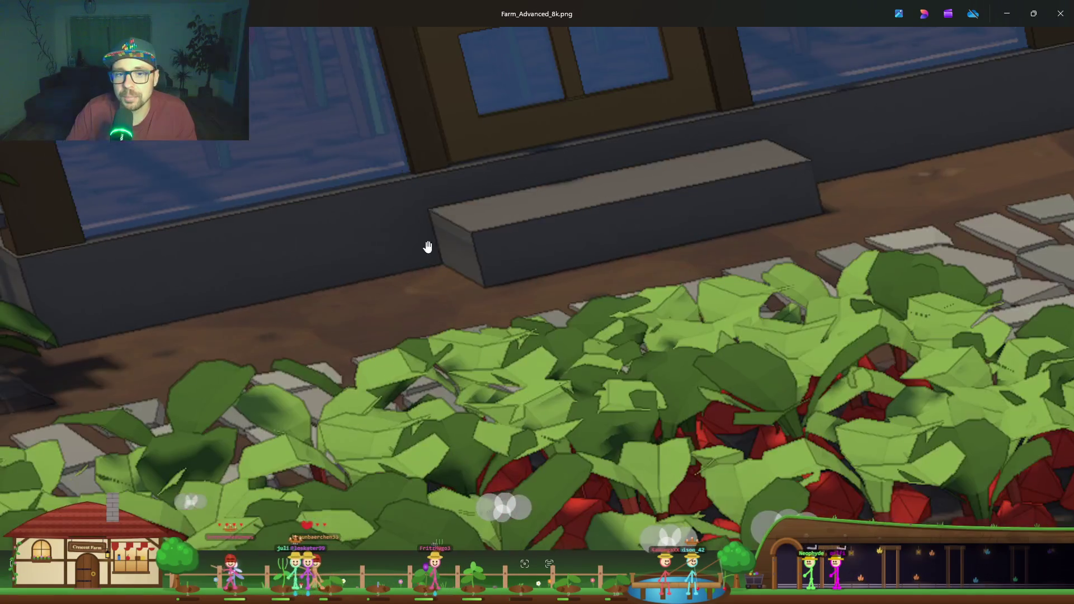
scroll(309, 278, "up", 3)
mouse_move(309, 278)
left_mouse_down()
mouse_move(547, 235)
mouse_move(635, 362)
left_mouse_up()
scroll(528, 137, "up", 2)
scroll(536, 154, "down", 1)
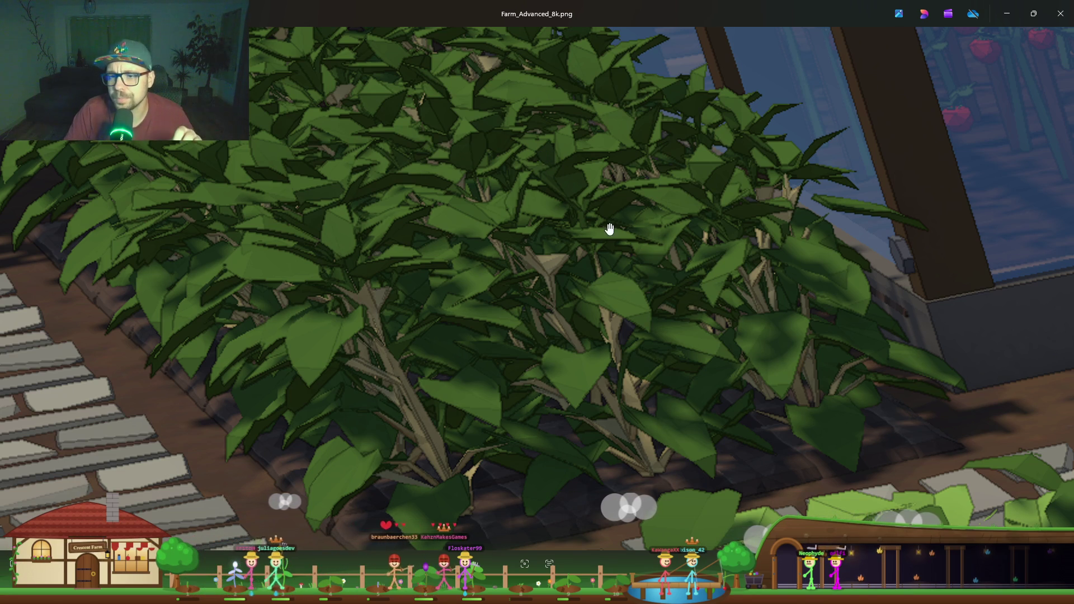
scroll(619, 292, "down", 3)
scroll(446, 297, "down", 2)
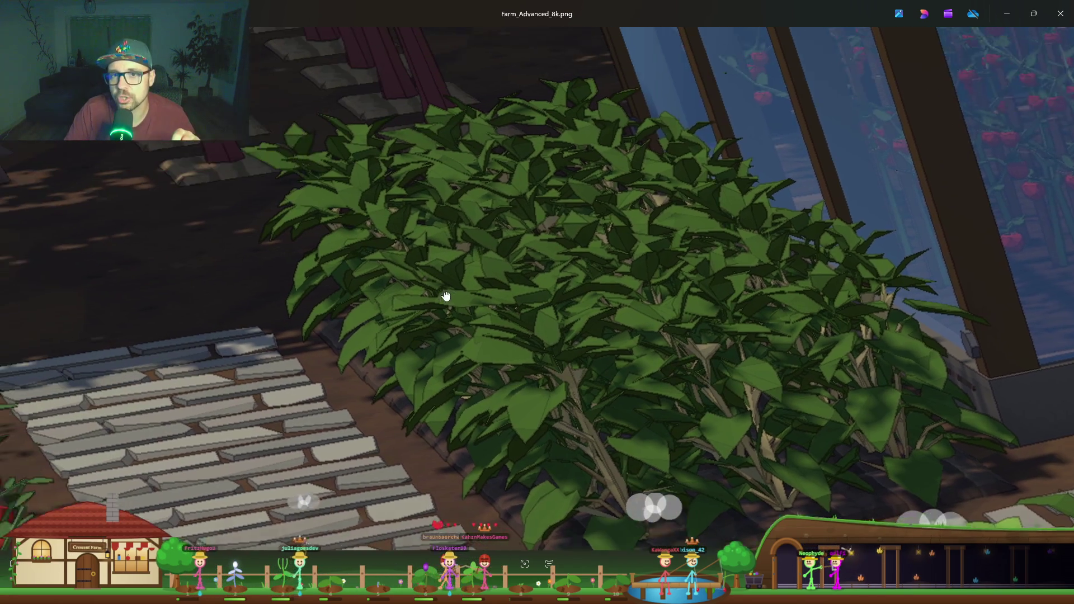
scroll(492, 312, "up", 5)
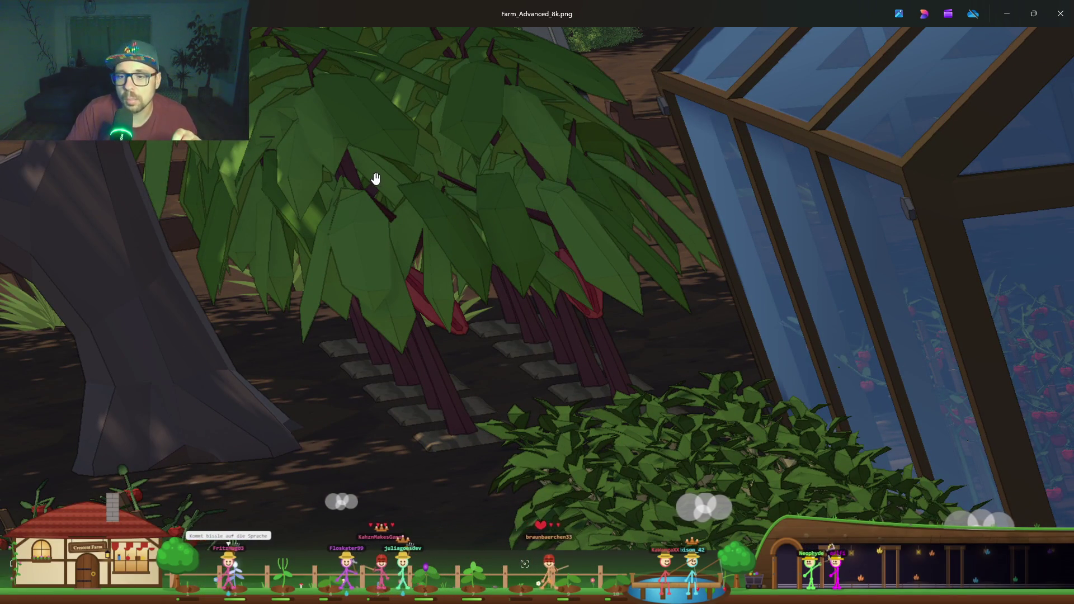
left_click_drag(388, 235, 393, 247)
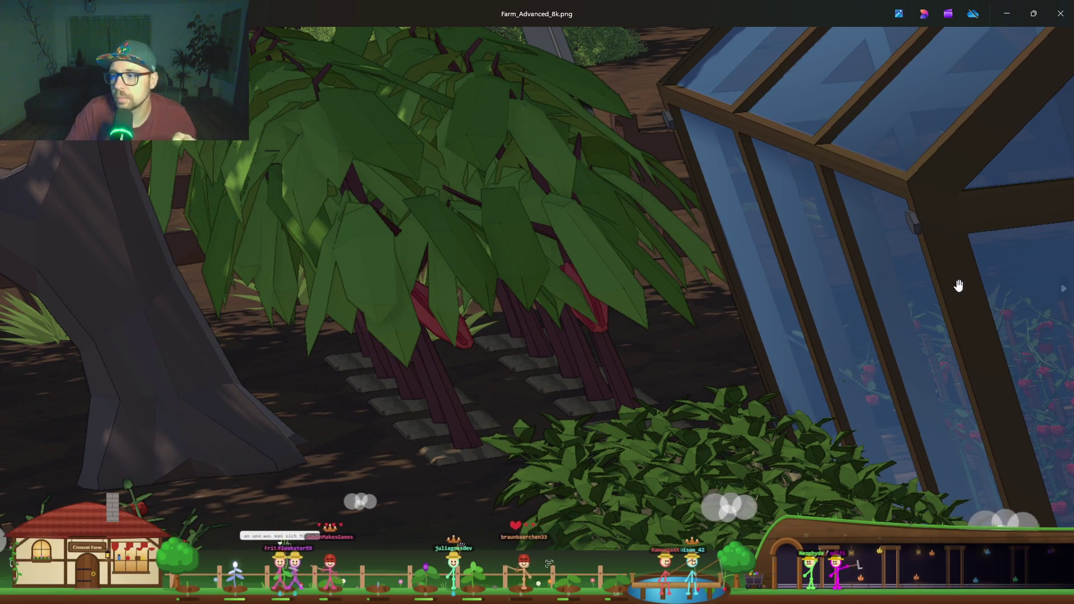
scroll(974, 284, "down", 3)
left_click(1065, 288)
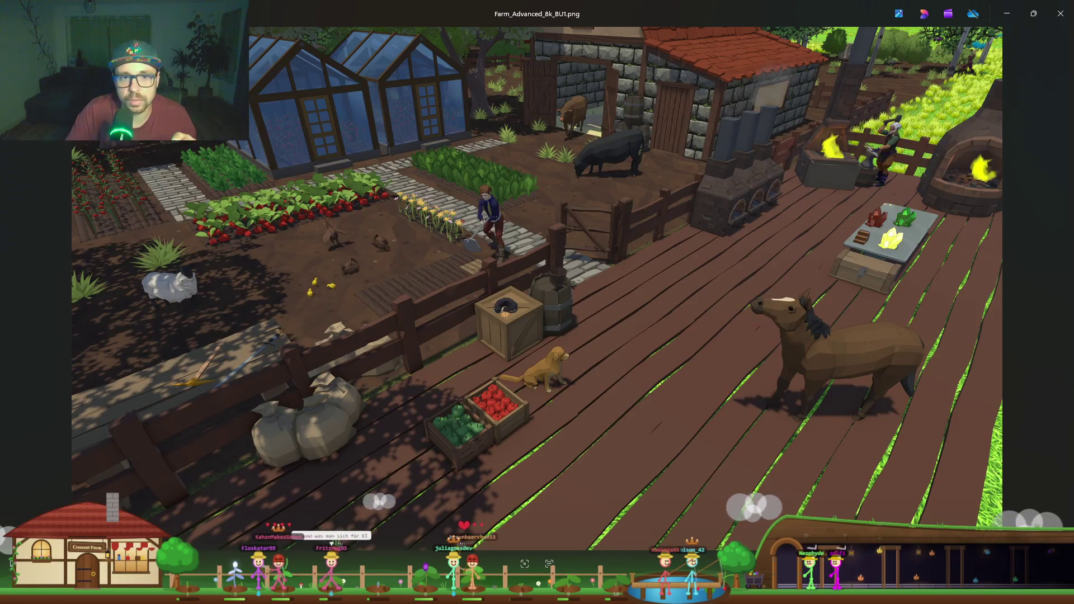
left_click(11, 293)
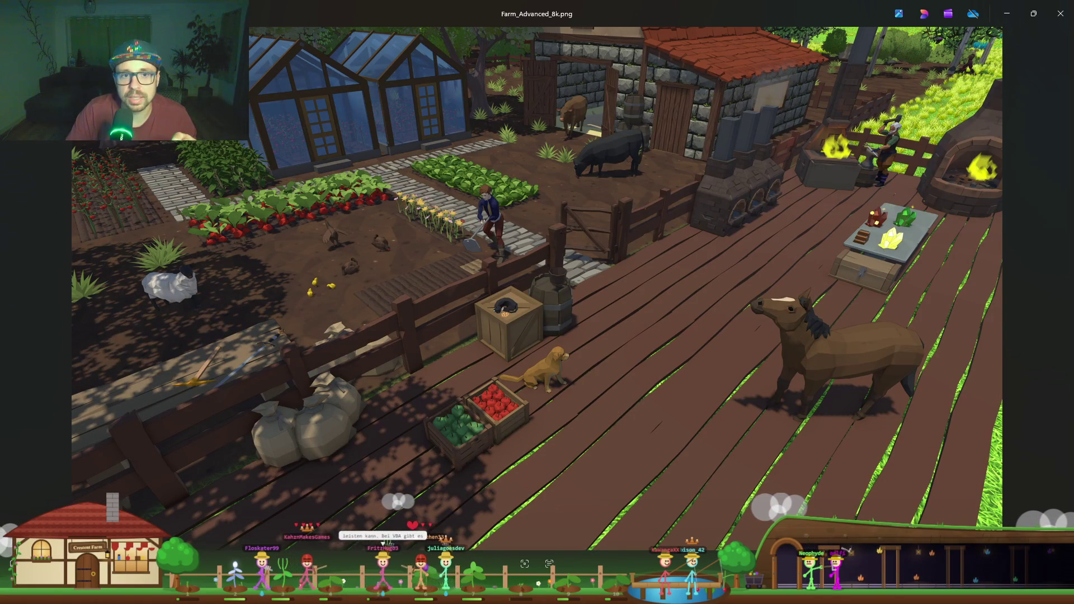
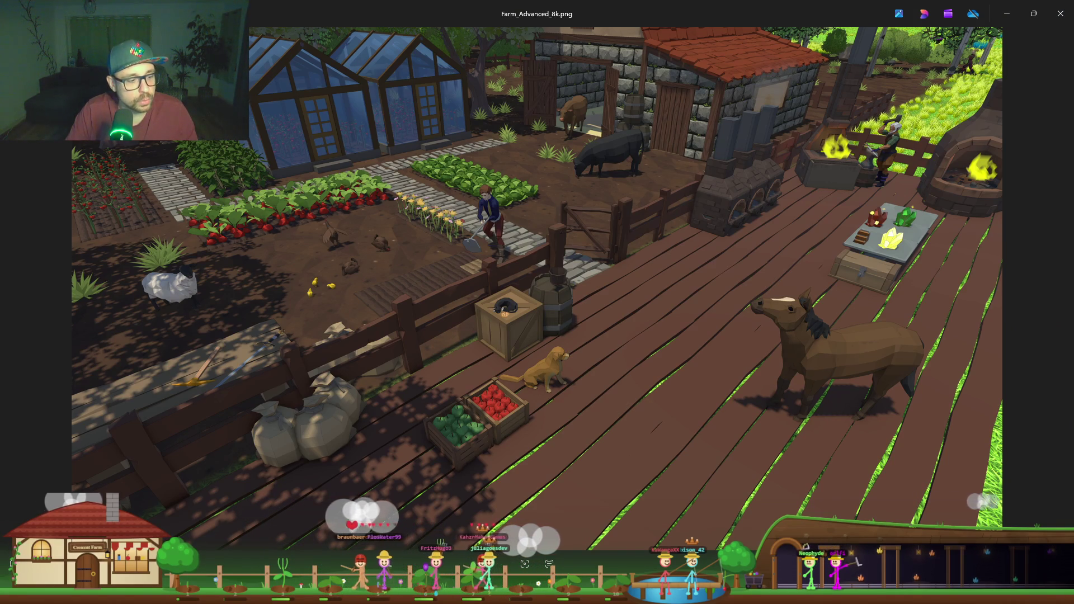
Step: Return from the Photos viewer to Rider and focus the code at line 29
key("alt+Tab")
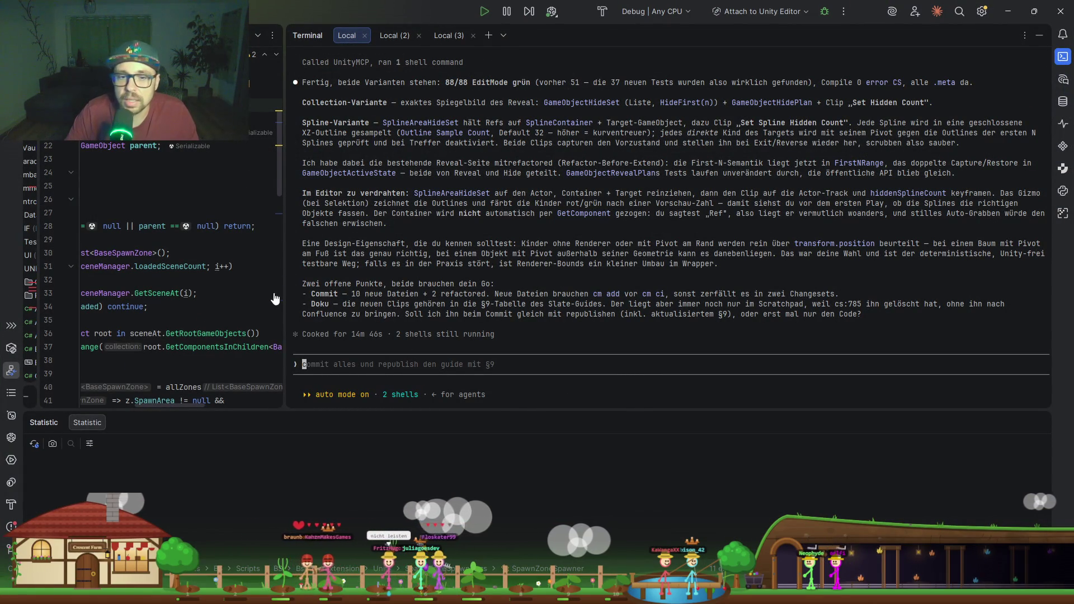
left_click(288, 244)
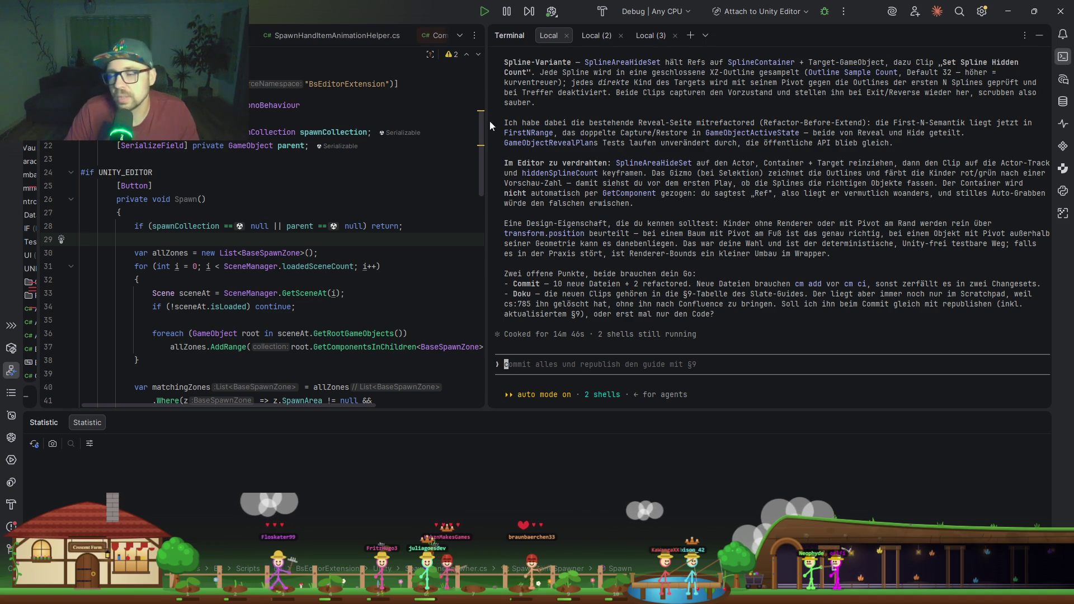
Step: Review the farm reference image, then close Photos and the Farm_Advanced folder window
key("alt+Tab")
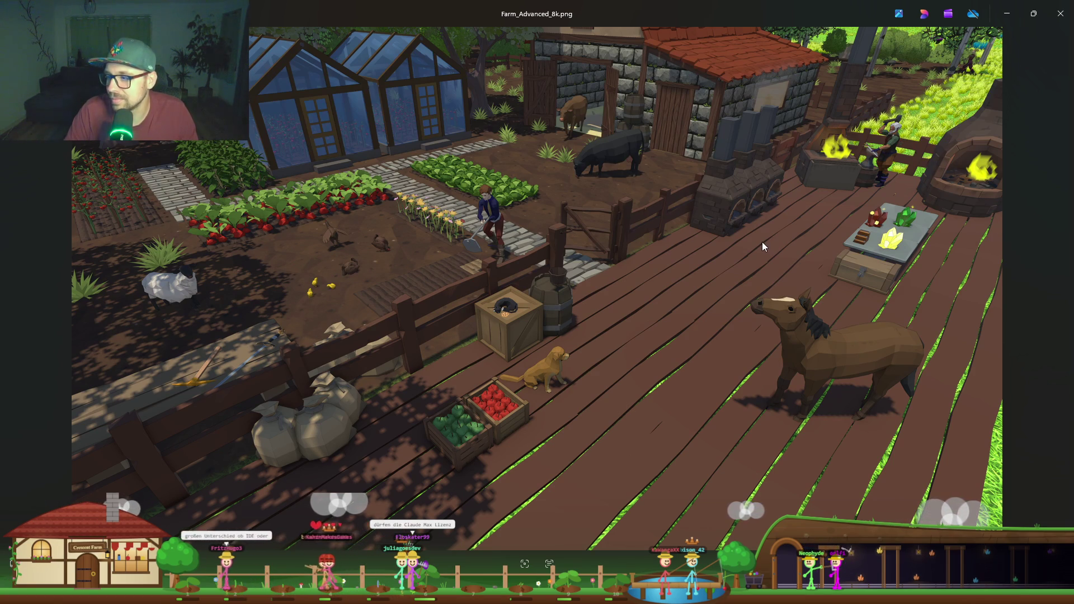
left_click(1060, 18)
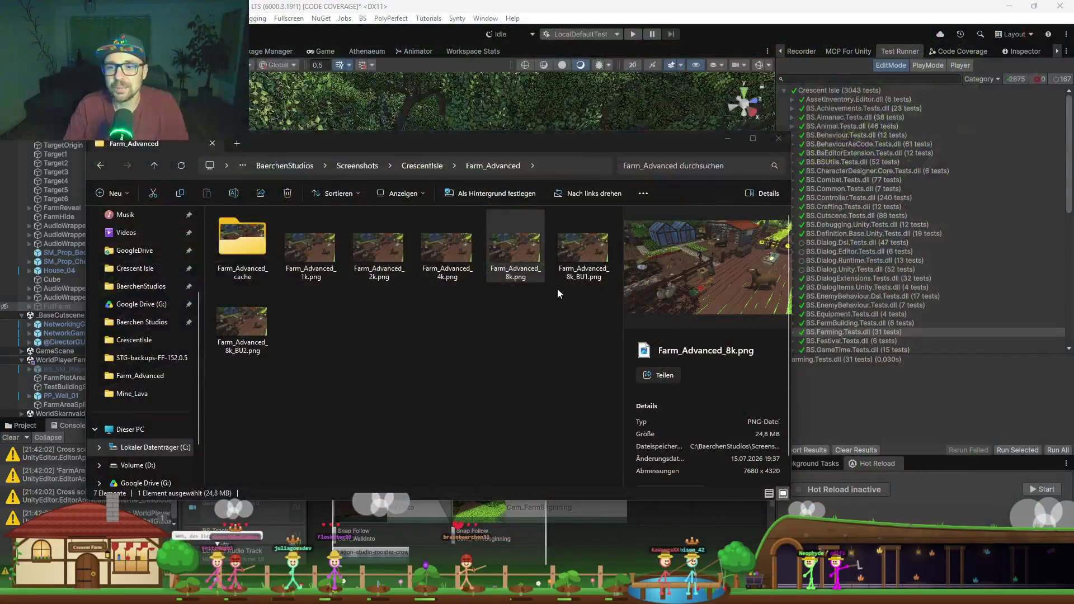
left_click(778, 139)
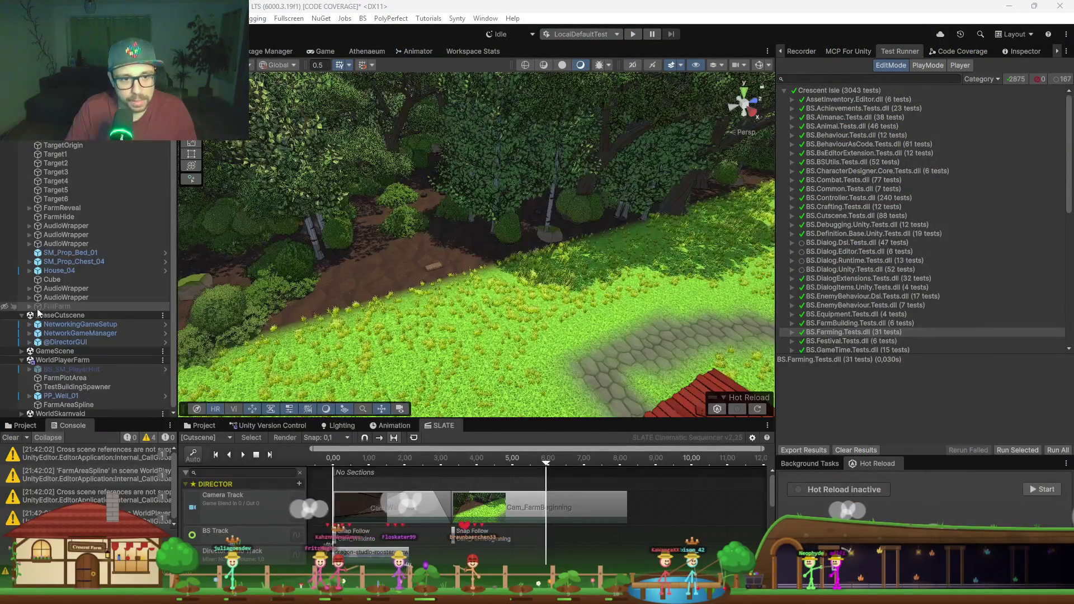
Step: Tick FullFarm's active checkbox in the Inspector and pan across the revealed farm
left_click(7, 308)
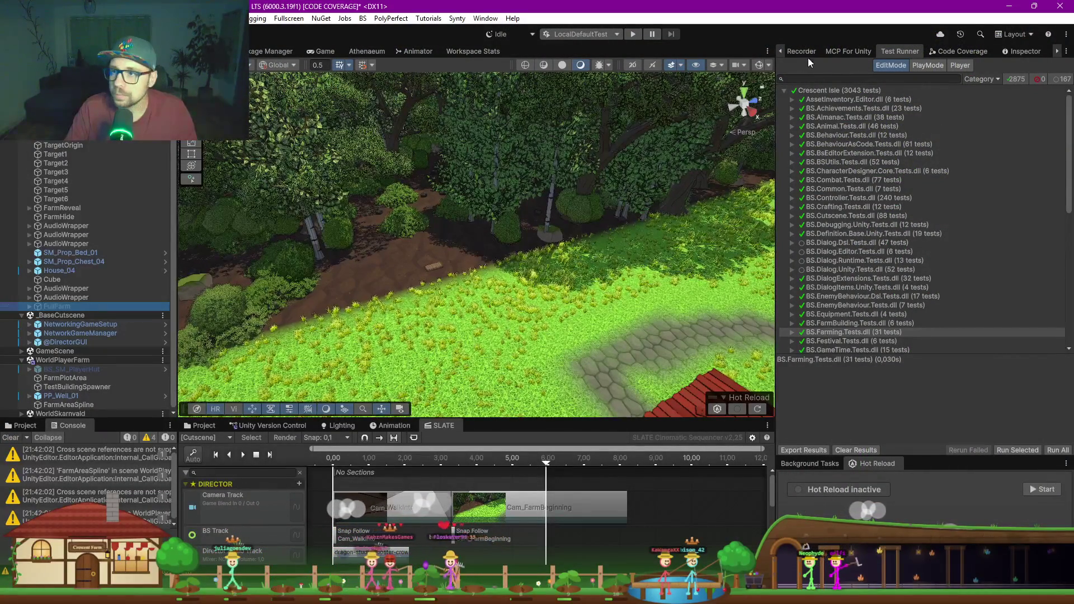
left_click(780, 51)
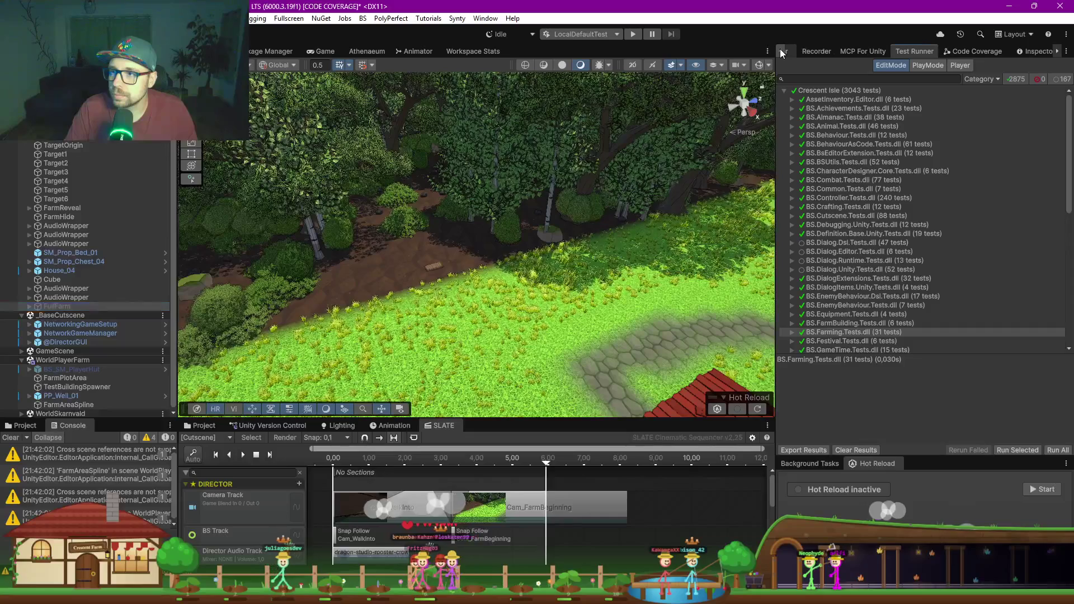
left_click(800, 51)
left_click(805, 67)
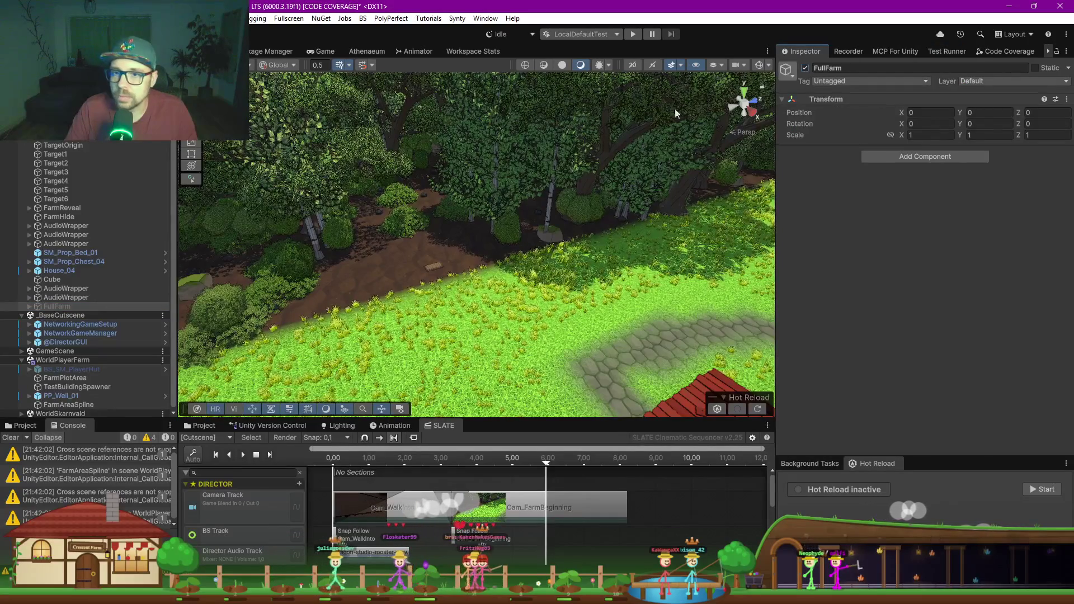
mouse_move(419, 210)
left_mouse_down()
mouse_move(453, 256)
mouse_move(551, 271)
mouse_move(537, 269)
left_mouse_up()
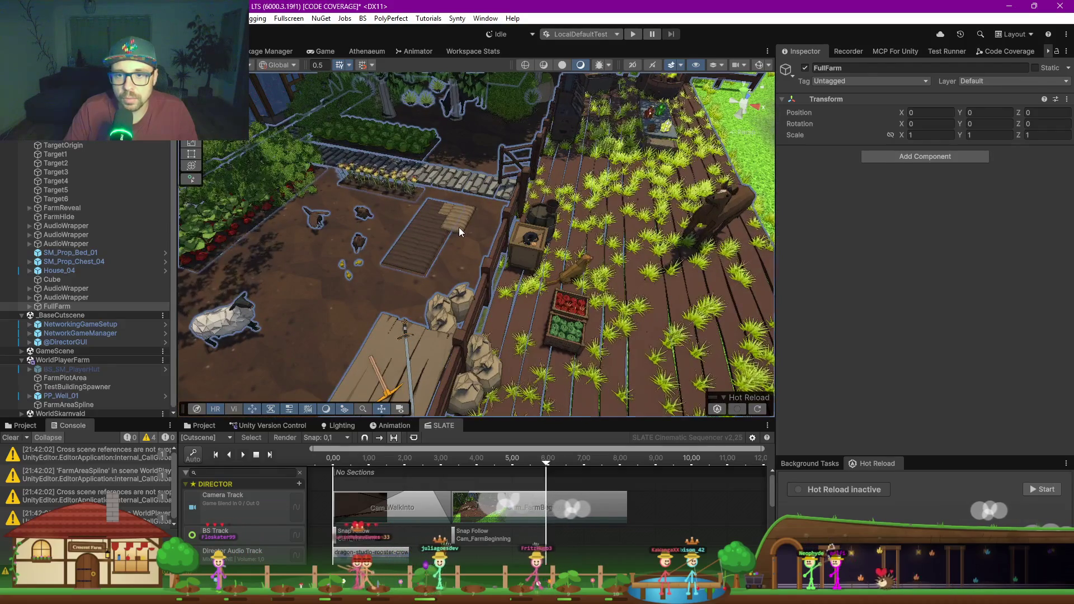
Step: Delete FarmReveal with its slots, then undo to restore it
left_click(456, 226)
left_click(98, 208)
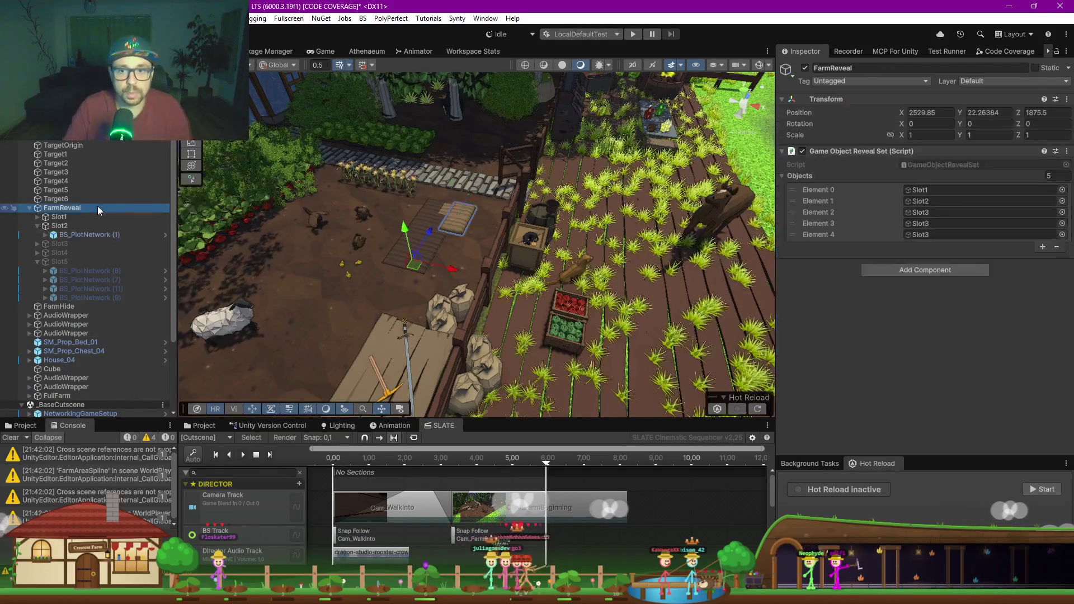
key("Delete")
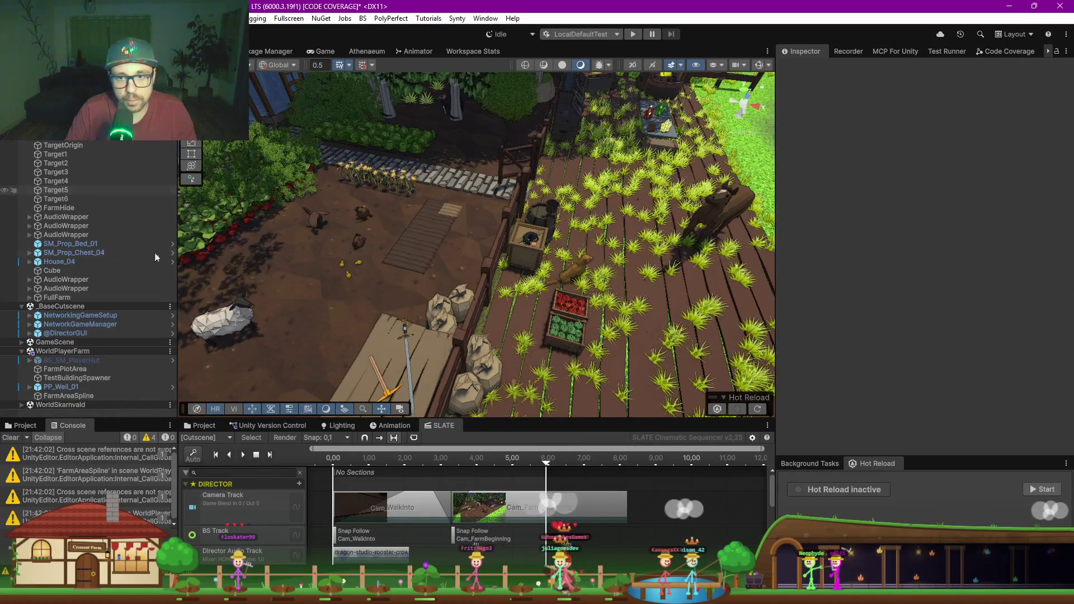
left_click_drag(559, 421, 557, 369)
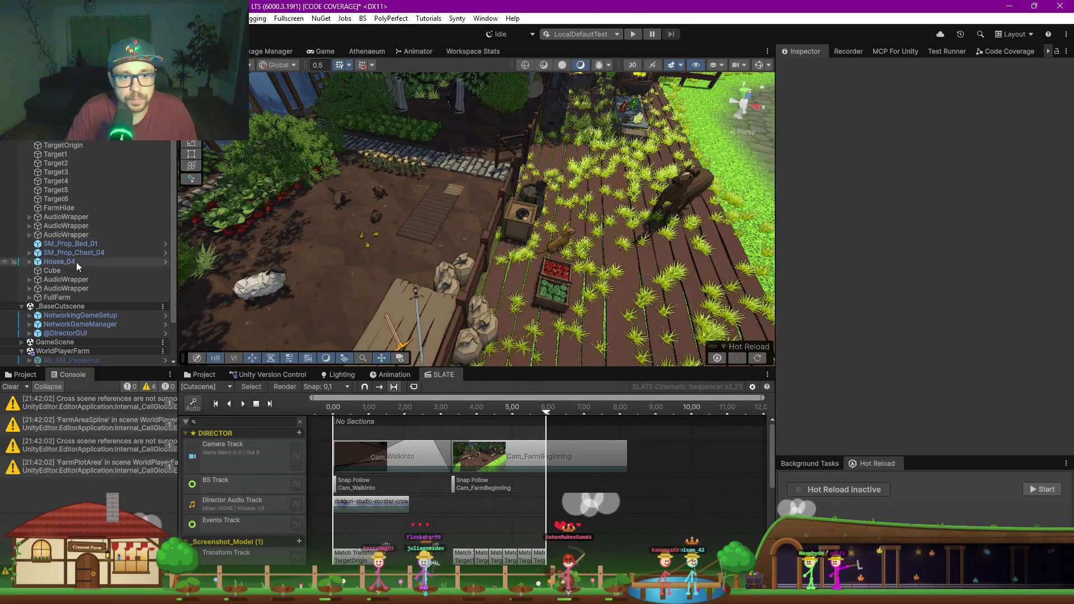
key("ctrl+z")
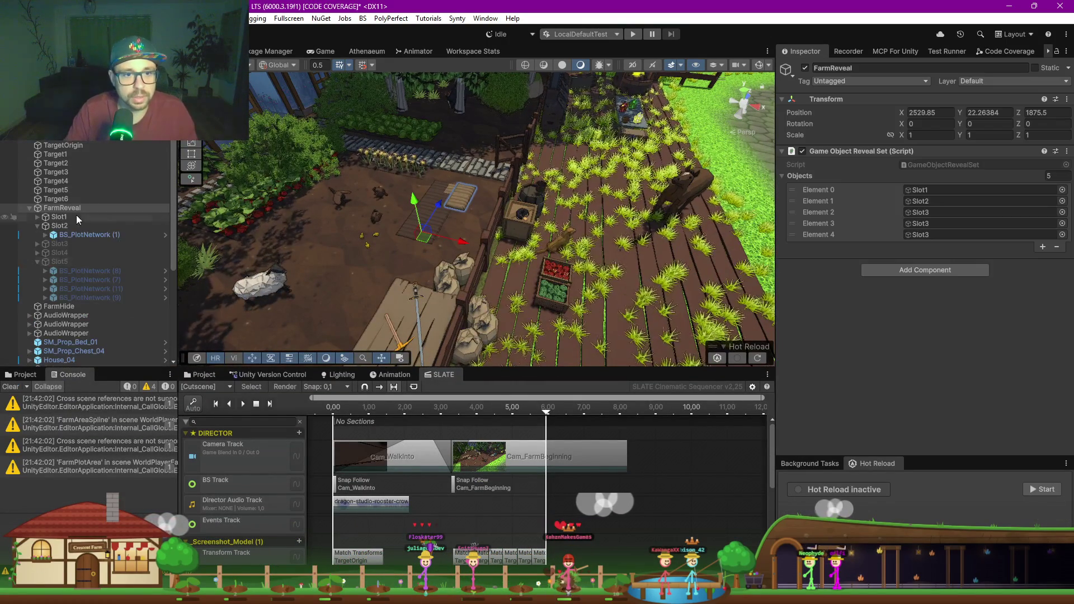
Step: Select Slot1 through Slot5 under FarmReveal and delete them
left_click(53, 217)
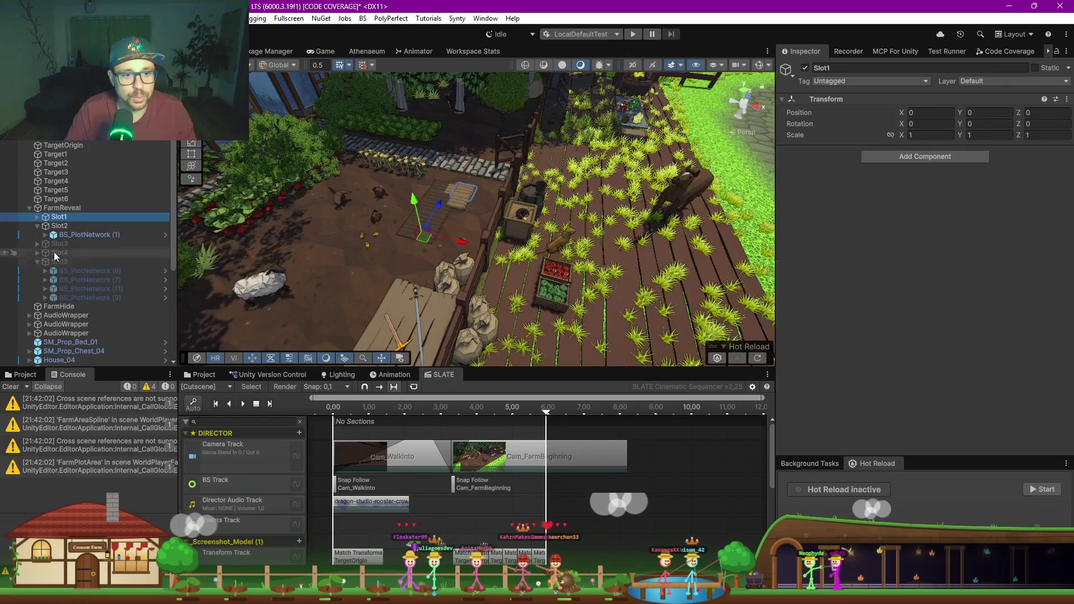
left_click(38, 226)
left_click(72, 248, "shift")
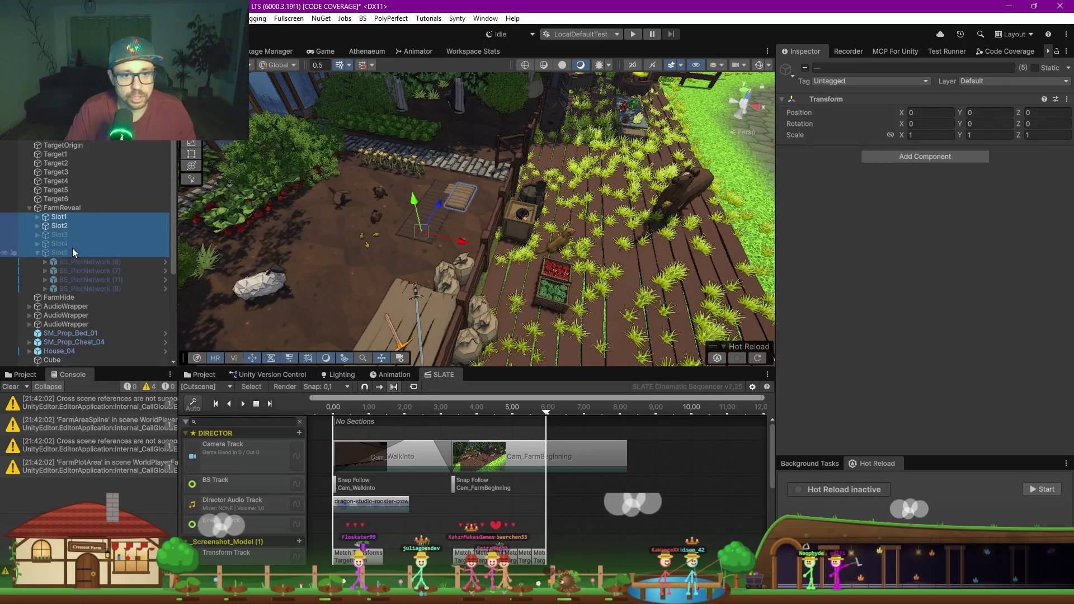
key("Delete")
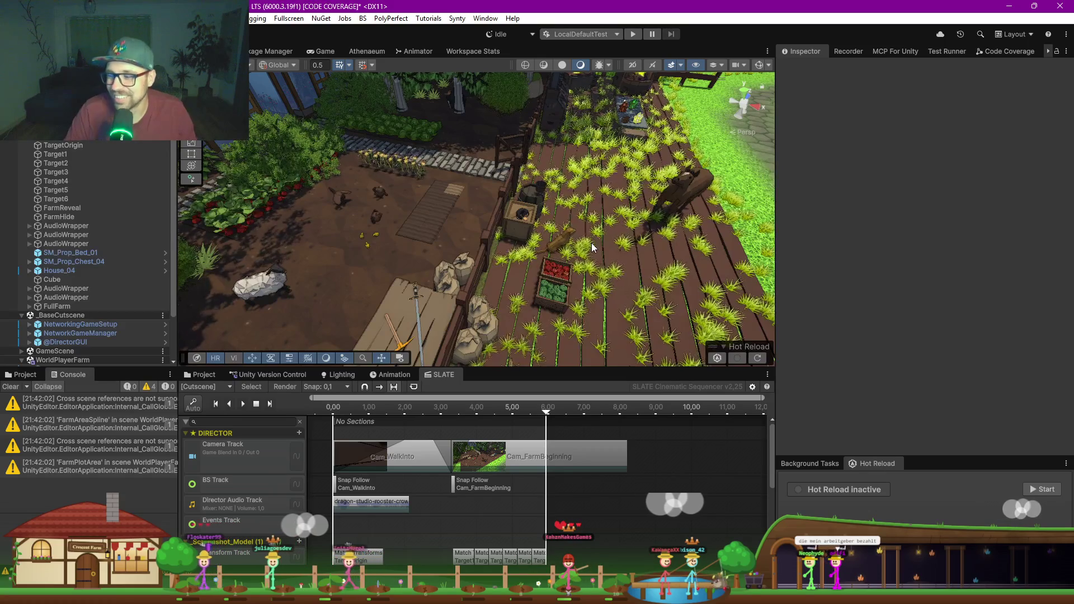
left_click_drag(610, 259, 445, 231)
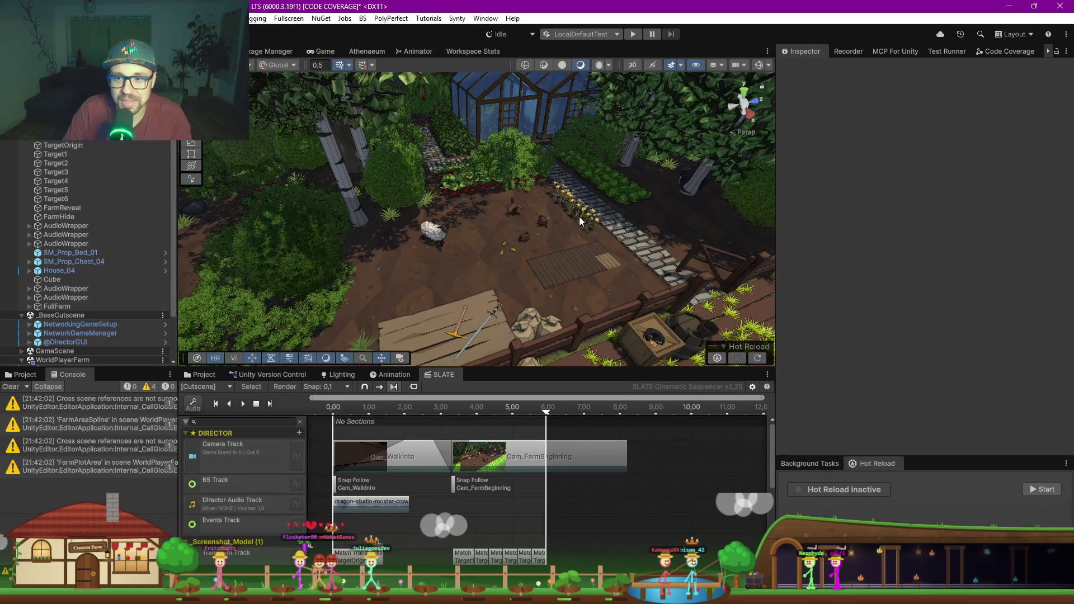
key("w")
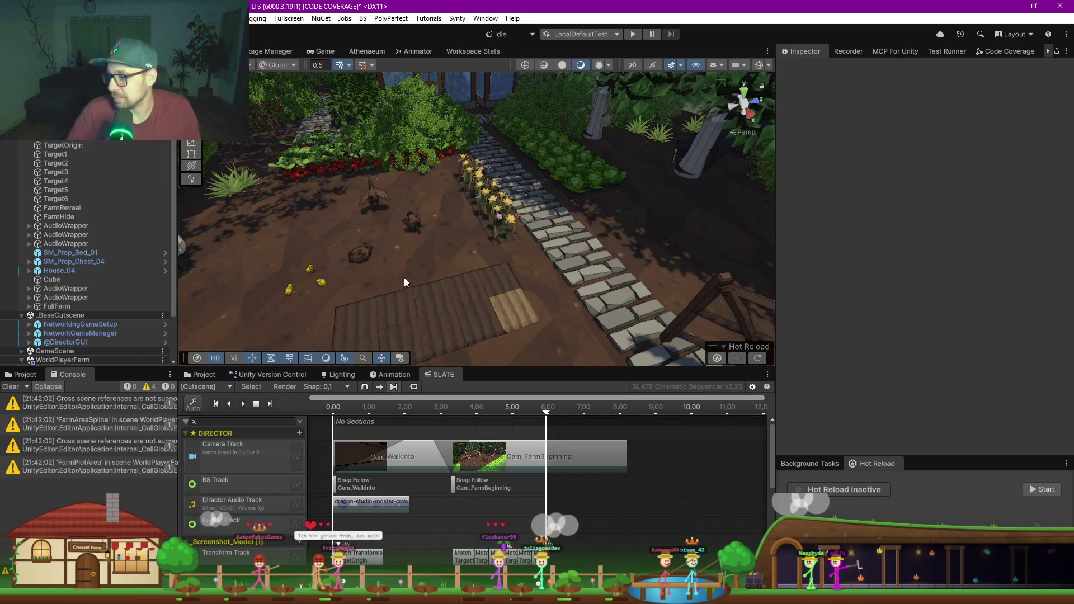
mouse_move(513, 273)
left_mouse_down()
mouse_move(470, 247)
mouse_move(503, 240)
mouse_move(516, 248)
mouse_move(508, 259)
left_mouse_up()
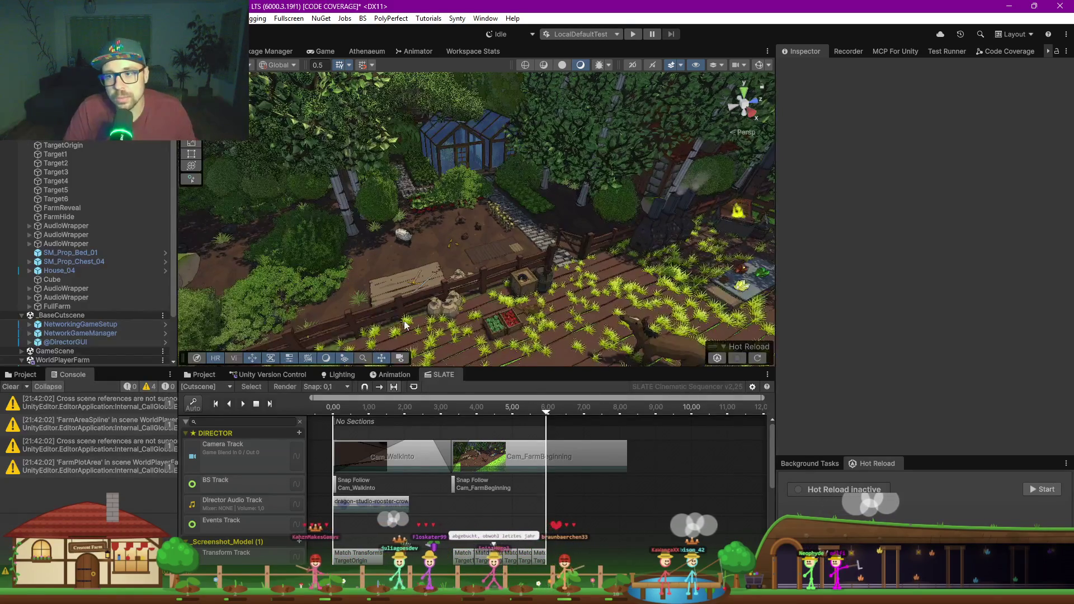
mouse_move(499, 336)
left_mouse_down()
mouse_move(392, 280)
mouse_move(206, 214)
left_mouse_up()
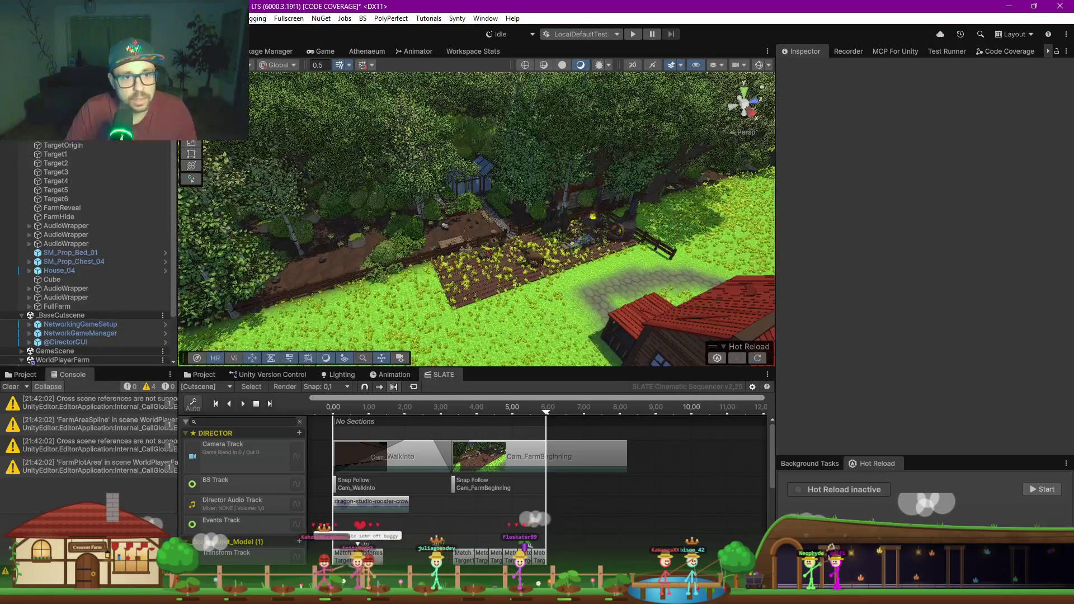
left_click(608, 126)
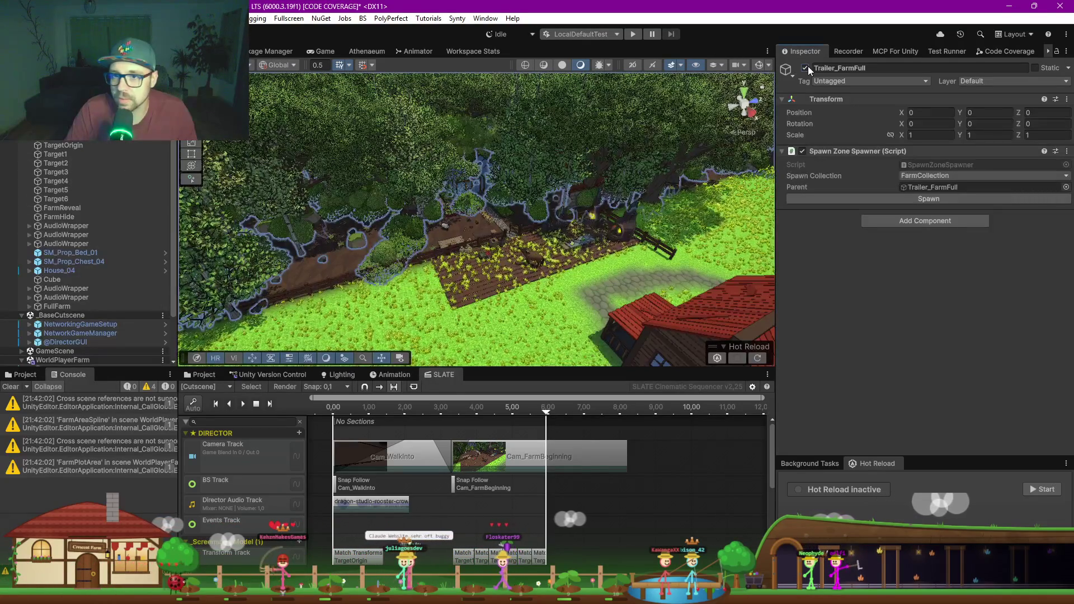
Step: Group the three BS_Tree_Fruit_01 trees under a new empty parent named TreeSlot
mouse_move(608, 126)
left_mouse_down()
mouse_move(488, 234)
mouse_move(520, 239)
mouse_move(479, 185)
left_mouse_up()
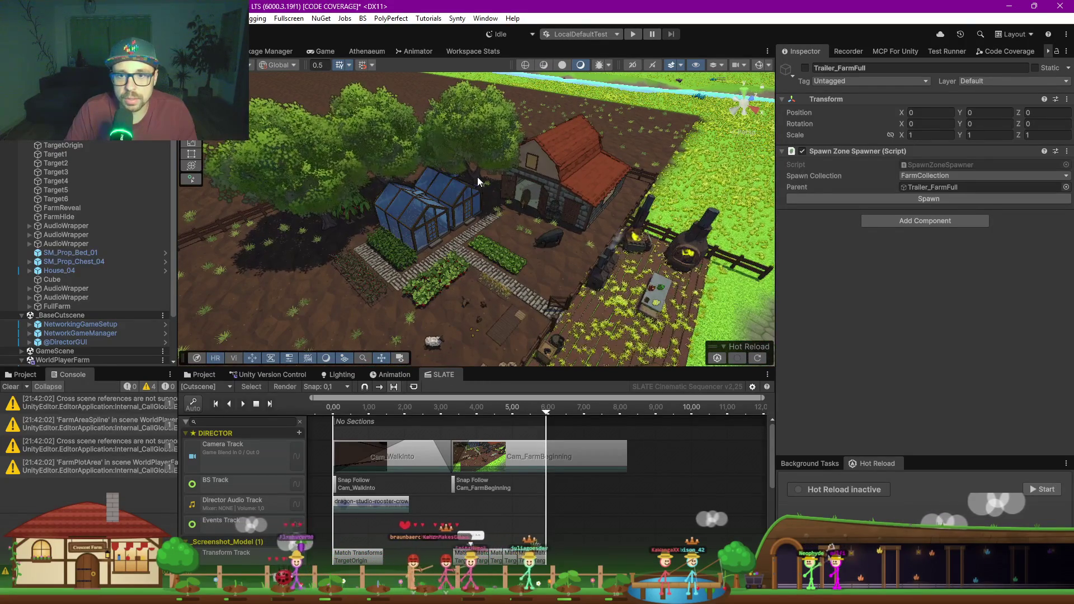
left_click(477, 185)
left_click(382, 180, "shift")
left_click(328, 218, "shift")
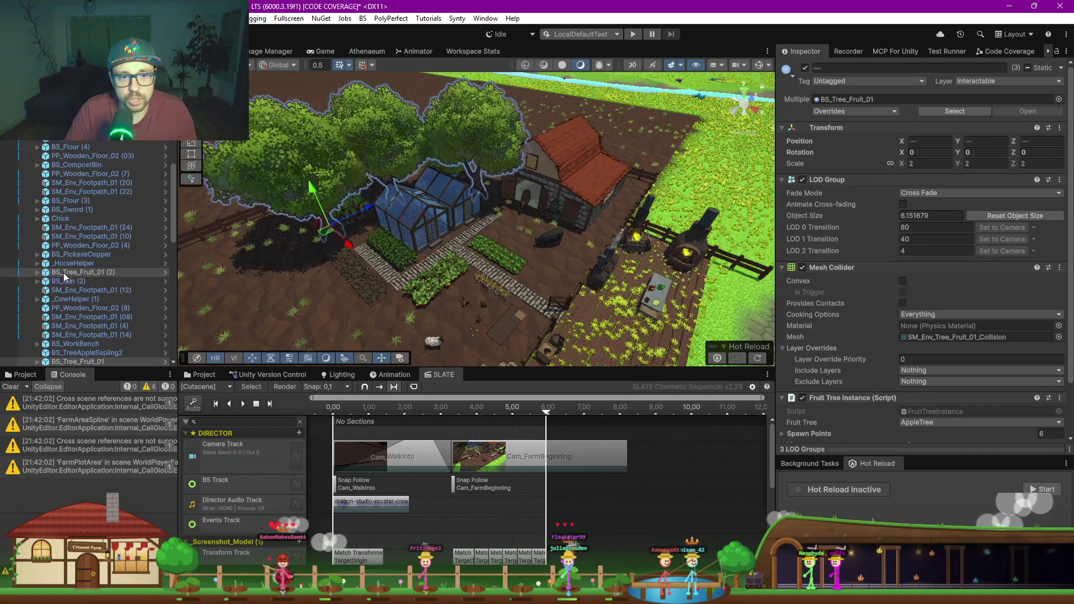
right_click(80, 275)
left_click(144, 243)
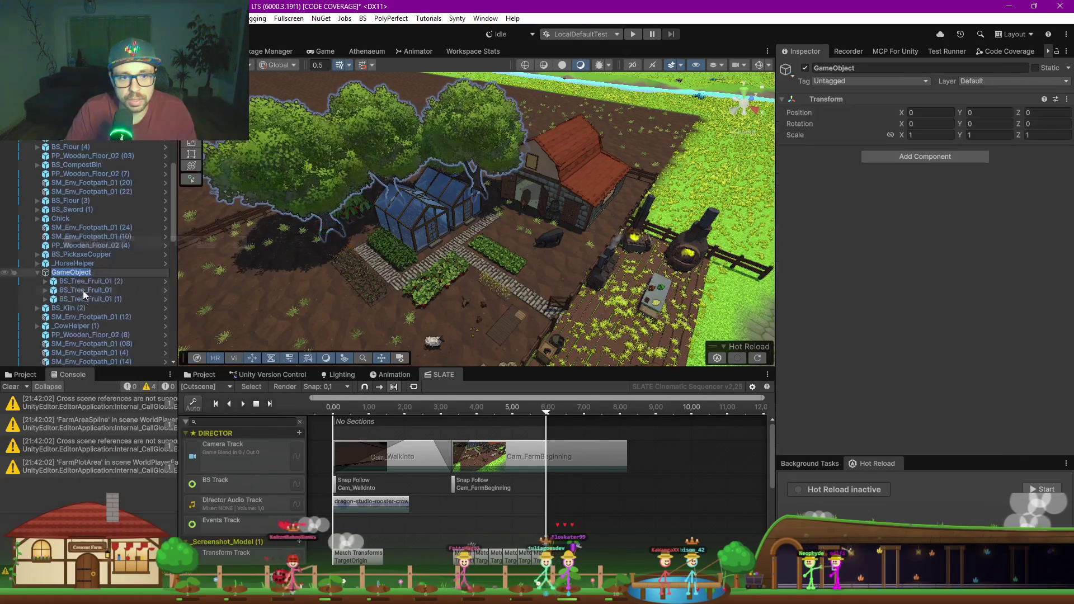
type("TreeSlot")
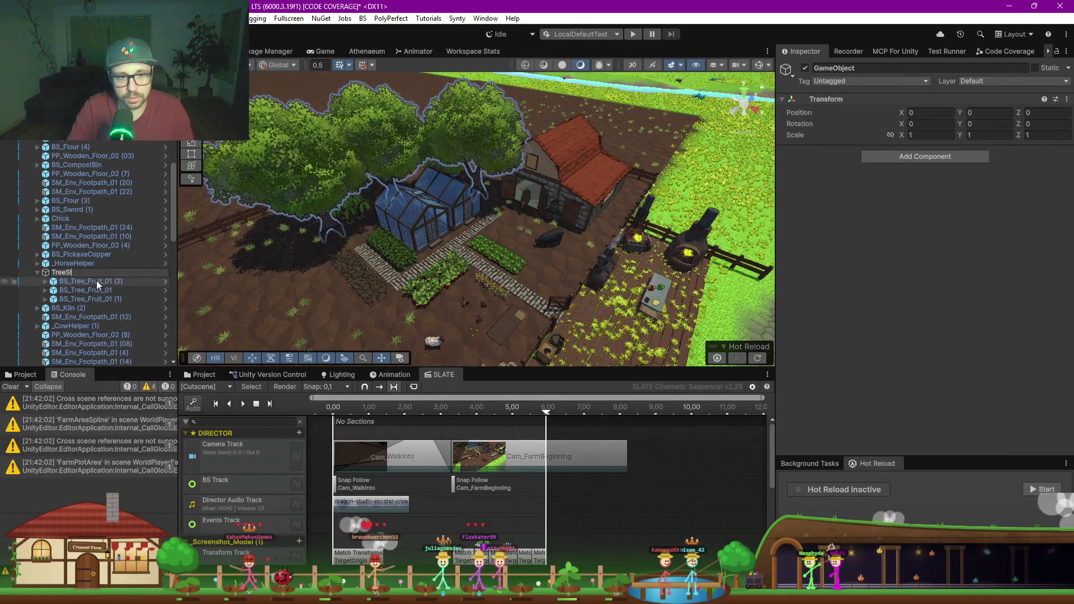
key("Return")
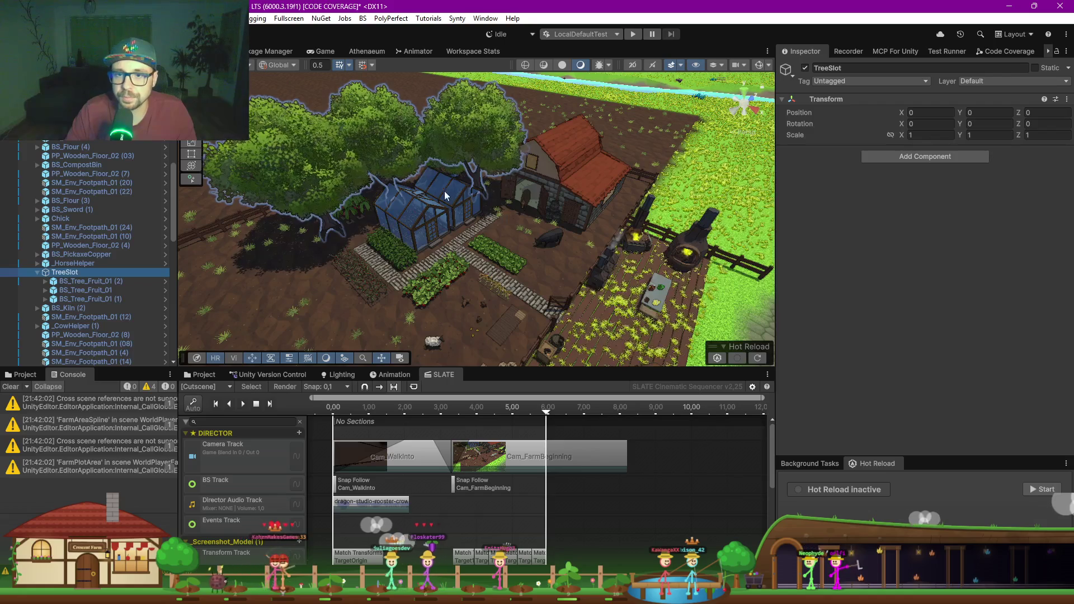
Step: Select both BS_GreenHouse objects and wrap them in a new empty parent, SlotGreenHouse
left_click(429, 210)
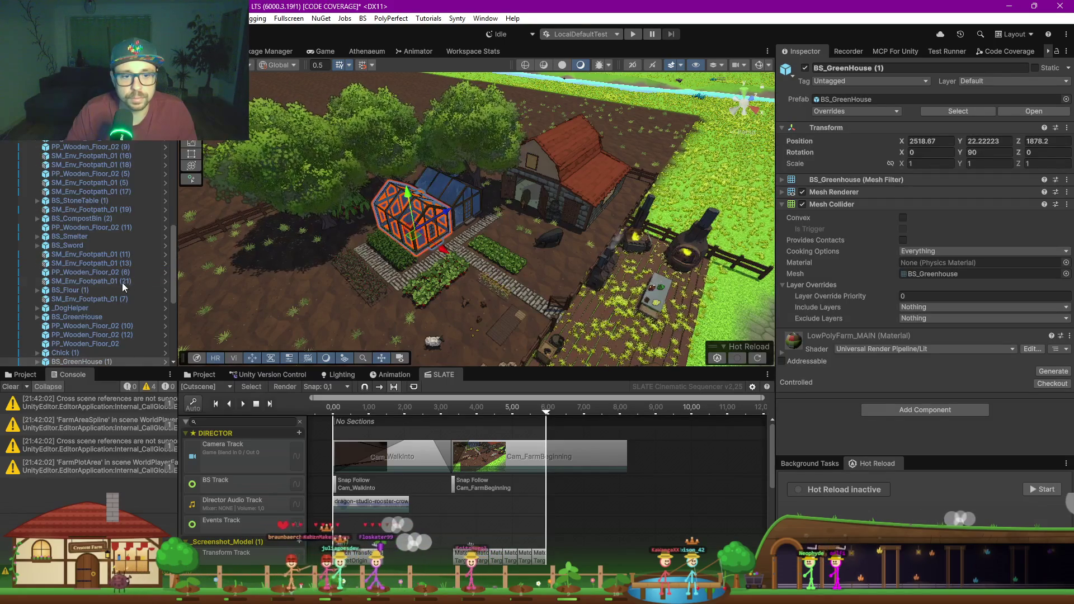
scroll(27, 301, "down", 3)
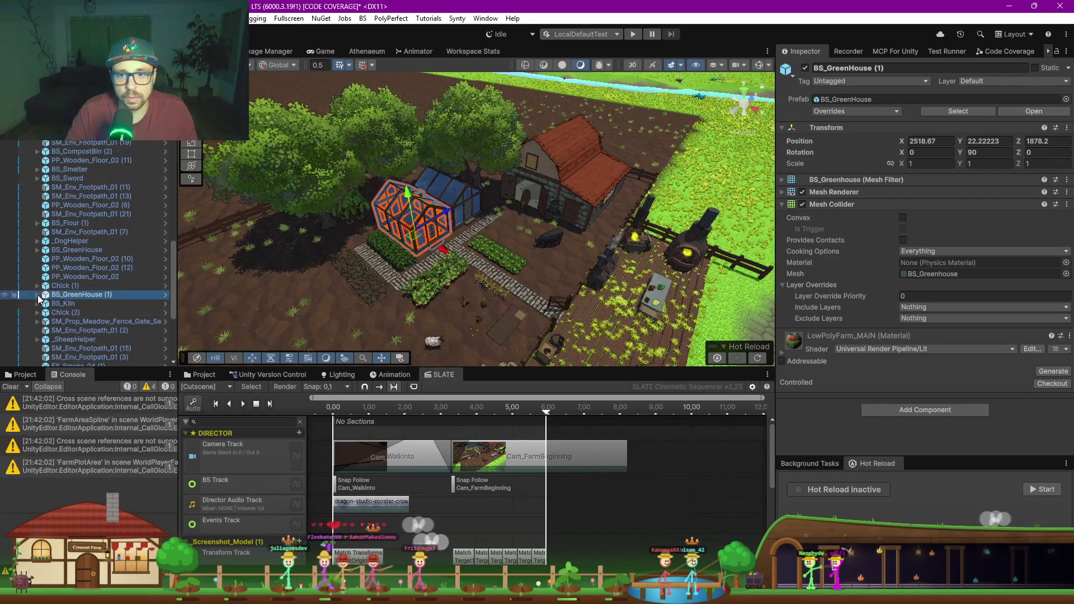
left_click(38, 295)
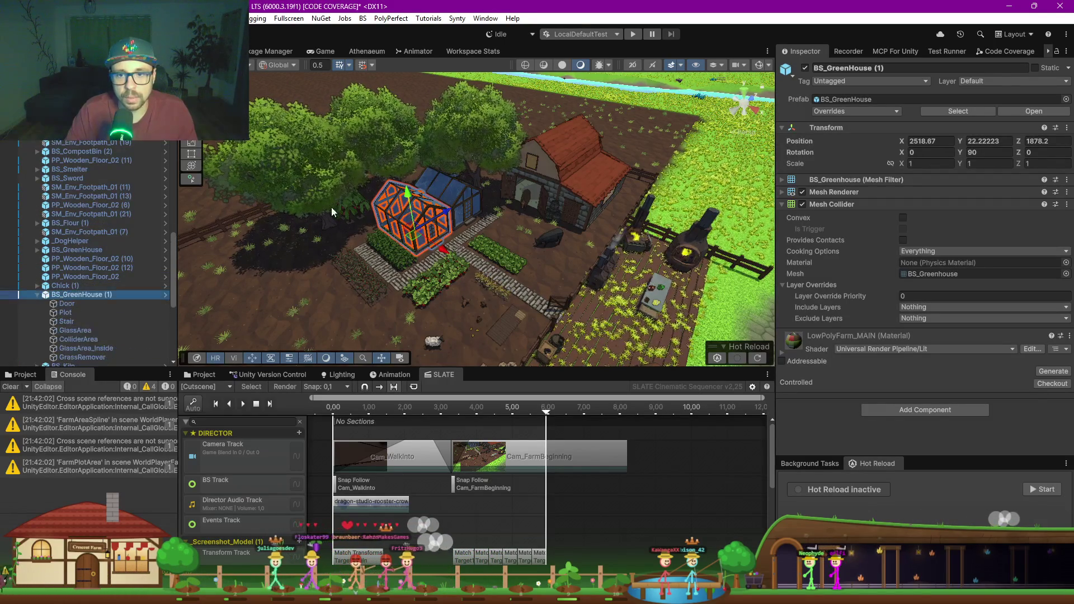
left_click(37, 296)
left_click(463, 204, "shift")
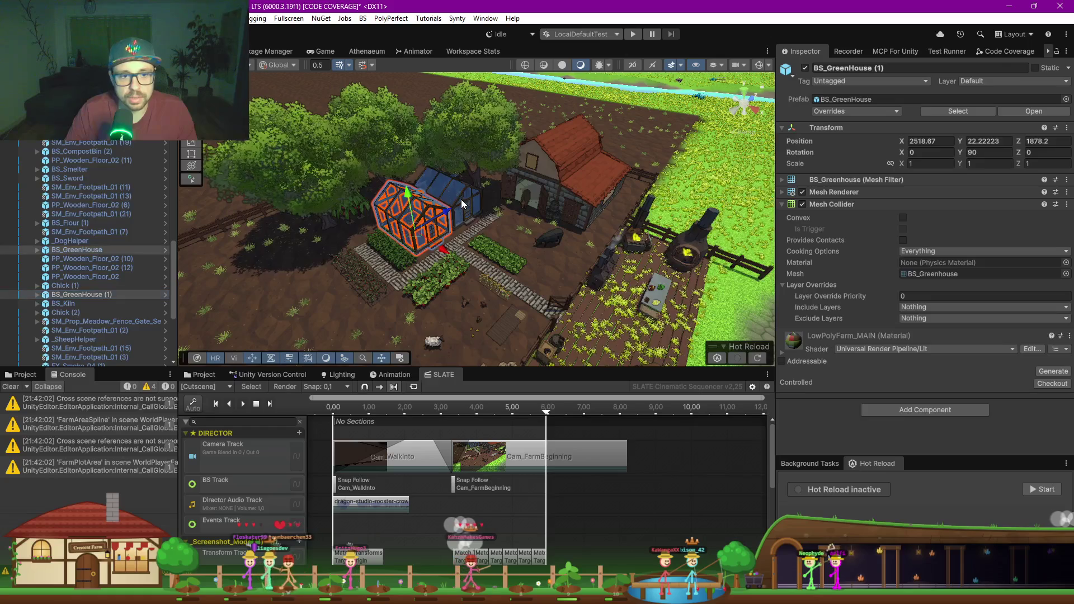
right_click(72, 256)
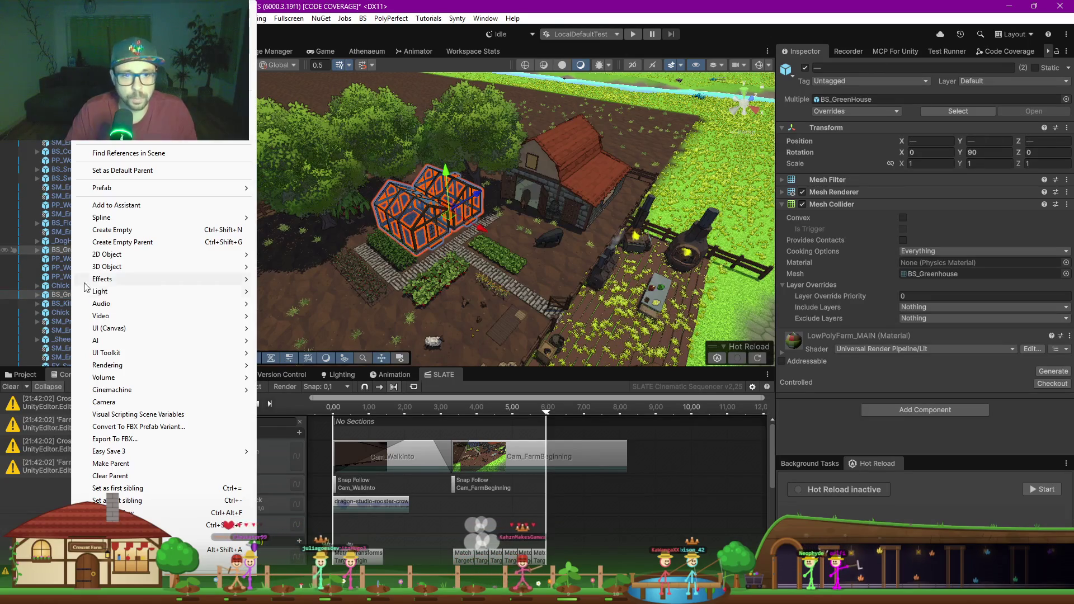
left_click(125, 243)
type("SlotGreenHouse")
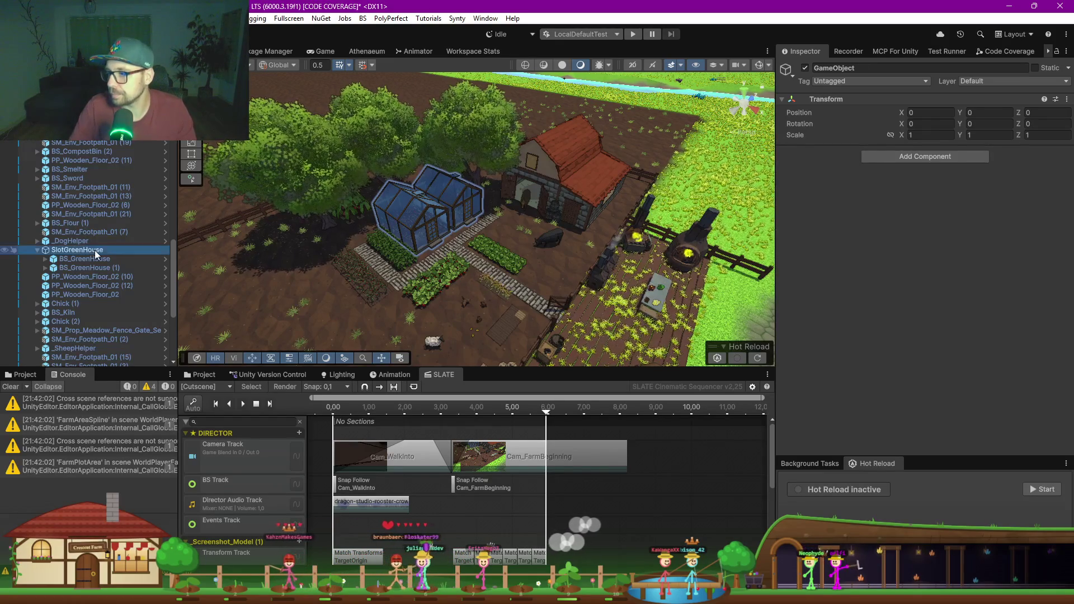
scroll(48, 257, "down", 10)
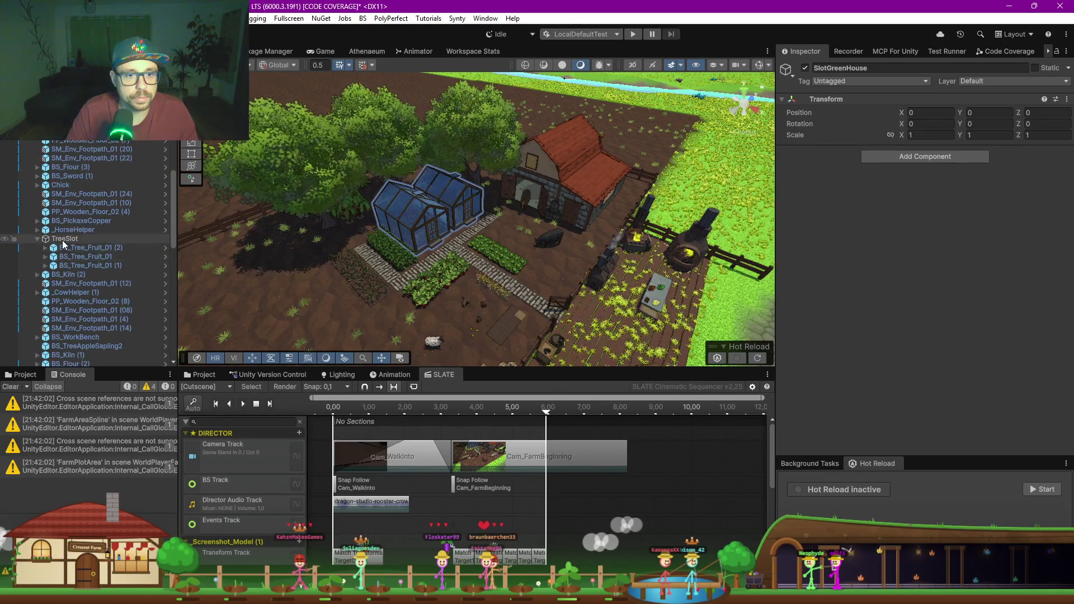
Step: Rename the TreeSlot group to SlotAppleTrees and collapse its children
left_click(63, 239)
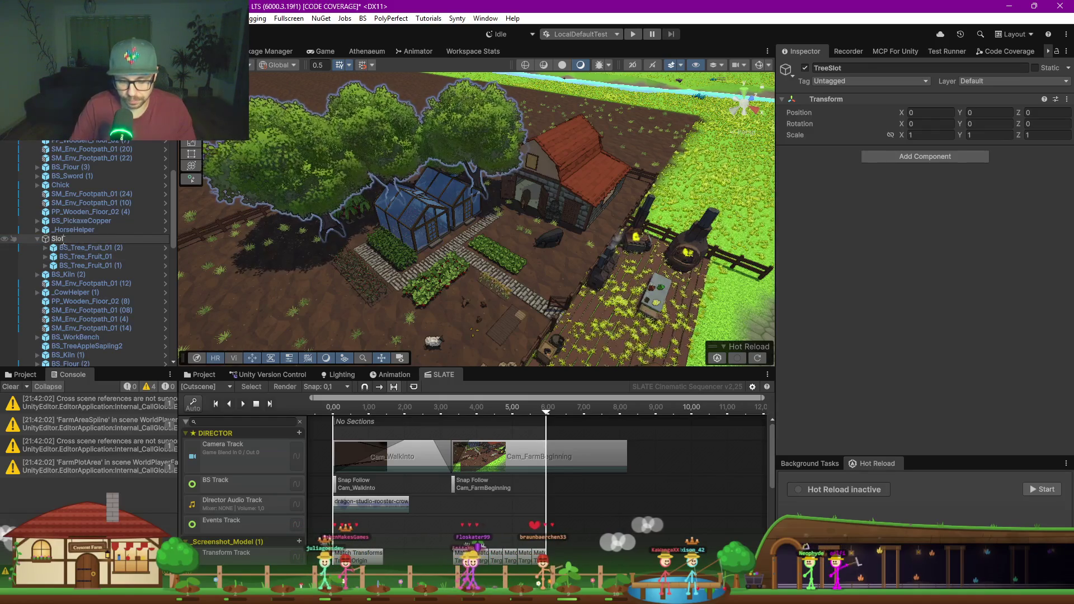
type("AppleTrees")
key("Return")
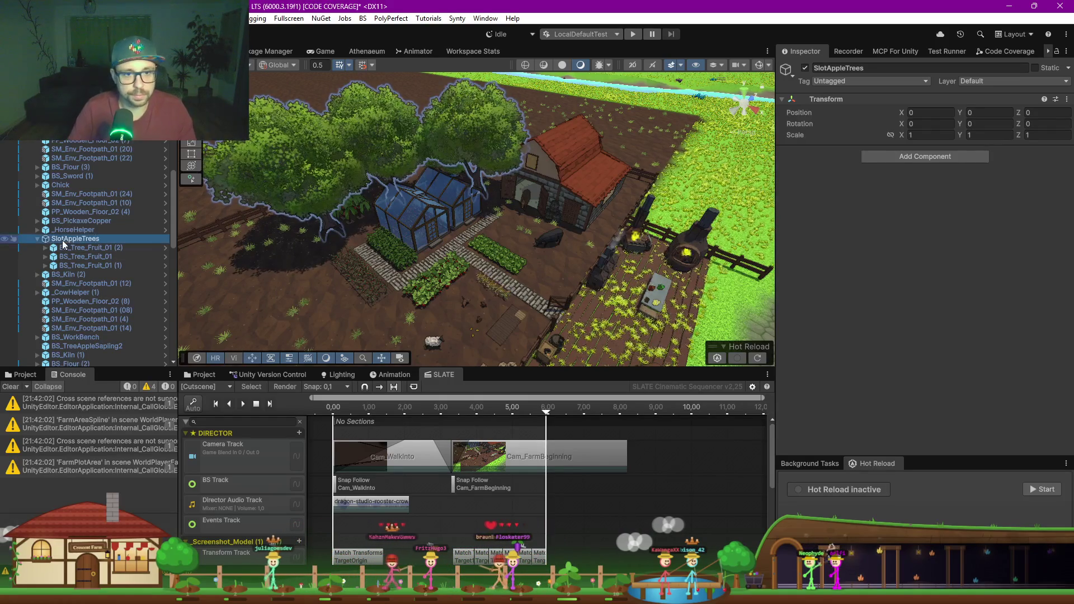
left_click(39, 239)
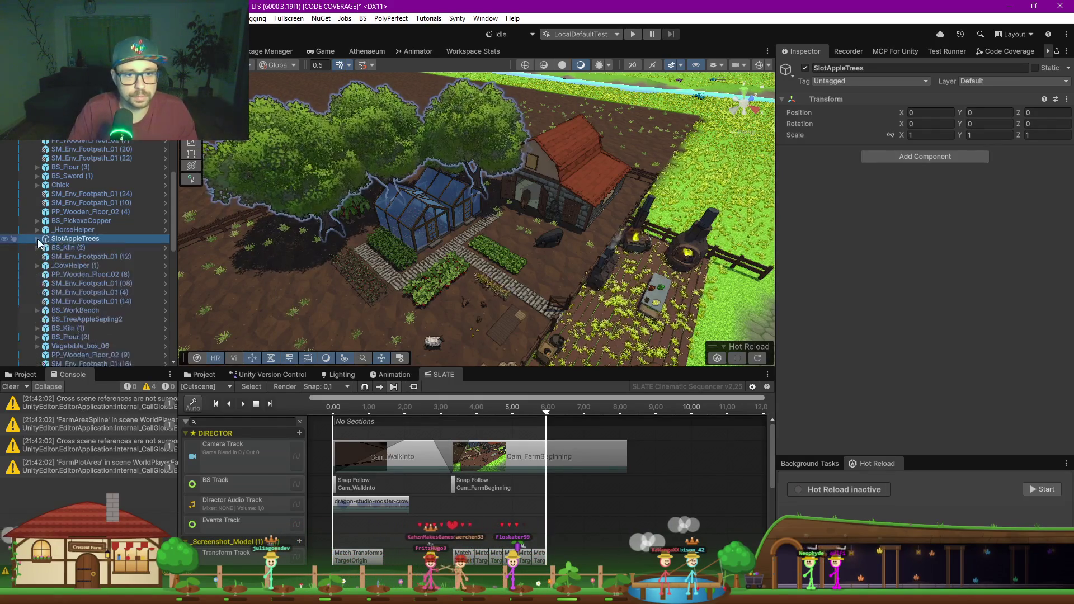
right_click(71, 243)
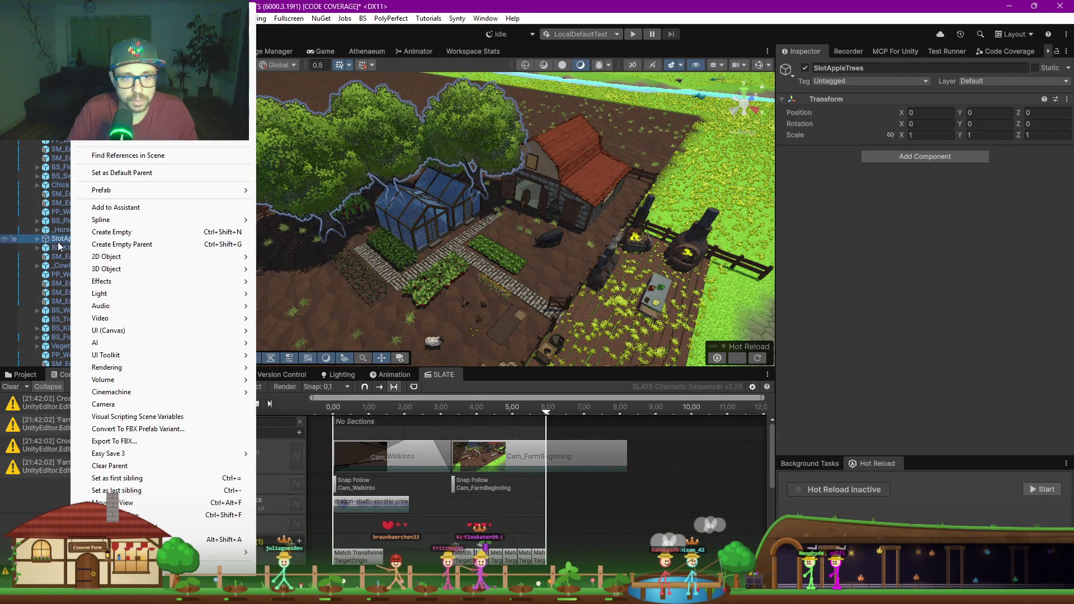
key("Escape")
Step: Move SlotAppleTrees out of FullFarm to the scene root above FullFarm
scroll(61, 255, "up", 3)
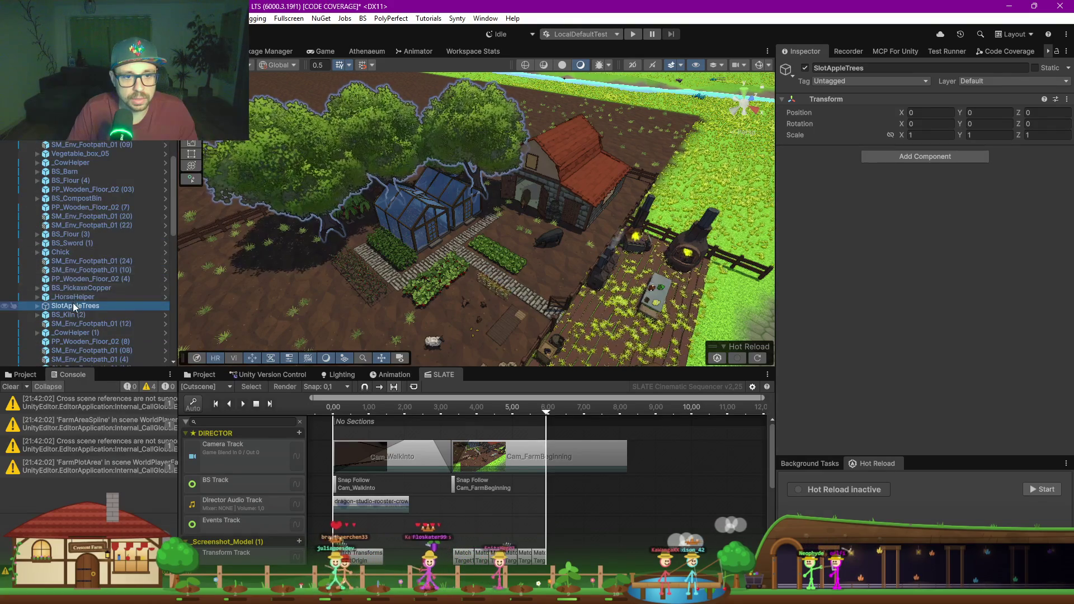
scroll(84, 251, "up", 1)
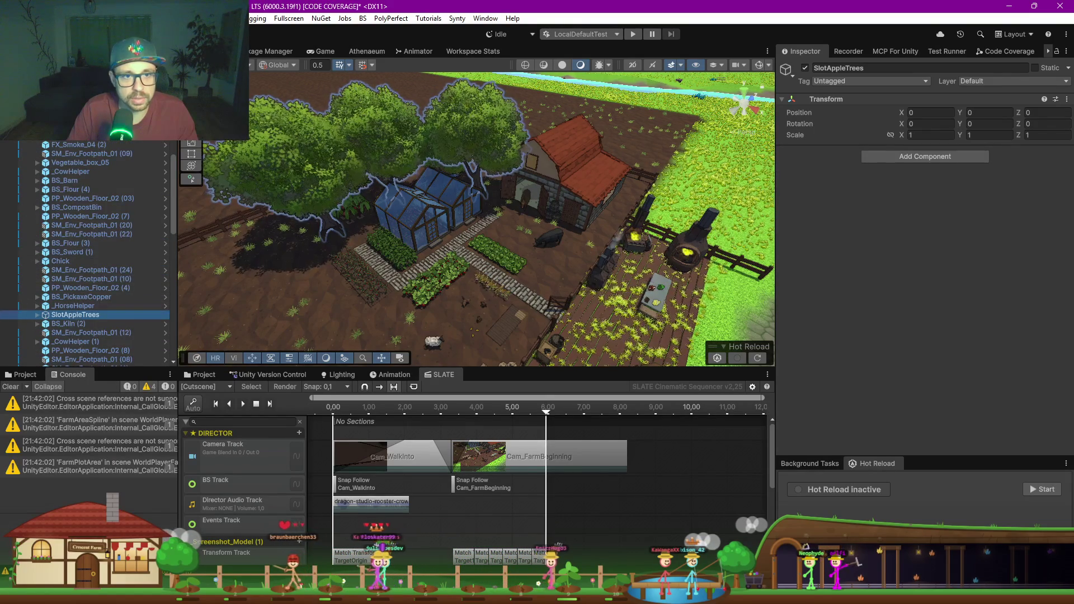
scroll(84, 252, "up", 7)
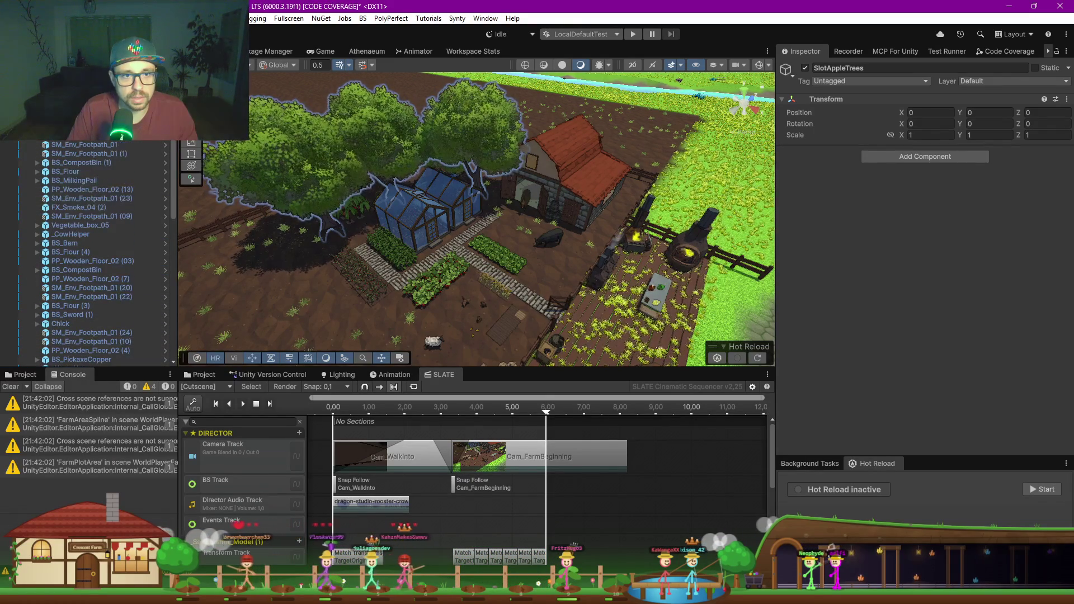
scroll(84, 196, "up", 10)
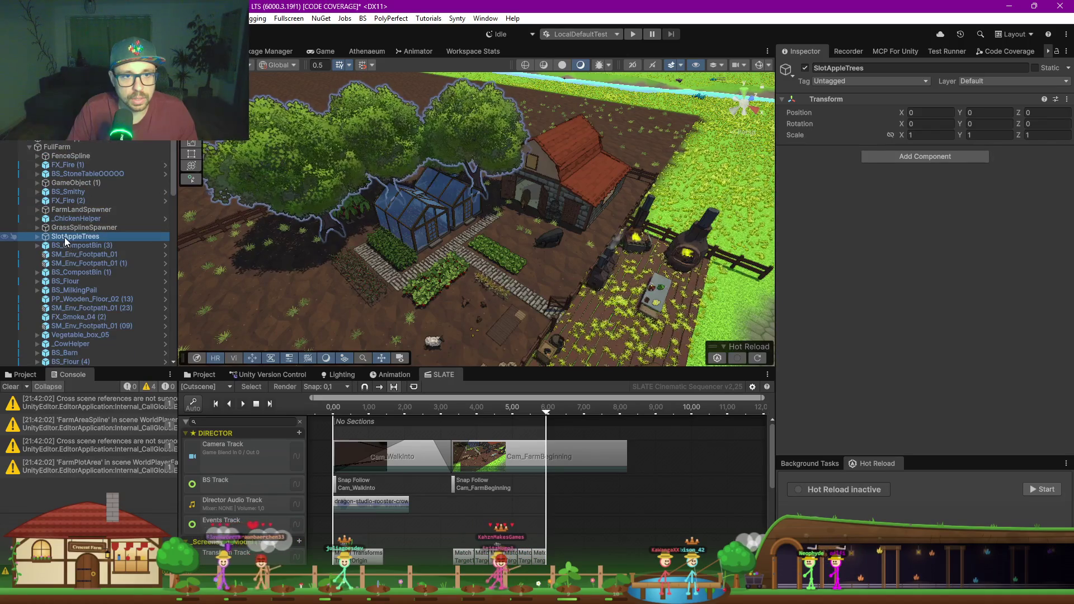
left_click_drag(52, 149, 56, 151)
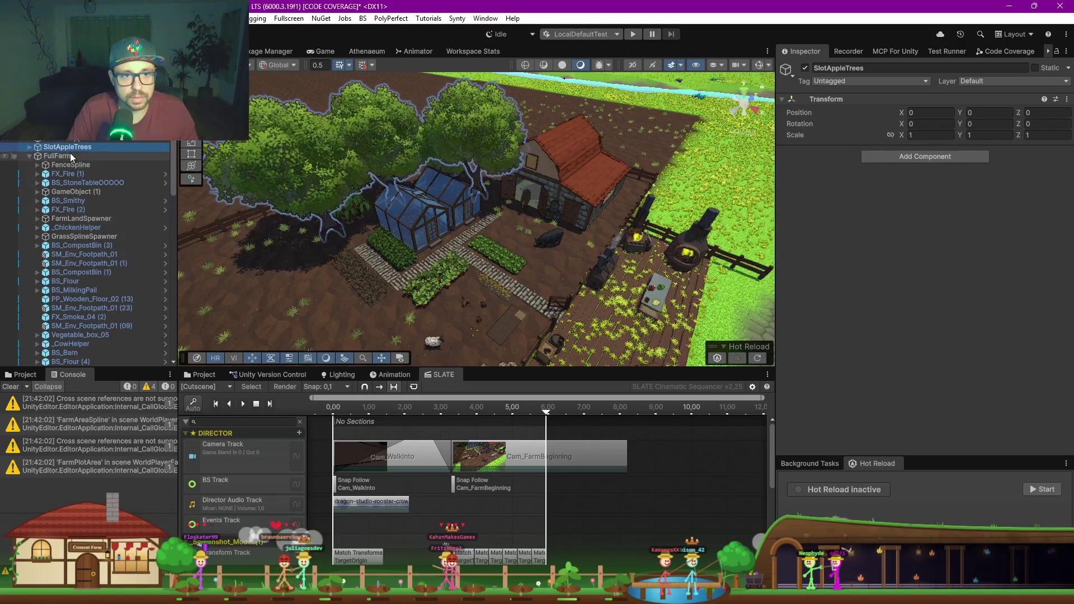
scroll(76, 213, "down", 15)
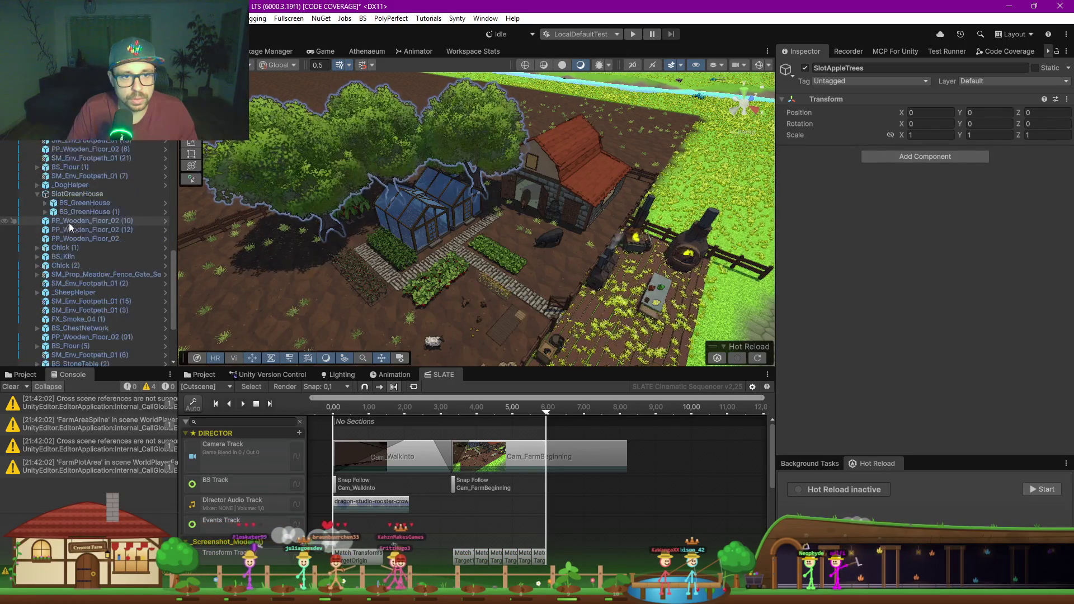
scroll(84, 251, "up", 1)
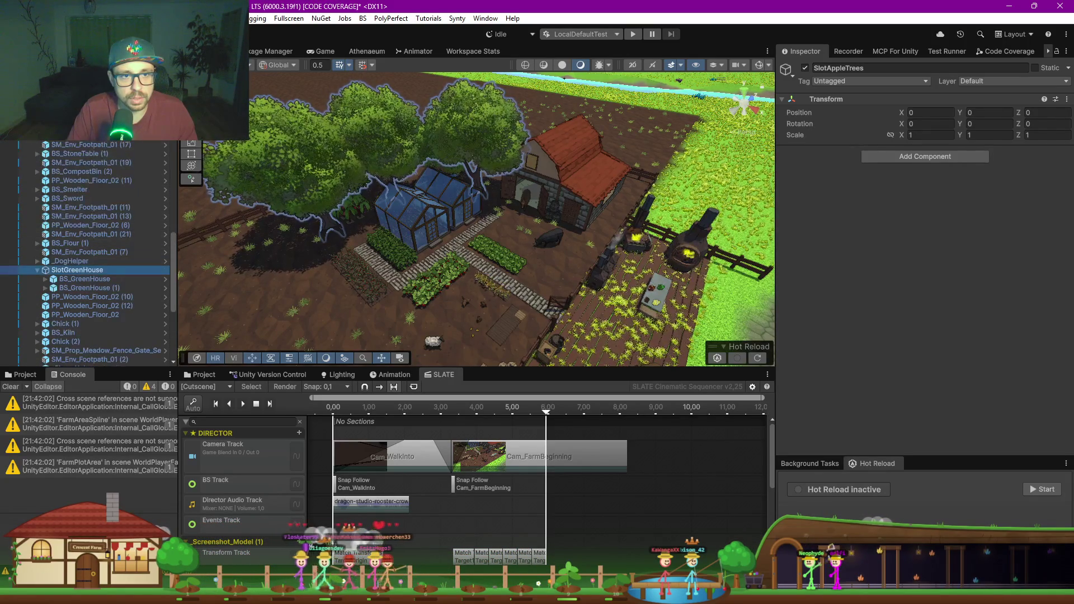
Step: Open the SlotGreenHouse context menu and dismiss it without choosing anything
right_click(66, 270)
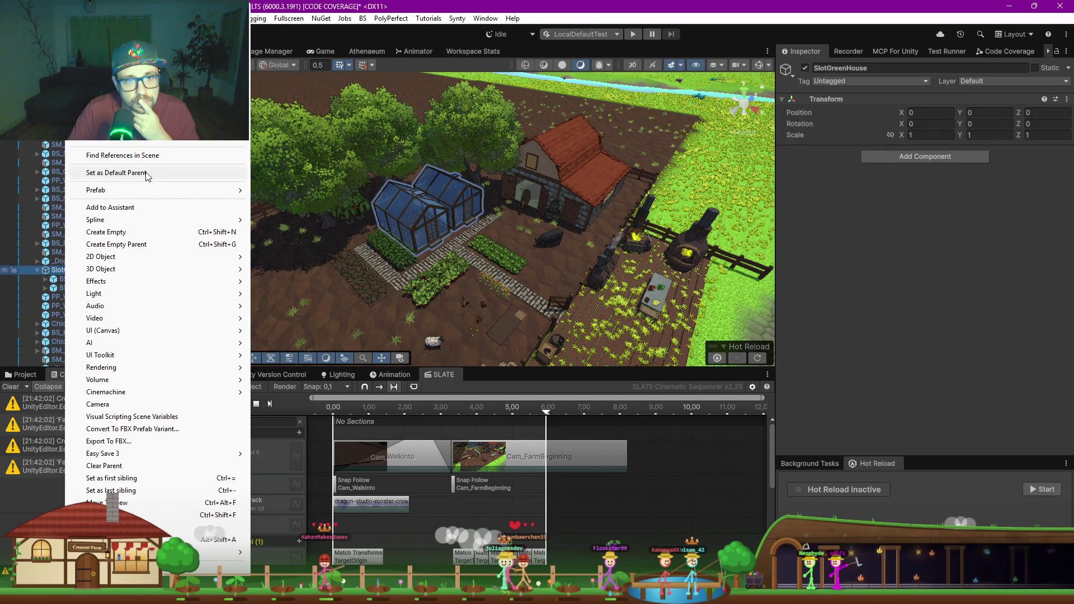
mouse_move(129, 194)
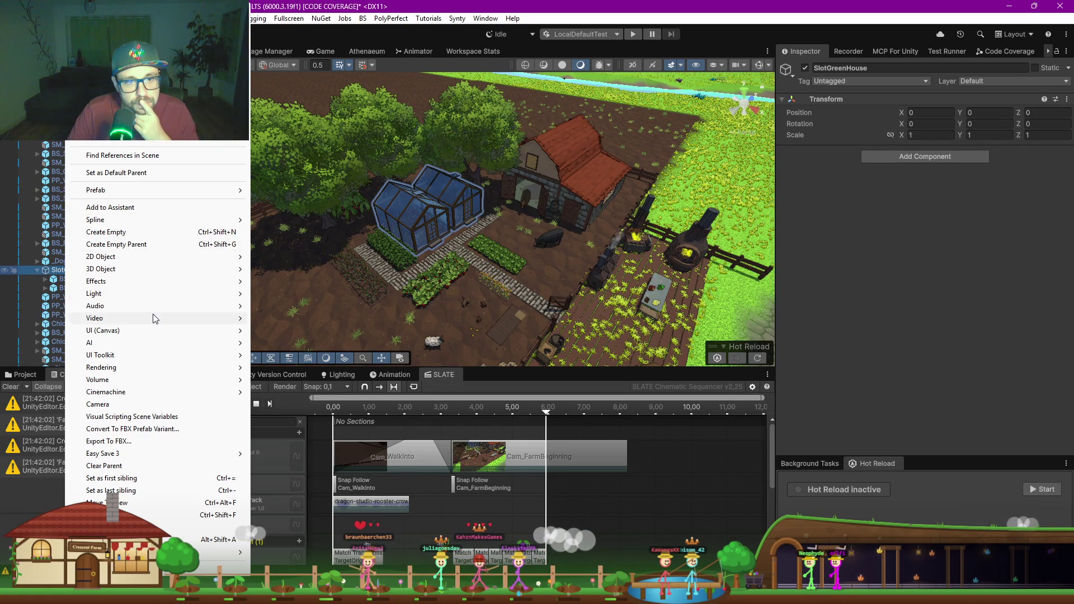
mouse_move(155, 319)
left_click(56, 275)
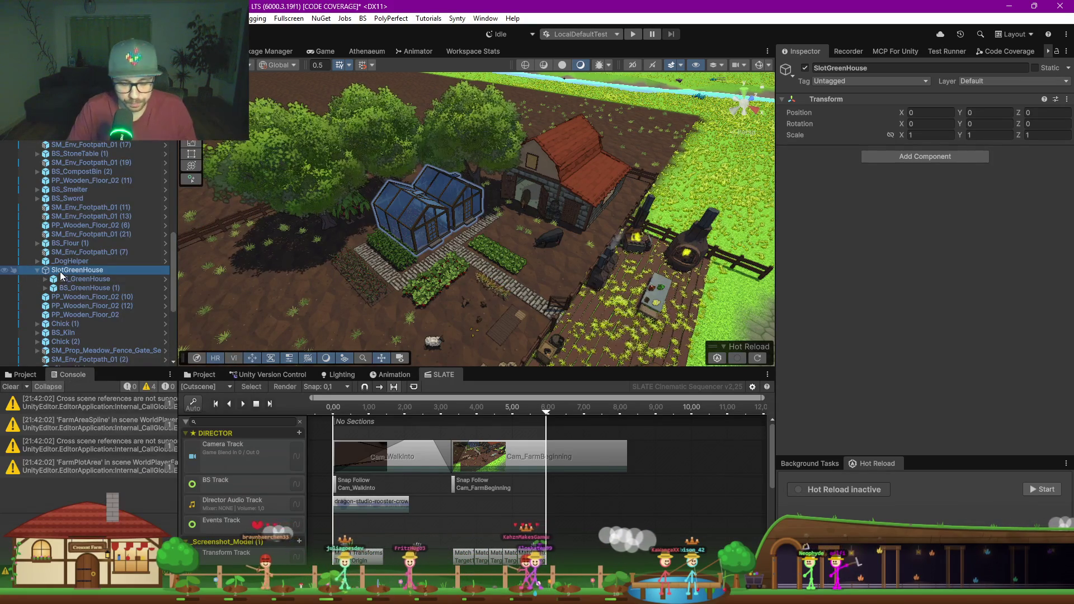
scroll(61, 274, "up", 10)
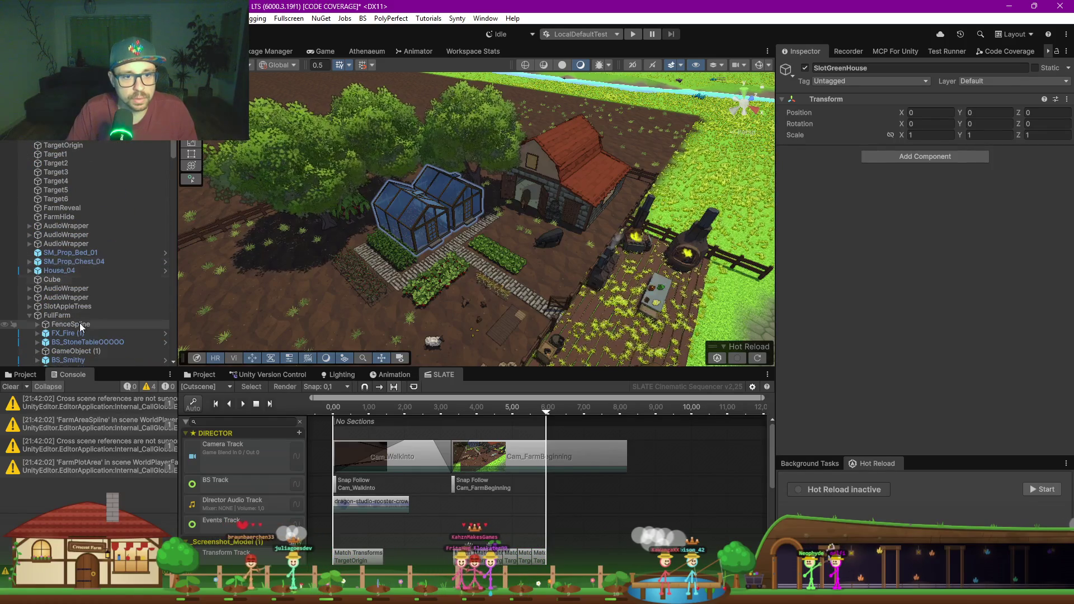
Step: Move SlotGreenHouse out of FullFarm to the scene root above FullFarm
left_click(59, 307)
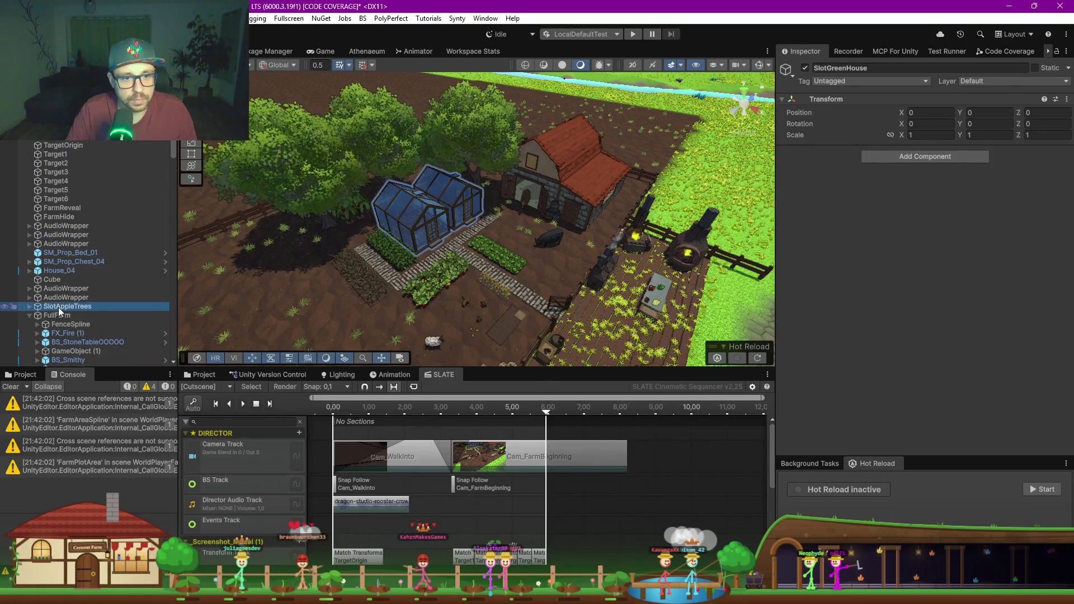
scroll(61, 279, "down", 10)
left_click(72, 274)
scroll(73, 272, "up", 7)
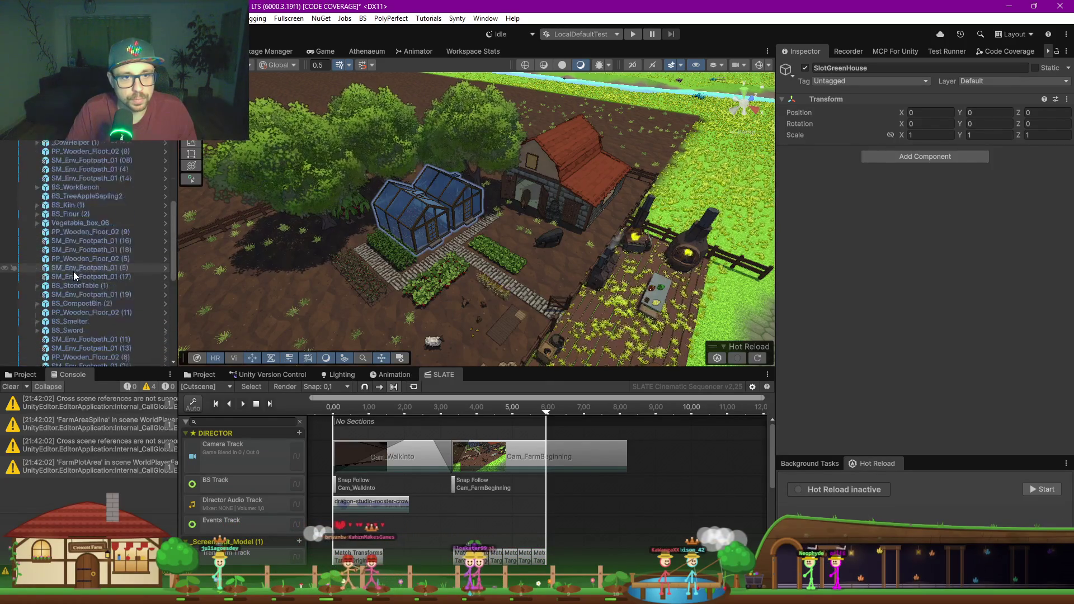
scroll(73, 271, "up", 3)
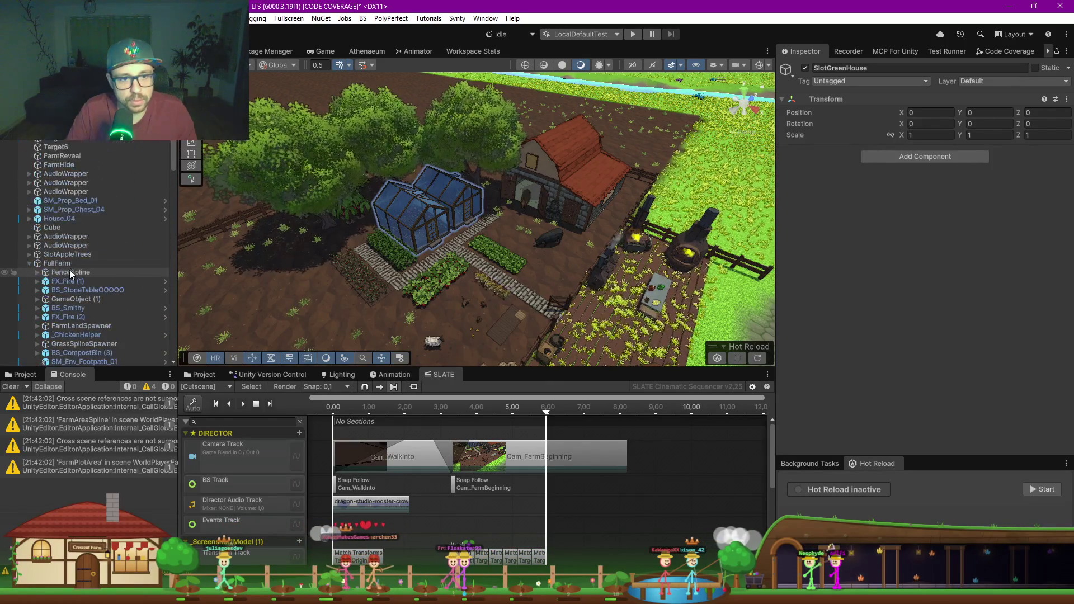
left_click(29, 264)
left_click_drag(59, 263, 60, 264)
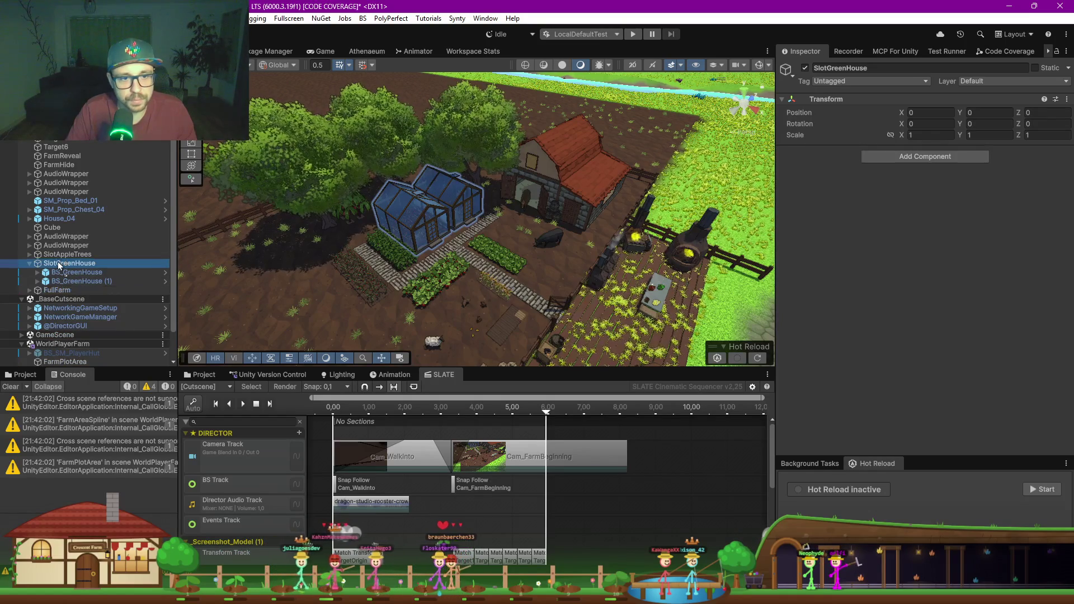
left_click(30, 264)
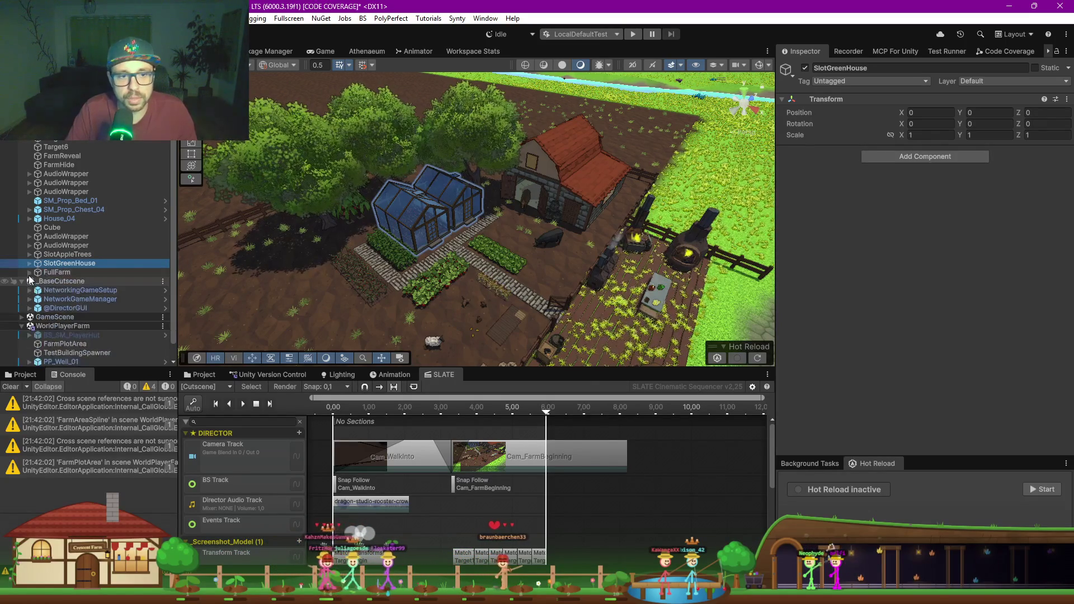
left_click(29, 273)
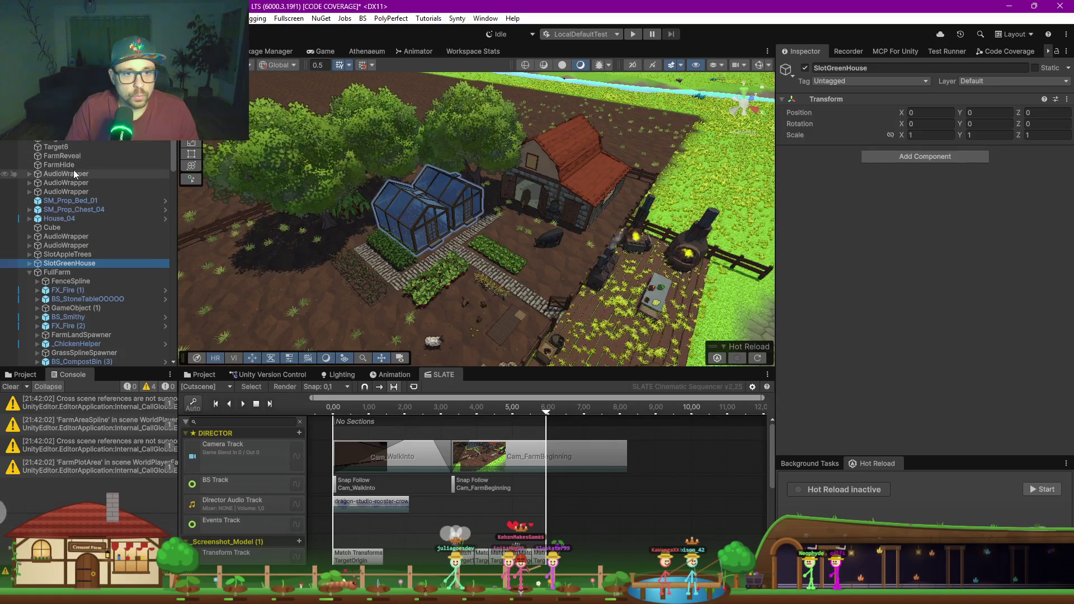
Step: Drag SlotAppleTrees and SlotGreenHouse together onto FarmReveal, then reselect FarmReveal
left_click(60, 158)
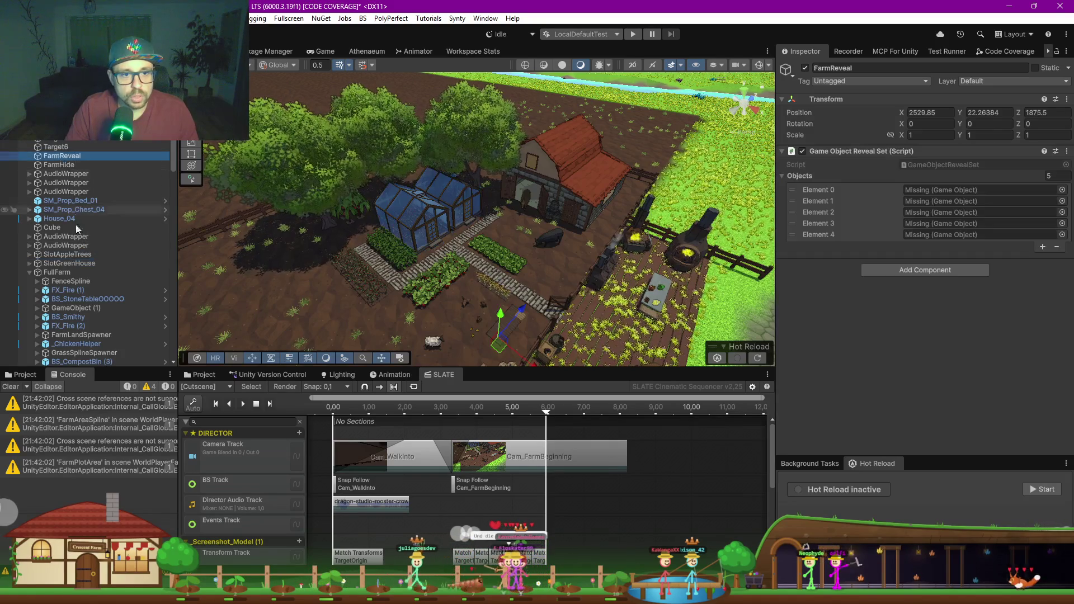
left_click(75, 257)
left_click_drag(75, 259, 74, 261)
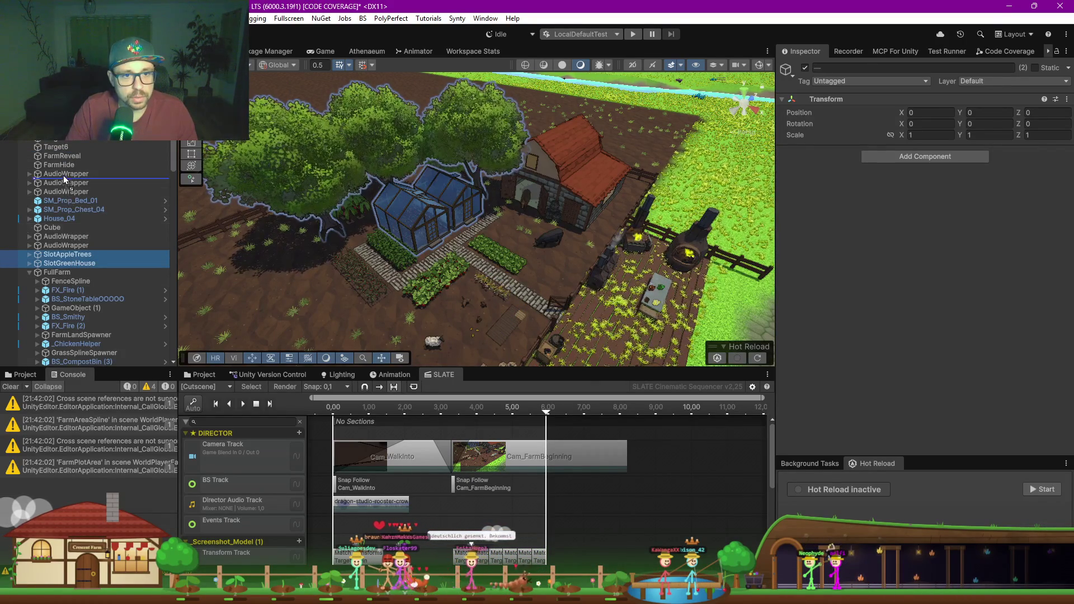
left_click_drag(66, 158, 65, 157)
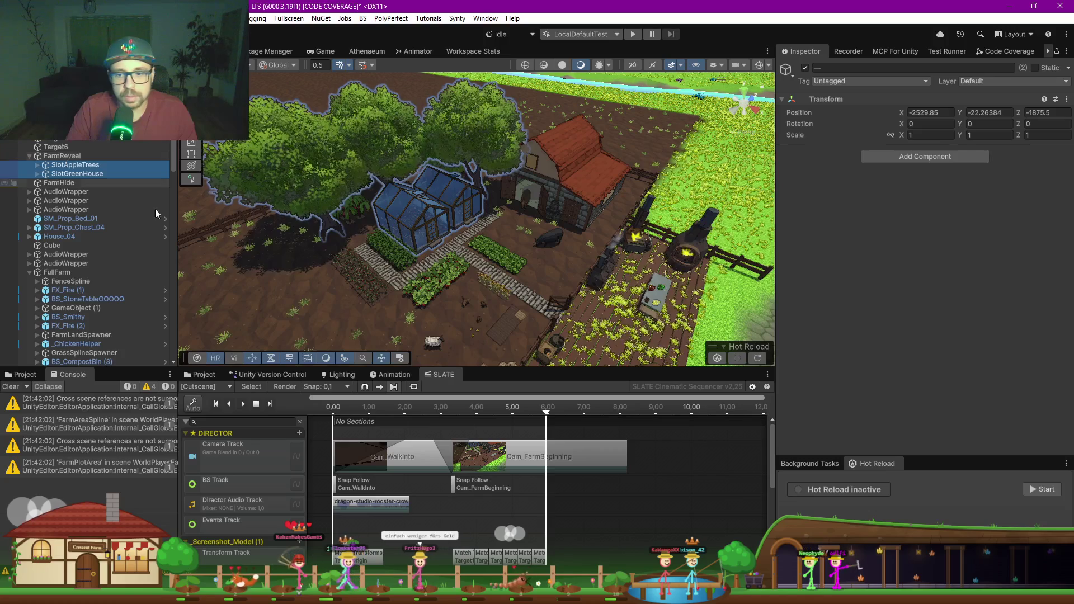
left_click(73, 157)
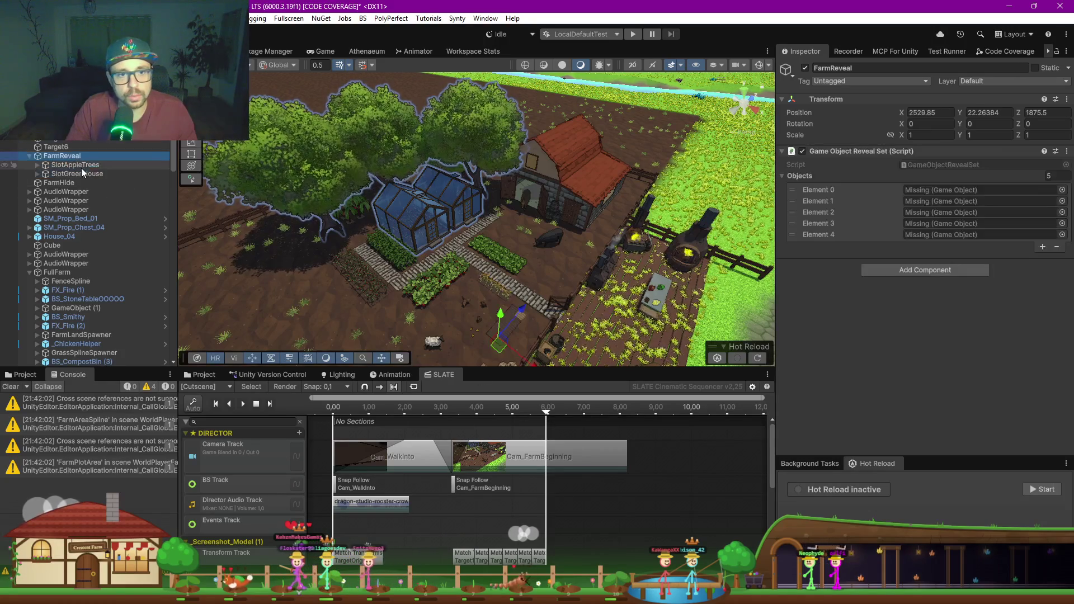
Step: Set FarmReveal's Objects list size to 0 and lock the Inspector
left_click(1050, 176)
type("0")
key("Return")
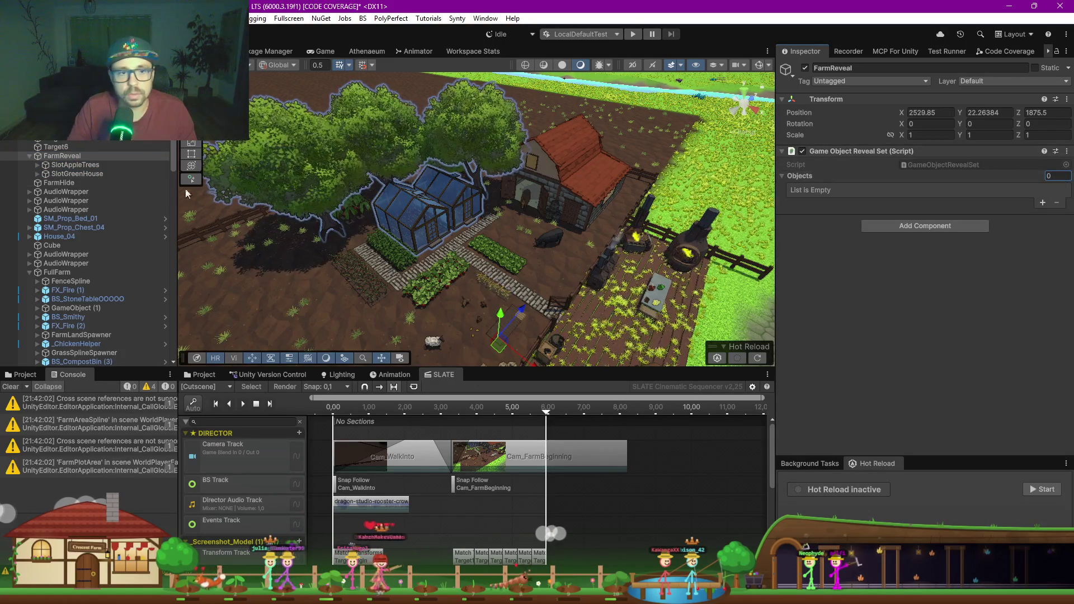
left_click(1057, 52)
Step: Drag SlotAppleTrees and SlotGreenHouse into the Objects list, then preview the cutscene at 1.70 s
left_click(74, 166)
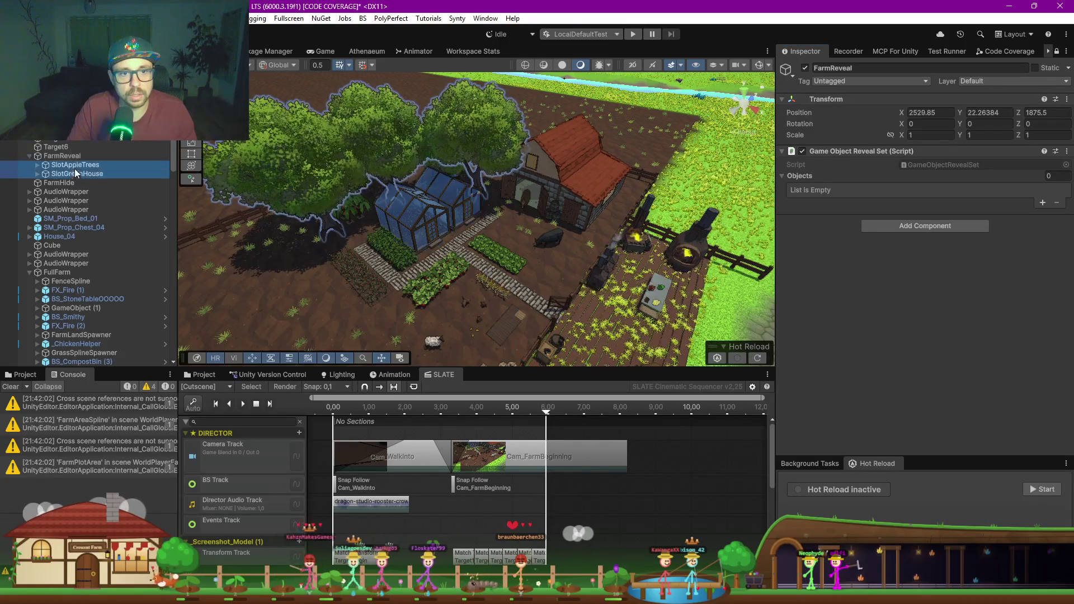
key("Up")
left_click(72, 164)
left_click(71, 174, "shift")
left_click_drag(71, 174, 823, 176)
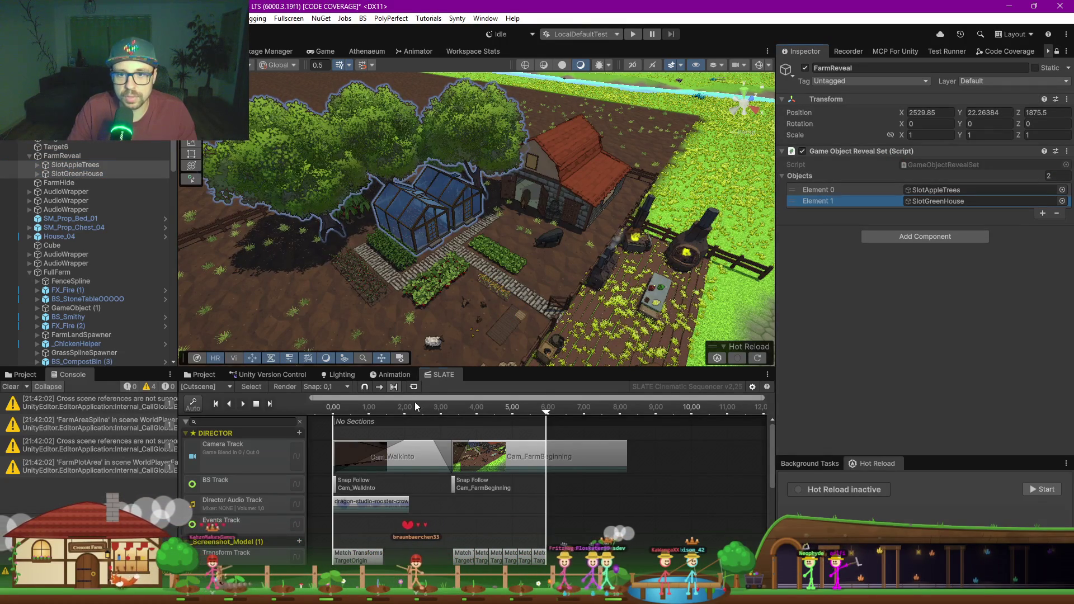
left_click(395, 407)
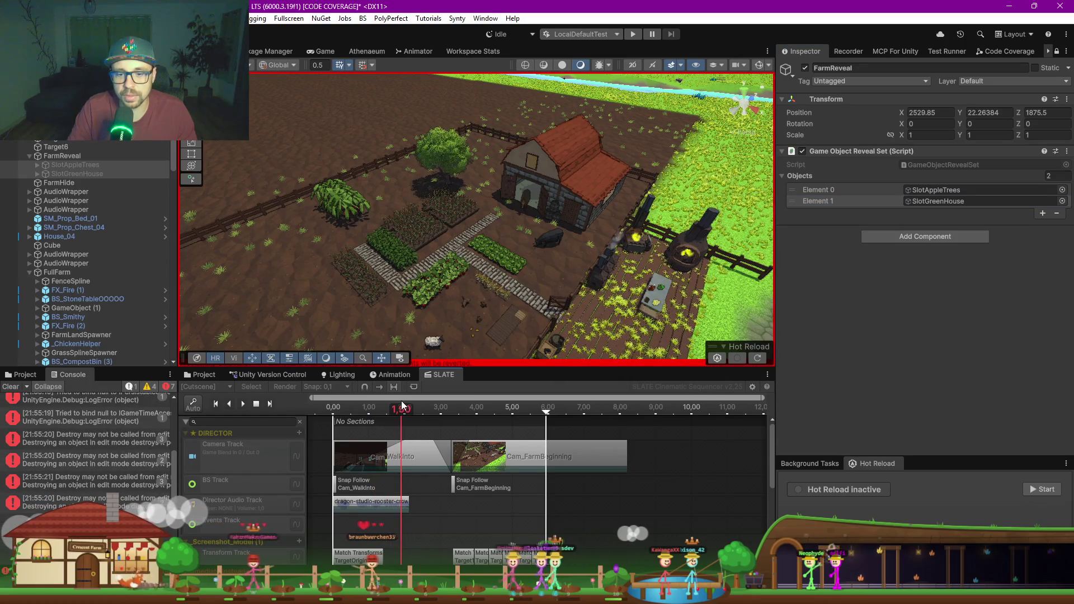
Step: Scrub the SLATE cutscene to 3.00 seconds and make the Scene view taller
mouse_move(398, 405)
left_mouse_down()
mouse_move(497, 392)
mouse_move(442, 395)
left_mouse_up()
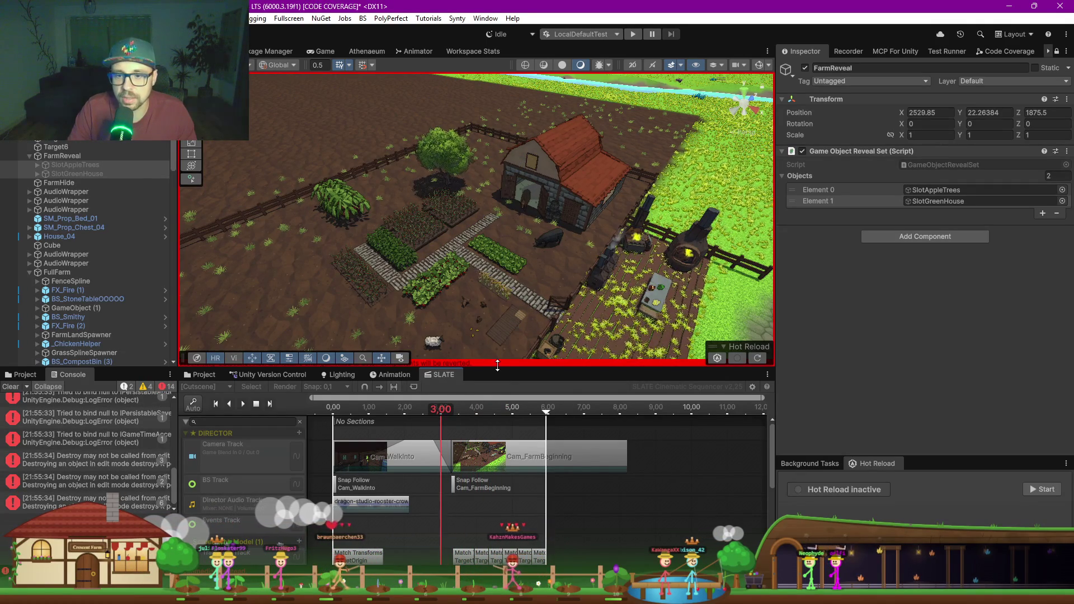
left_click_drag(497, 365, 497, 426)
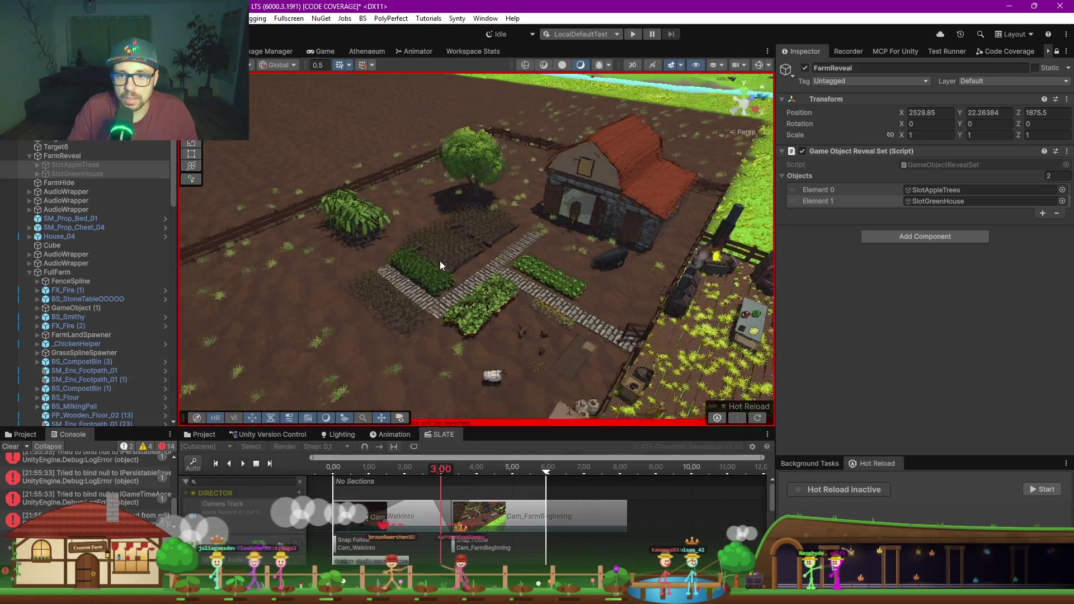
Step: Box-select the two crop plot beds beside the greenhouse from a top-down view
scroll(439, 265, "up", 5)
left_click(455, 271)
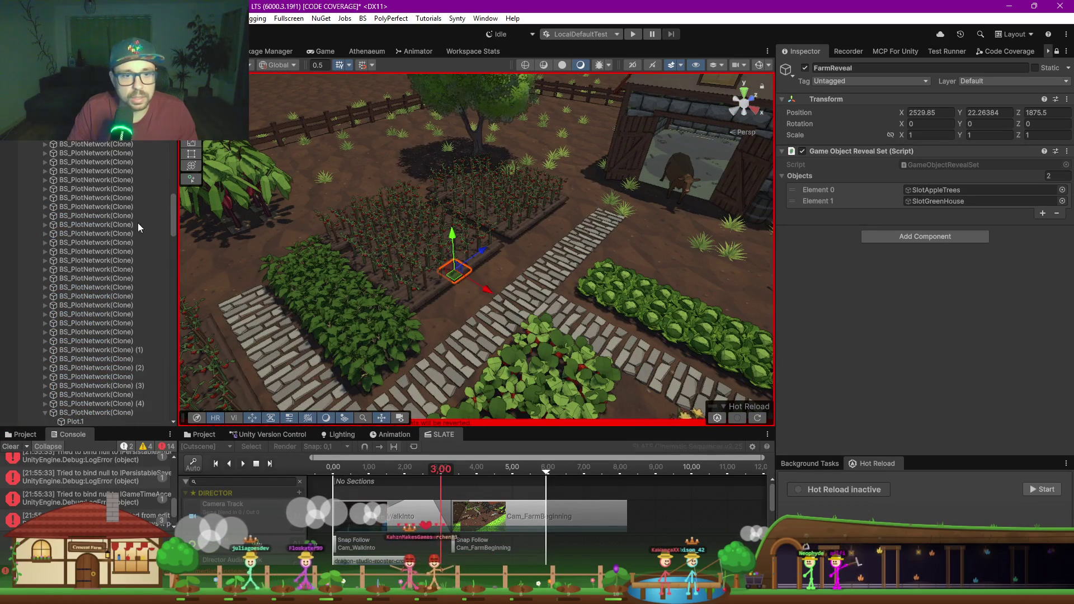
left_click(44, 413)
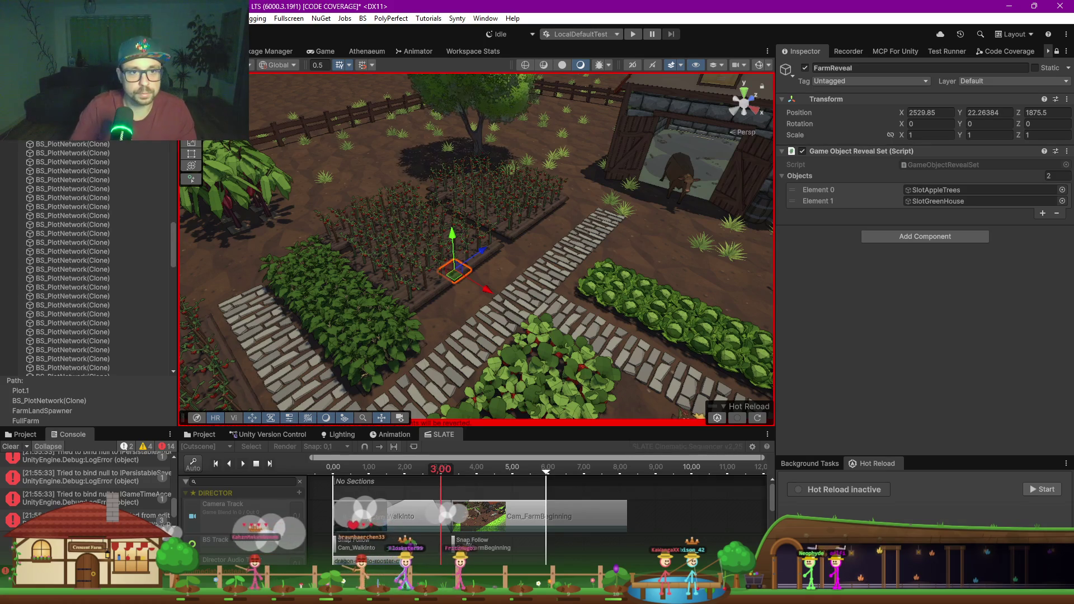
left_click(748, 92)
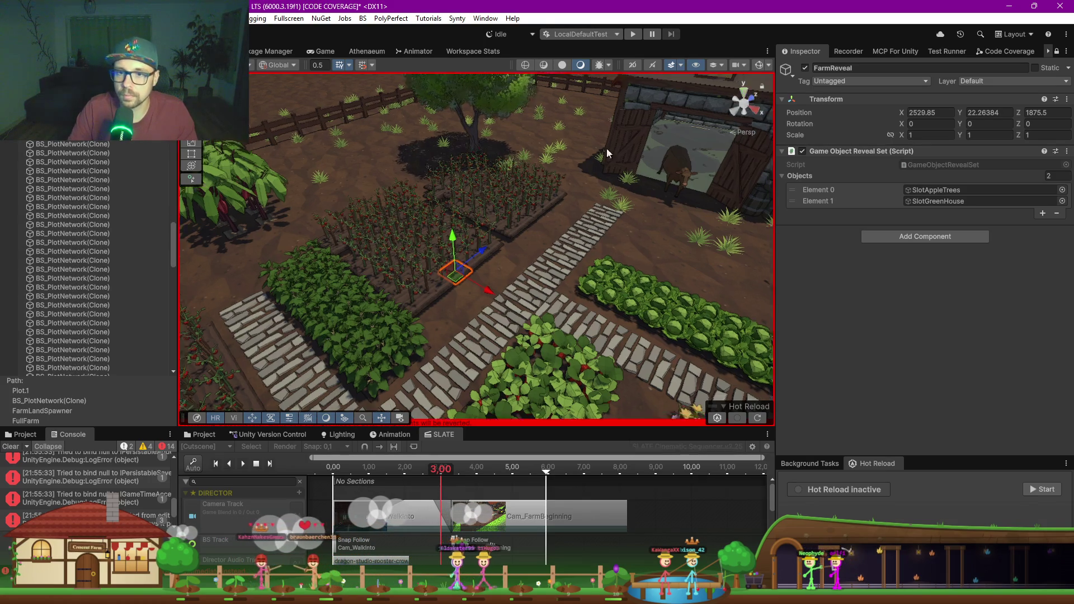
scroll(381, 168, "down", 6)
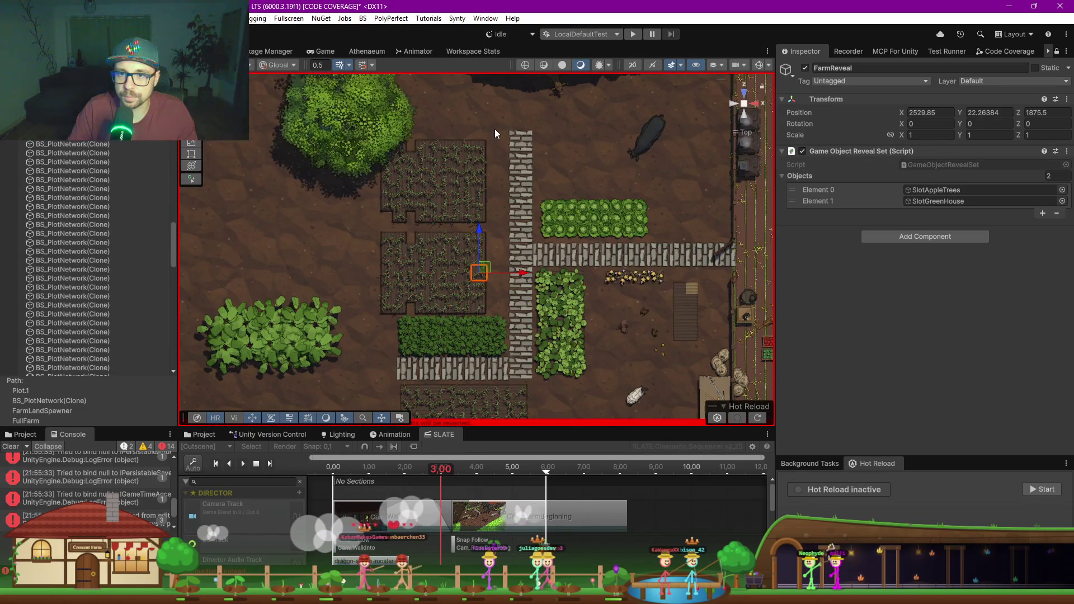
mouse_move(493, 130)
left_mouse_down()
mouse_move(456, 310)
mouse_move(370, 321)
left_mouse_up()
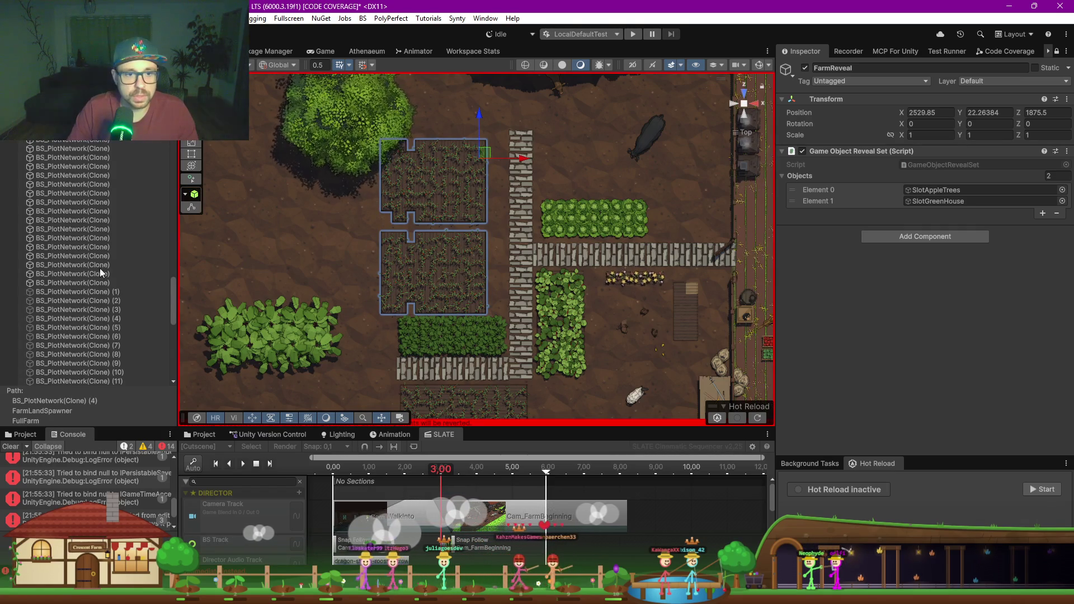
Step: Parent the selected plot beds under SlotGreenHouse in FarmReveal
scroll(81, 213, "up", 3)
scroll(82, 213, "up", 3)
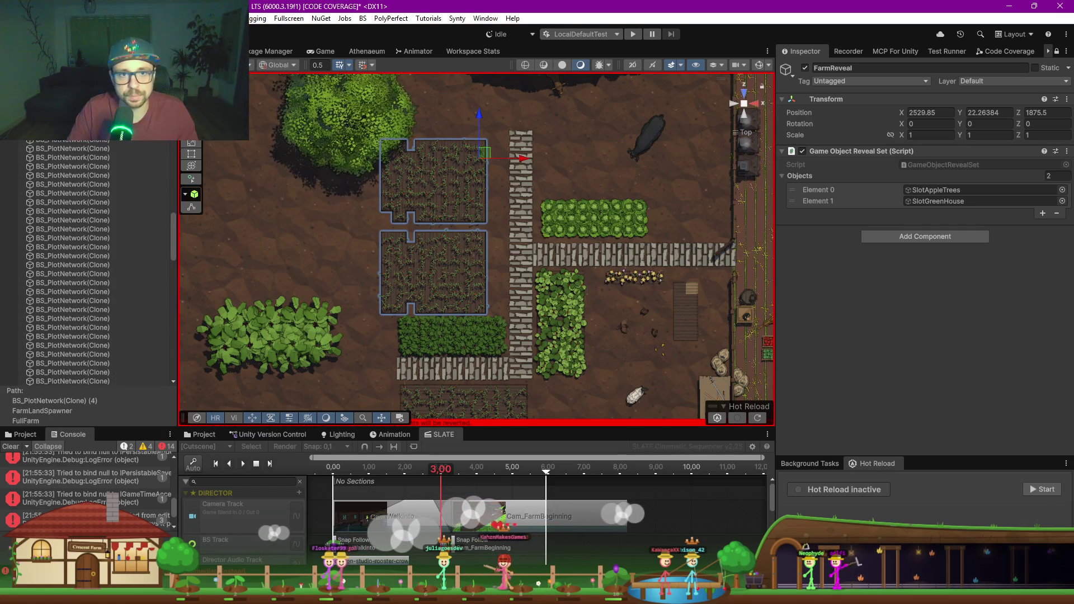
scroll(76, 189, "up", 3)
scroll(75, 189, "up", 10)
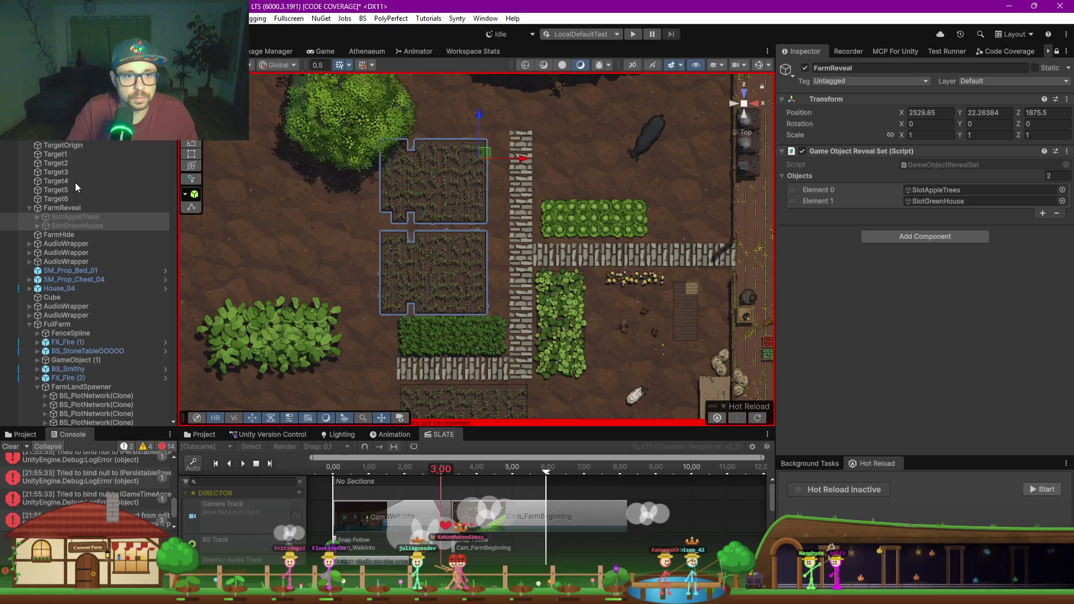
left_click(37, 226)
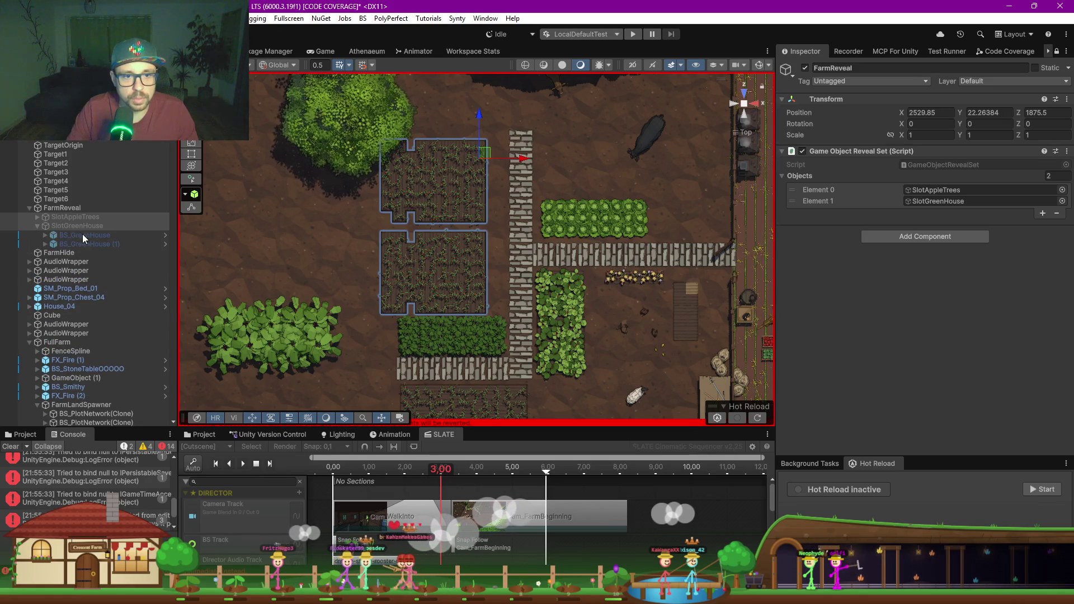
left_click(80, 235)
key("ctrl+a")
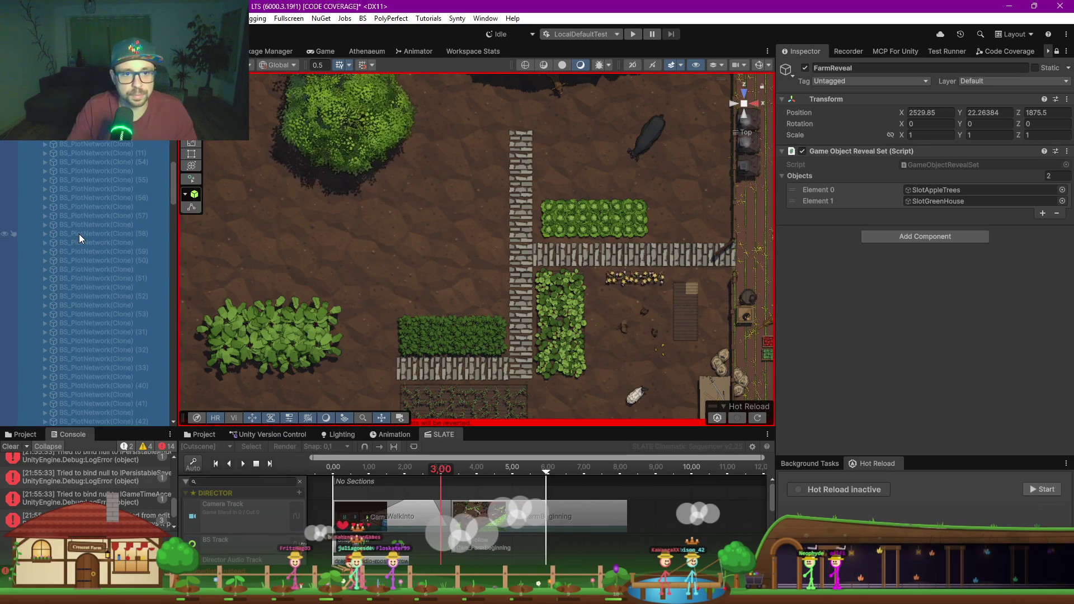
scroll(79, 223, "up", 5)
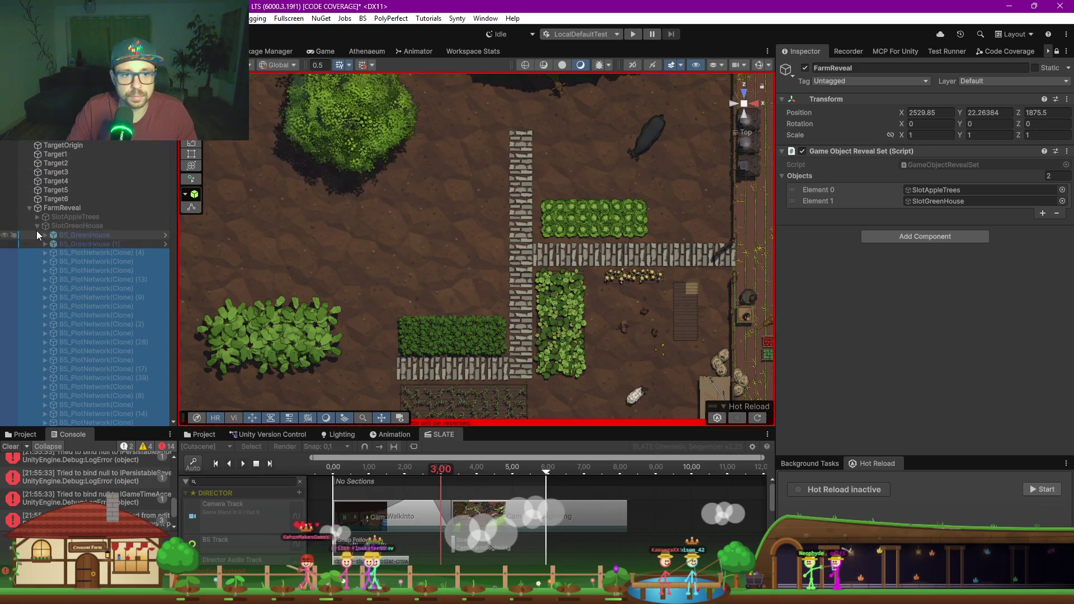
left_click(83, 228)
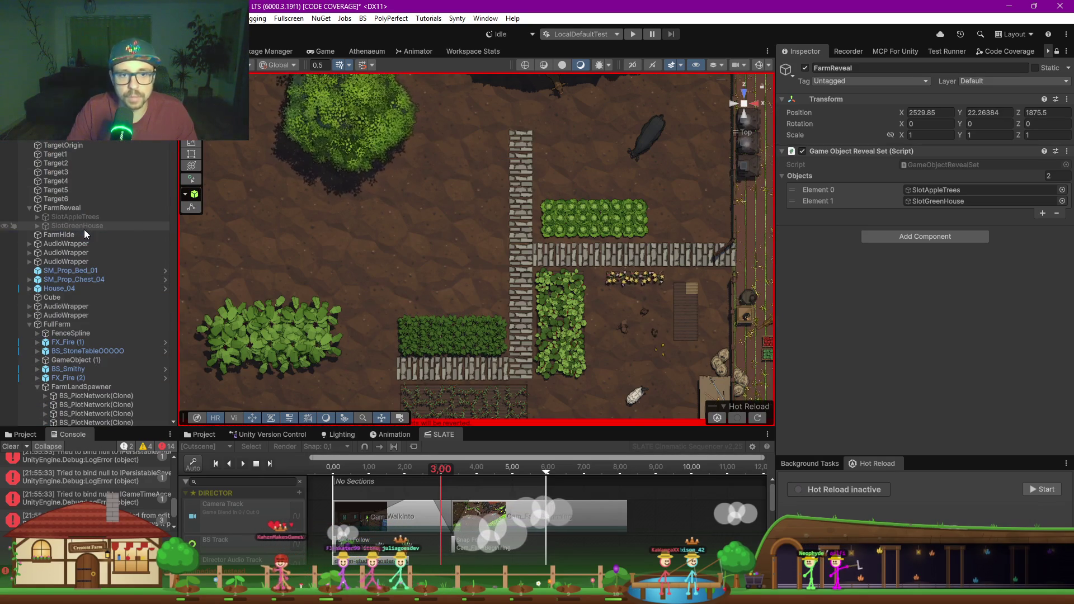
Step: Stop the SLATE cutscene preview and toggle FarmReveal on and off to compare what it hides
left_click(256, 465)
left_click(805, 68)
left_click(805, 68)
left_click(806, 68)
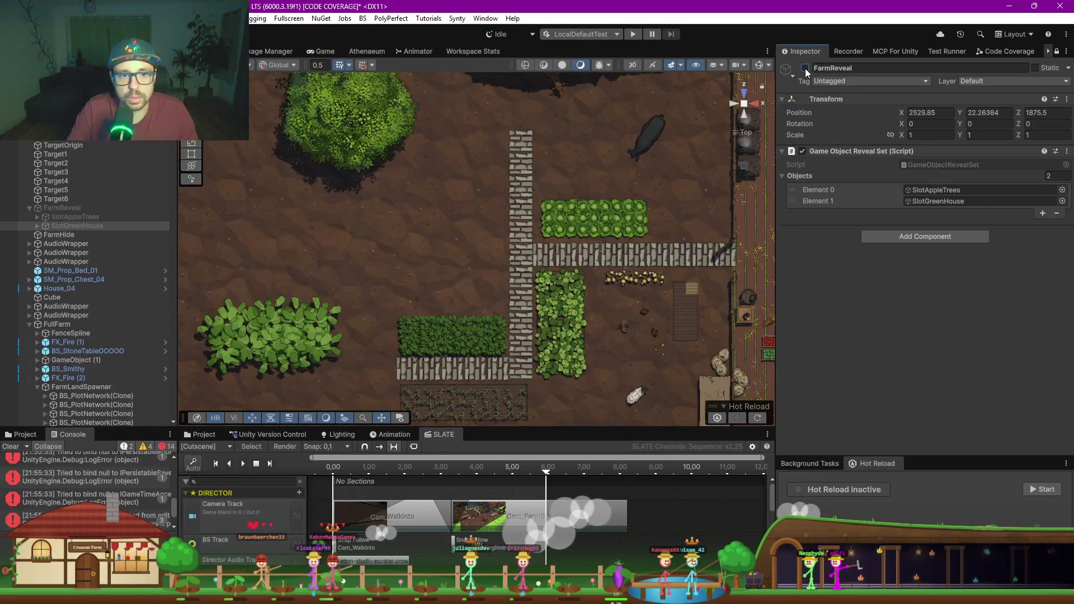
left_click(805, 67)
left_click(805, 68)
left_click(805, 67)
Step: Orbit over the trees and greenhouse, then leave FarmReveal switched off
left_click_drag(649, 235, 414, 77)
key("f")
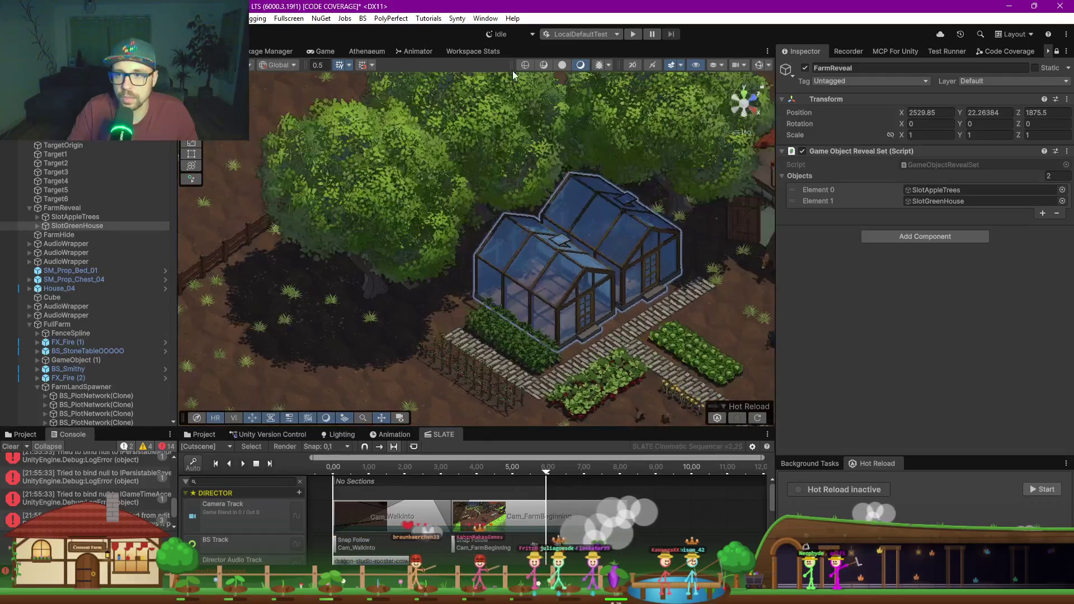
scroll(318, 282, "up", 5)
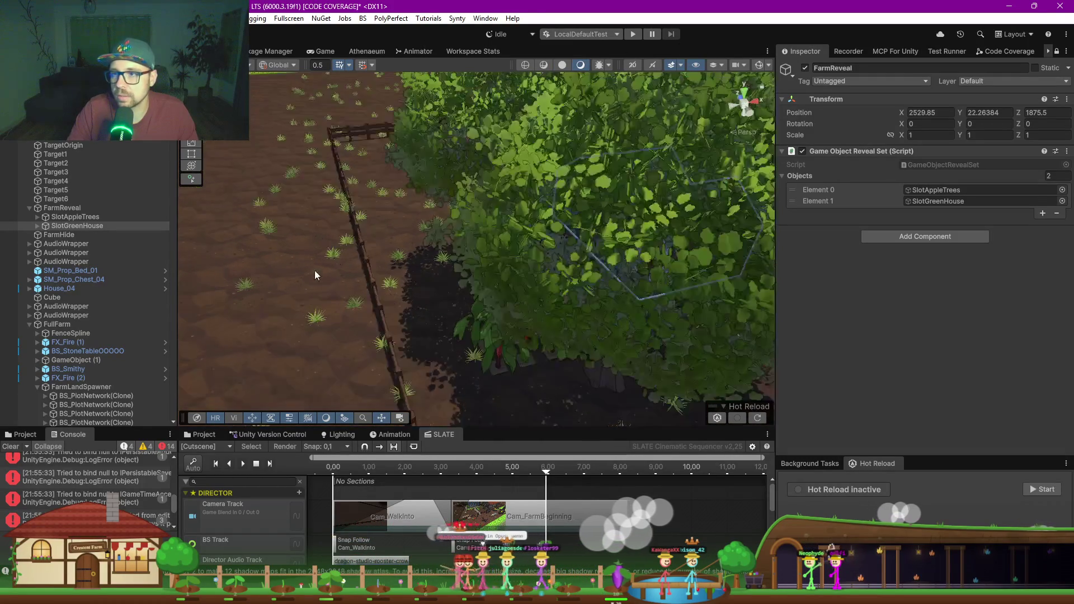
mouse_move(318, 282)
left_mouse_down()
mouse_move(591, 259)
mouse_move(759, 98)
left_mouse_up()
left_click(804, 68)
scroll(390, 263, "up", 2)
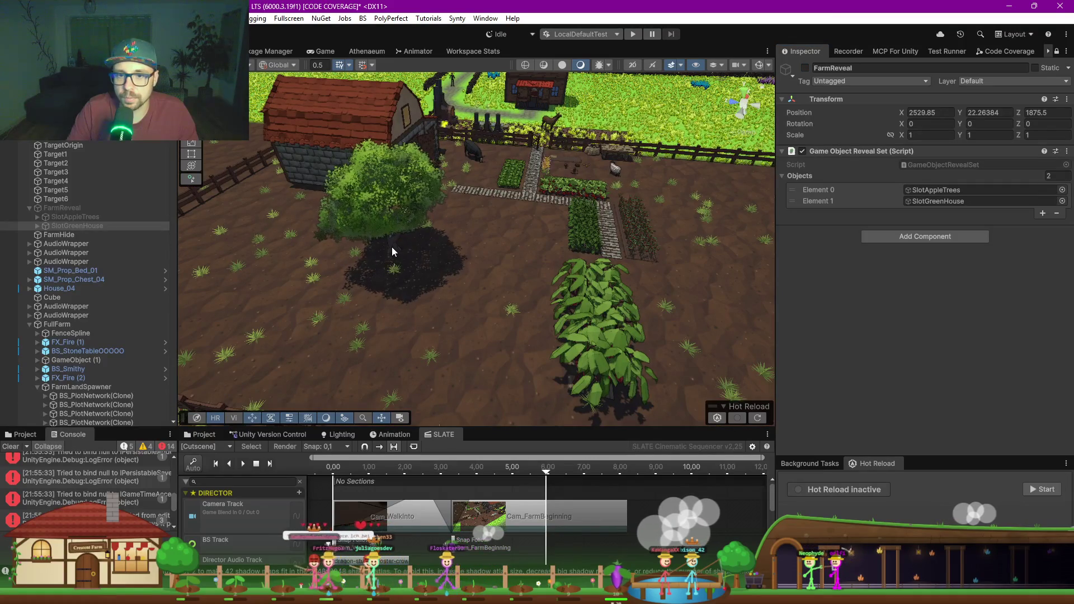
Step: Move BS_TreeAppleSapling2 into SlotAppleTrees under FarmReveal
left_click(383, 213)
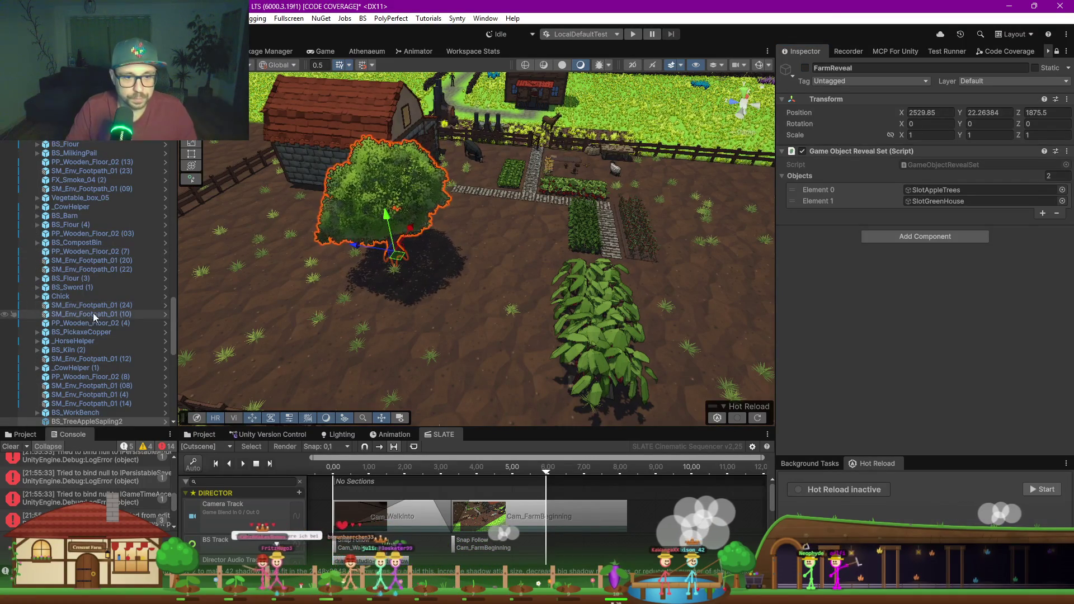
scroll(92, 275, "up", 5)
scroll(93, 275, "up", 10)
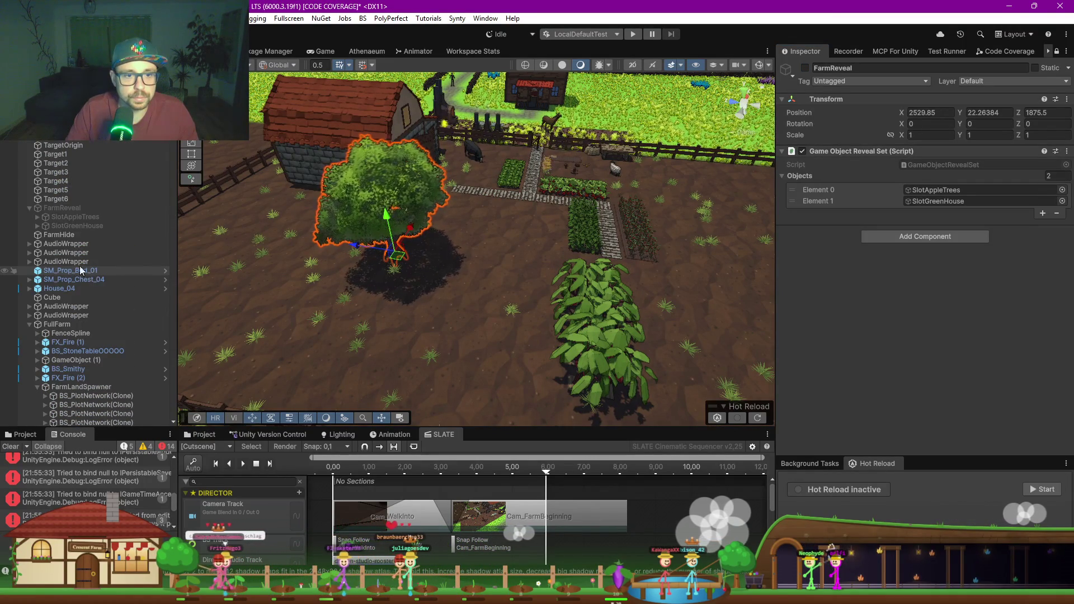
left_click(37, 216)
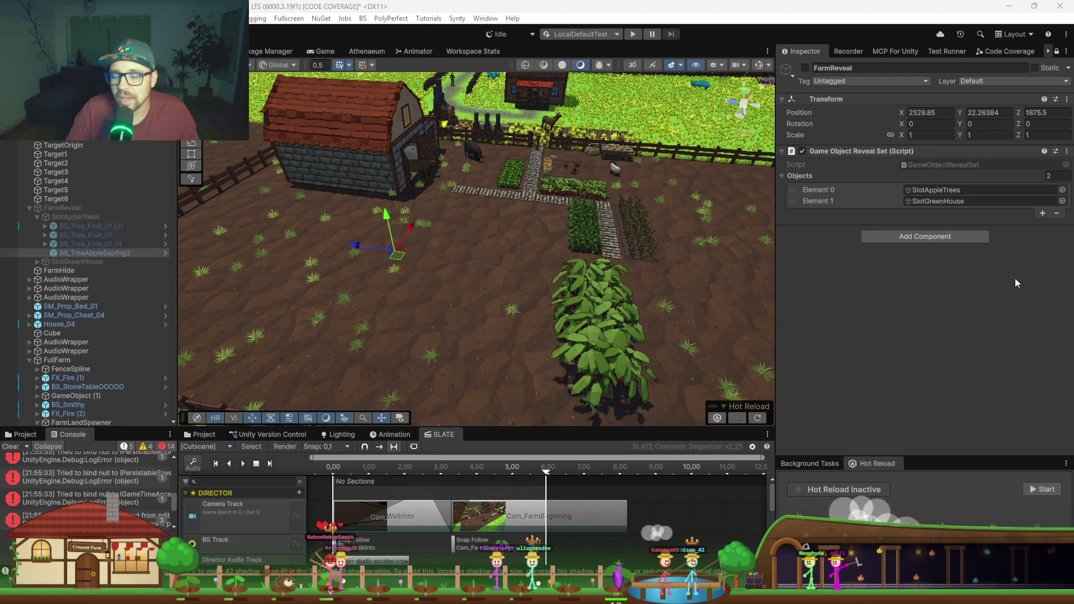
Step: Orbit toward the barn, turn FarmReveal back on, and toggle its reveal set component off and on
mouse_move(389, 279)
left_mouse_down()
mouse_move(501, 236)
mouse_move(536, 306)
left_mouse_up()
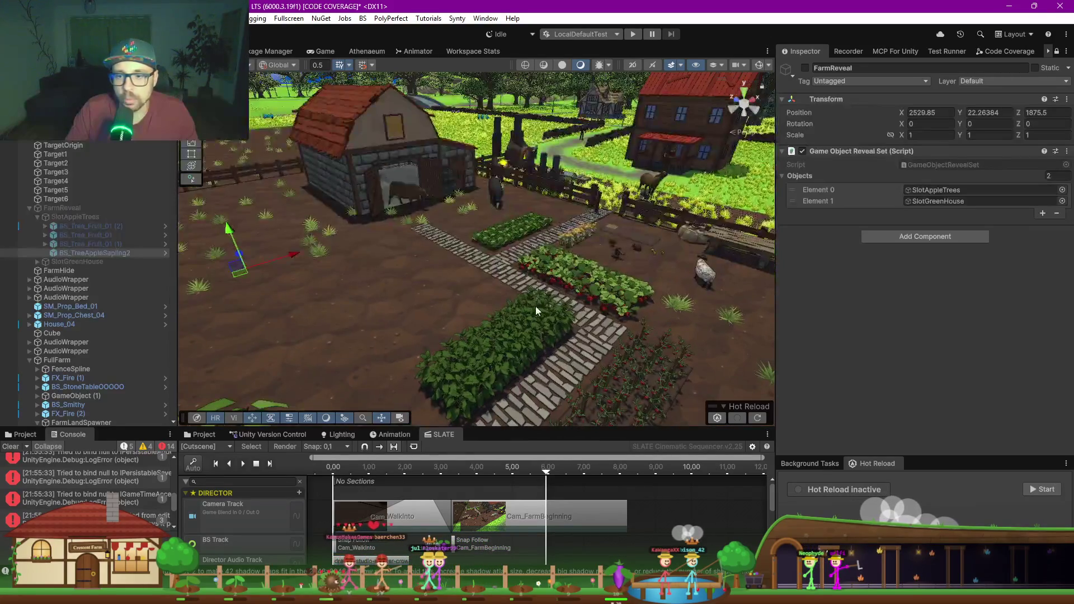
key("Right")
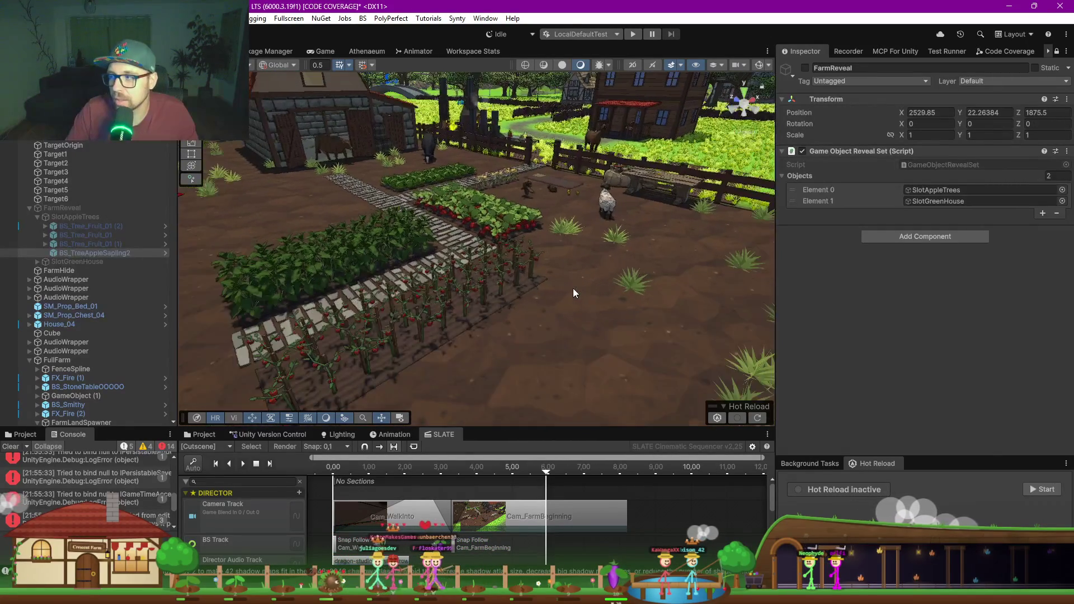
mouse_move(579, 287)
left_mouse_down()
mouse_move(357, 284)
mouse_move(314, 296)
left_mouse_up()
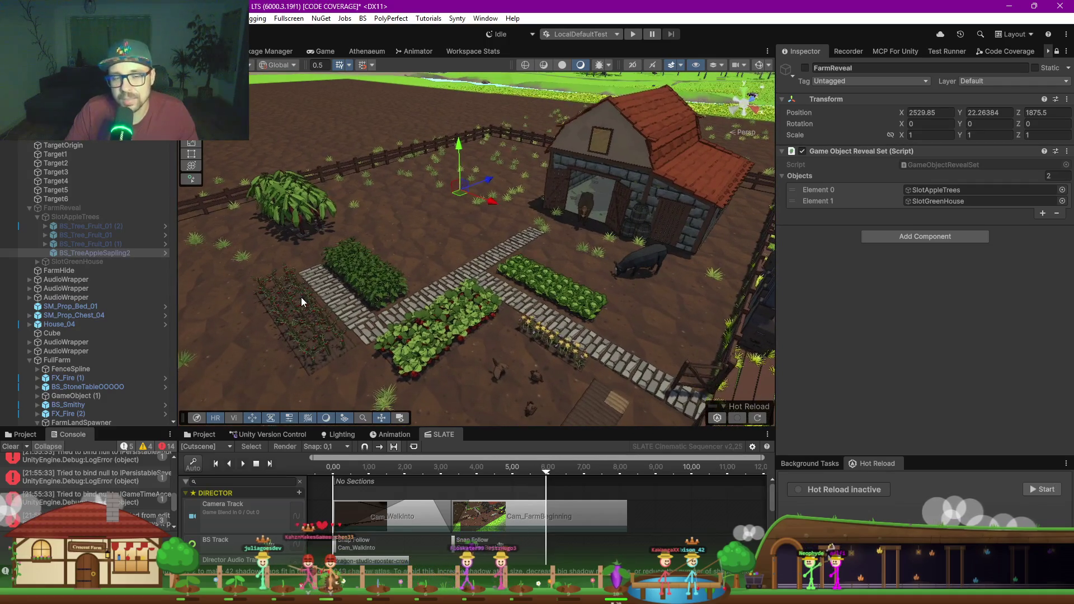
left_click(806, 68)
left_click(803, 151)
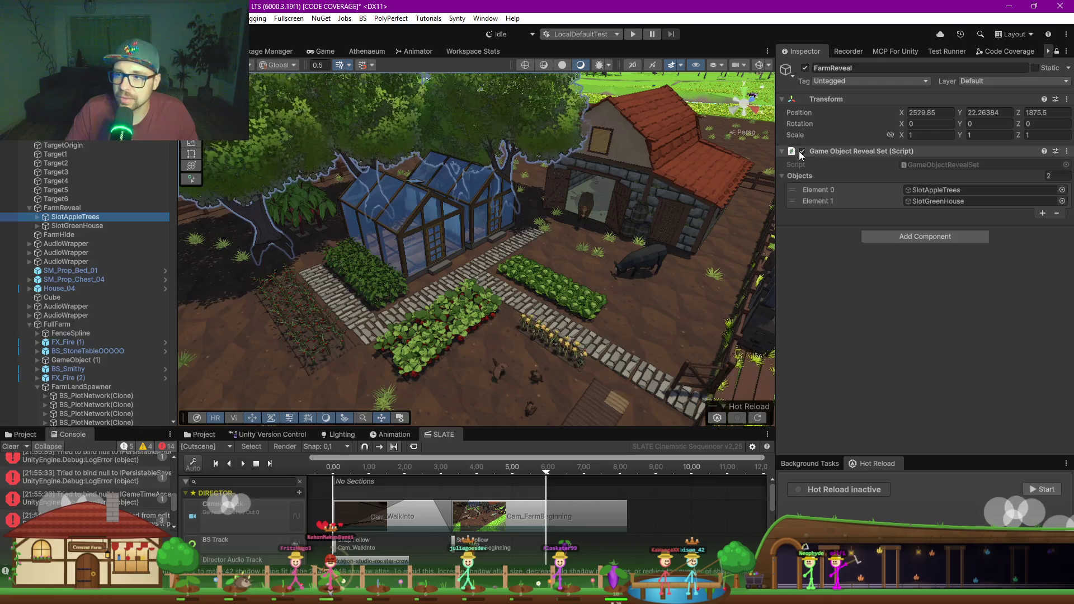
left_click(803, 152)
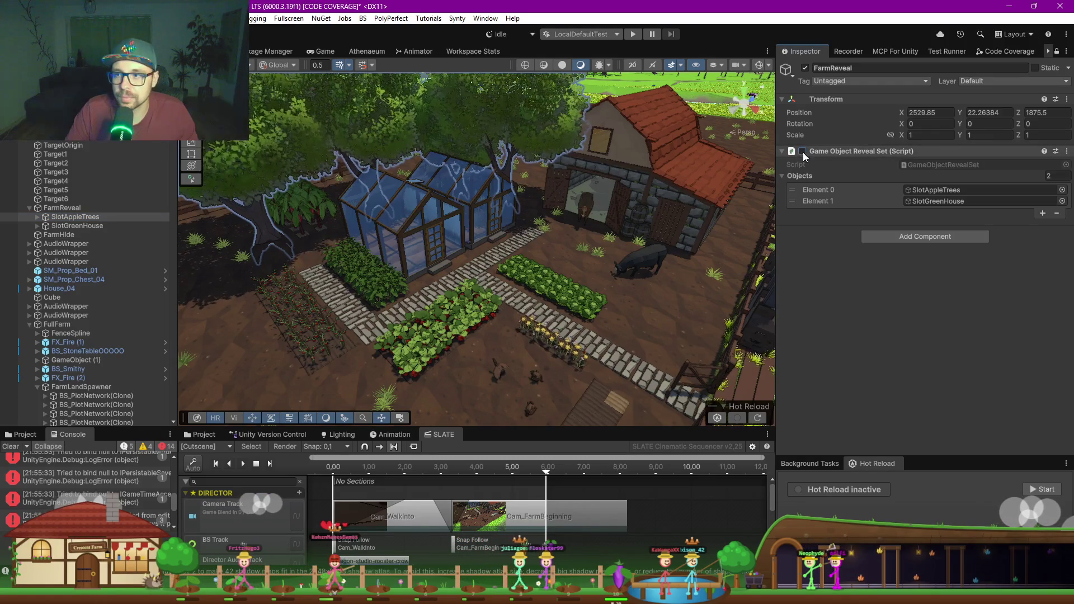
Step: Toggle the SlotAppleTrees slot off and back on to check what it hides
left_click(84, 217)
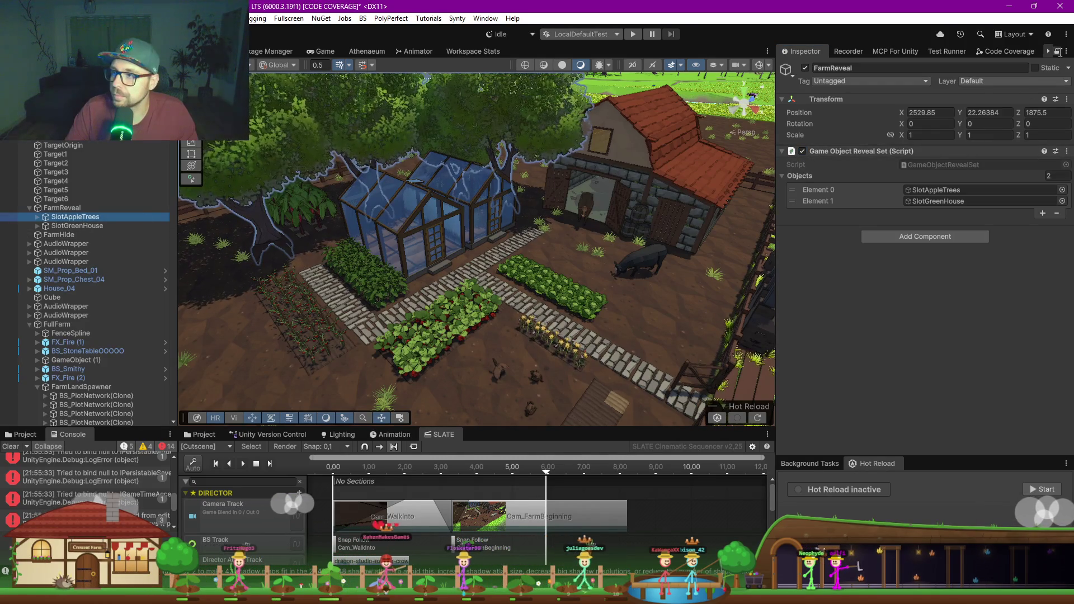
left_click(806, 68)
left_click(806, 69)
left_click_drag(491, 274, 434, 297)
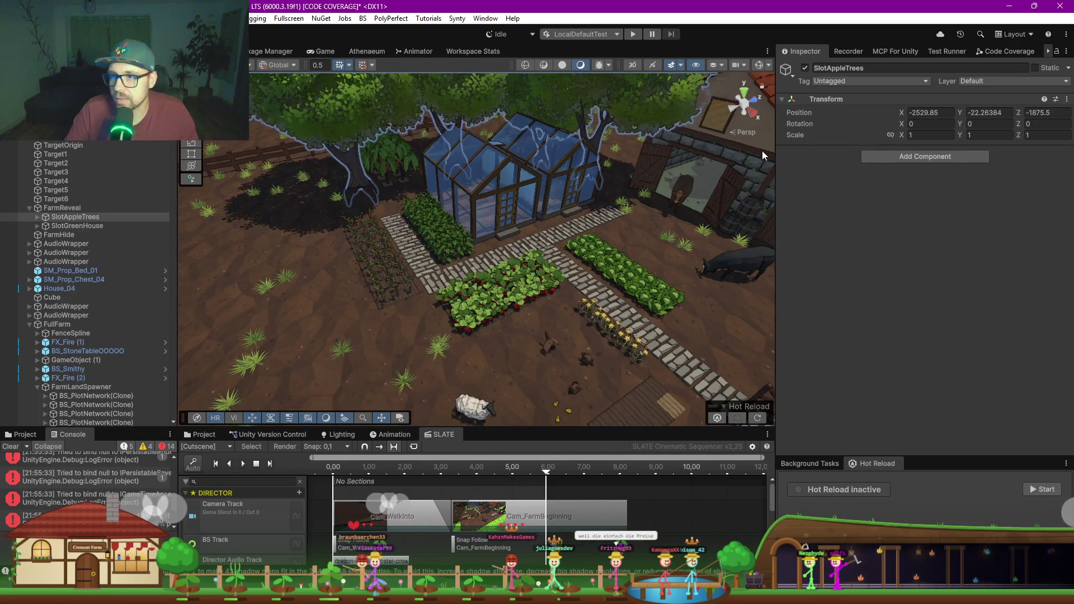
Step: Deactivate FarmReveal and fly the camera over the farm plots
left_click(84, 208)
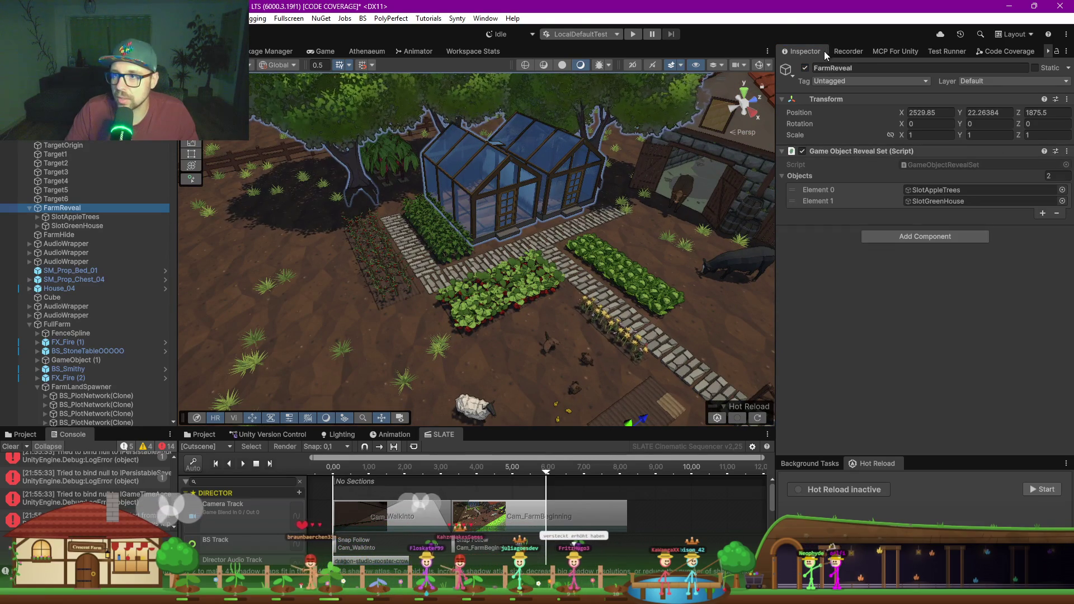
left_click(806, 67)
scroll(619, 197, "down", 2)
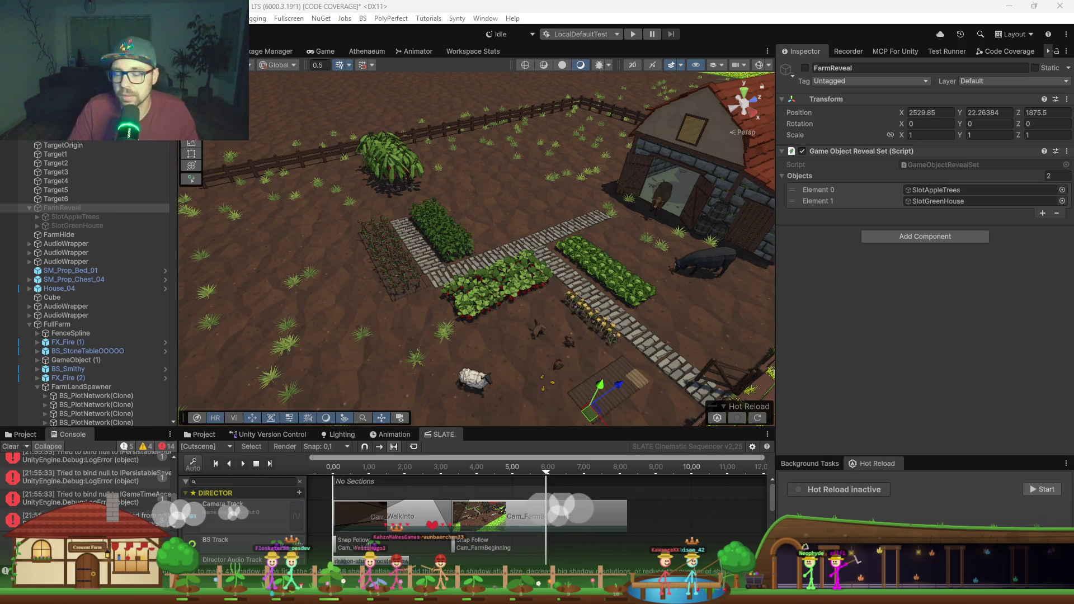
right_click(440, 320)
mouse_move(440, 320)
left_mouse_down()
mouse_move(547, 338)
mouse_move(568, 328)
mouse_move(496, 237)
mouse_move(378, 272)
mouse_move(403, 257)
left_mouse_up()
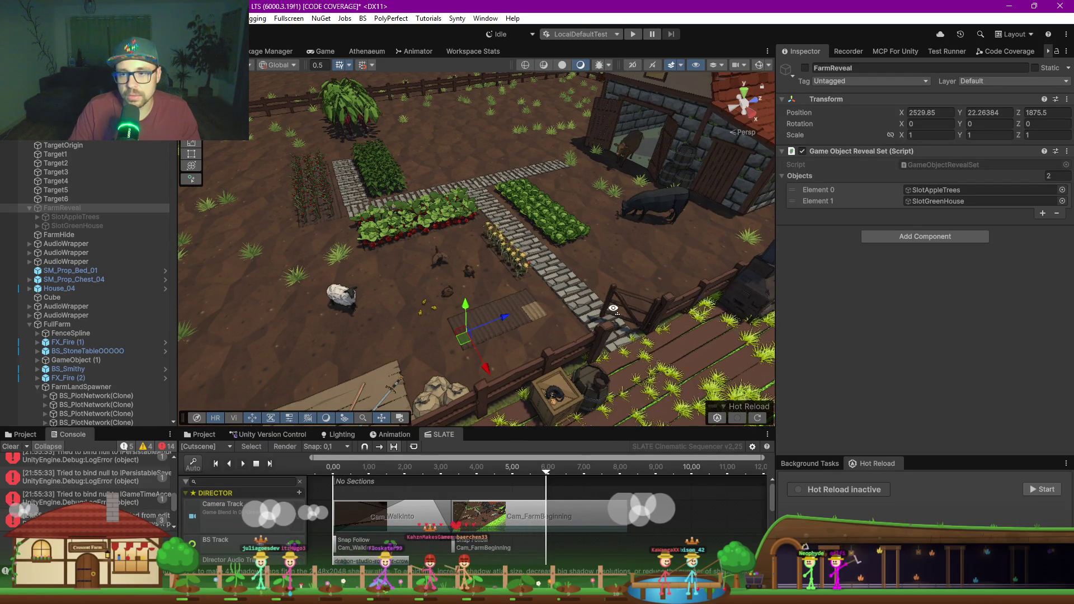
left_click_drag(494, 320, 472, 294)
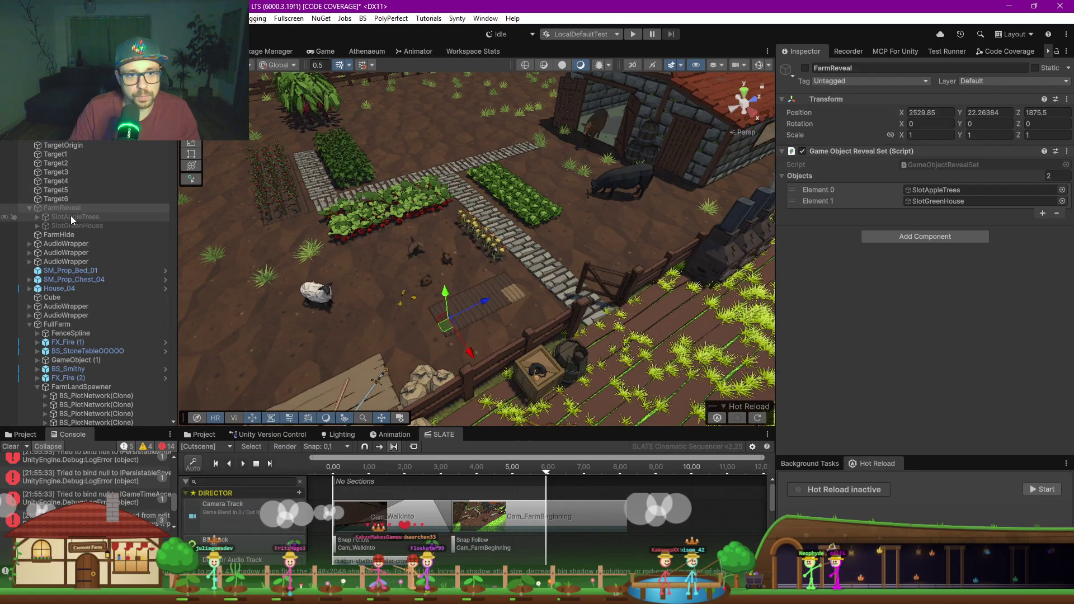
Step: Filter the Hierarchy by 'bs' and group the wooden plot's tiles under a new empty parent
left_click(30, 208)
key("ctrl+f")
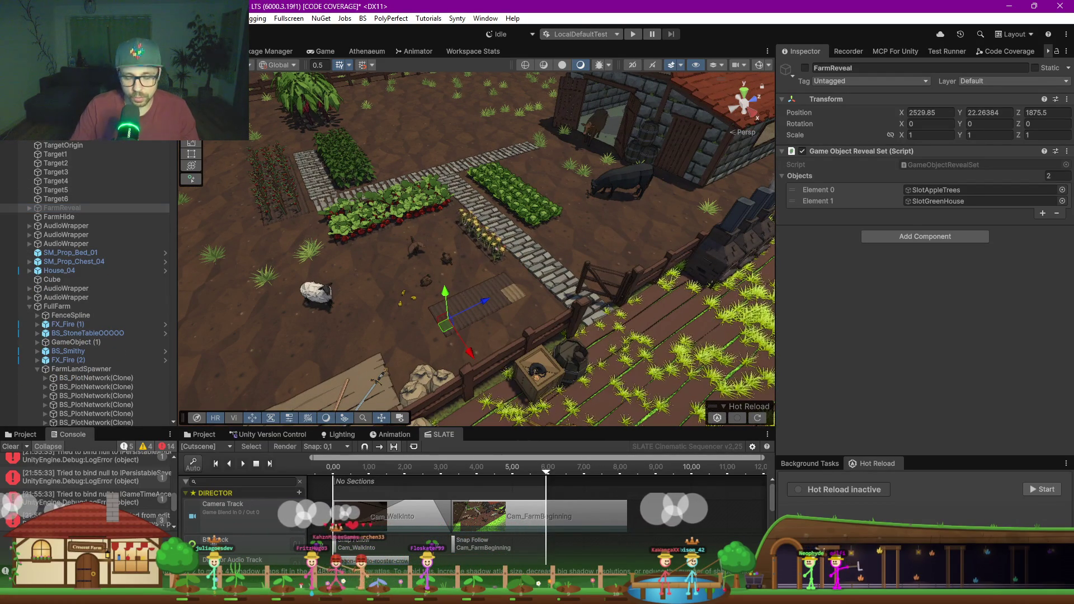
type("bs")
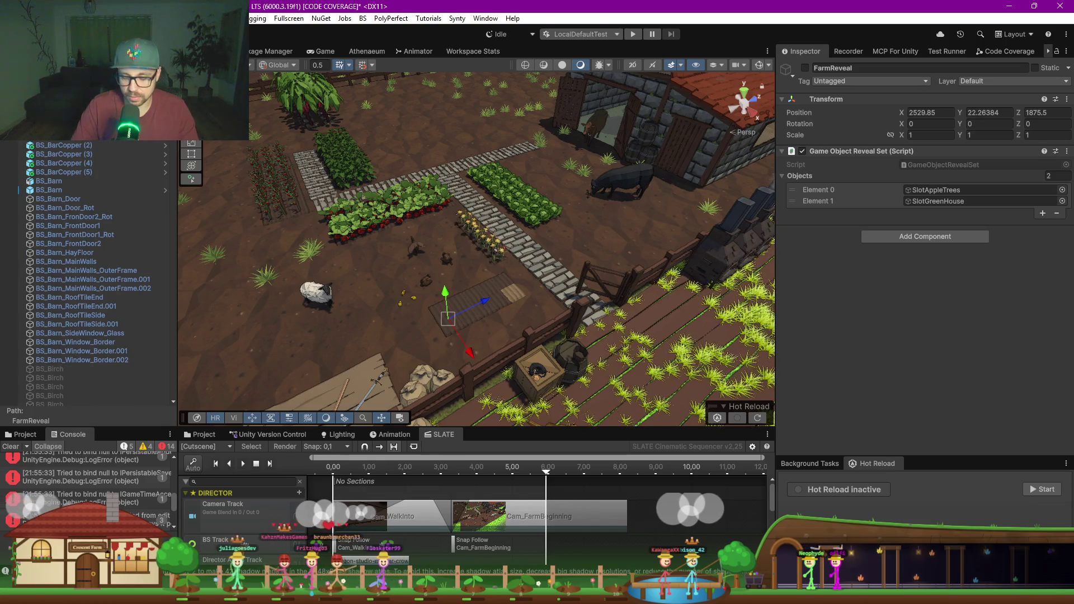
scroll(89, 274, "down", 10)
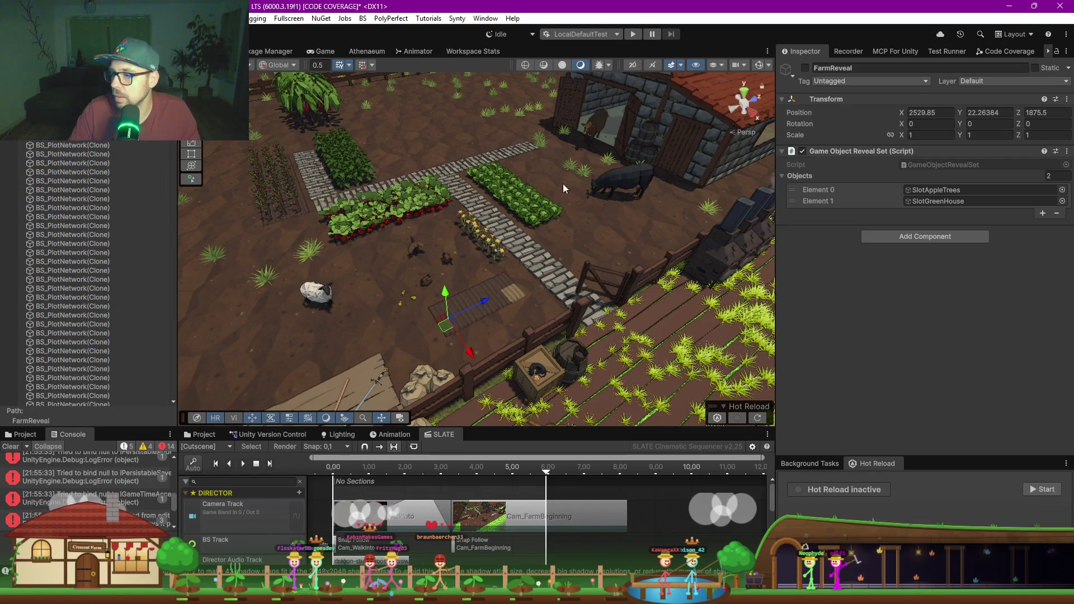
left_click(745, 94)
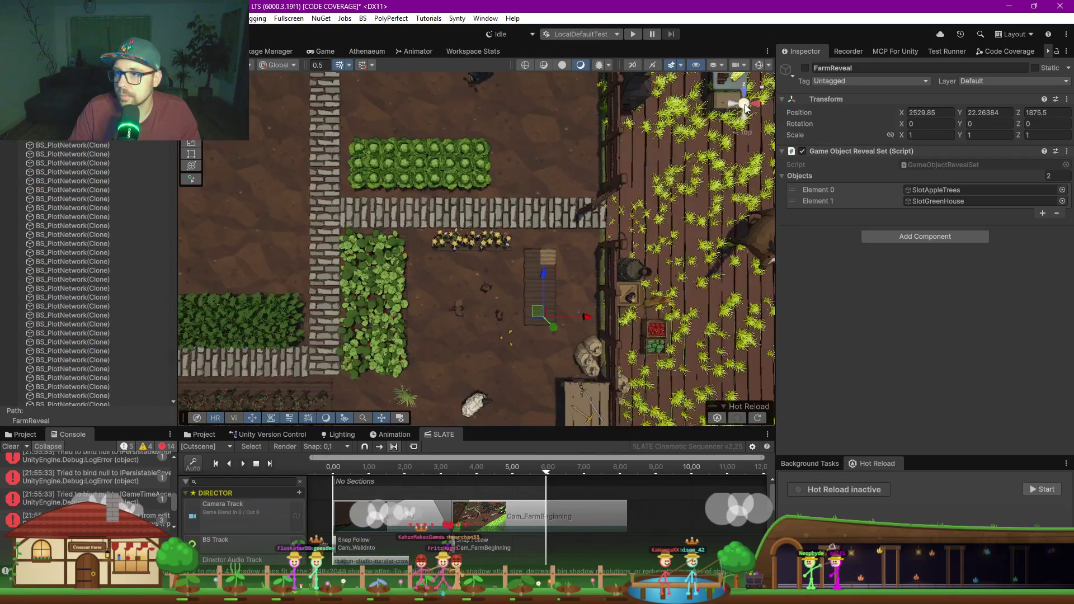
scroll(551, 237, "down", 2)
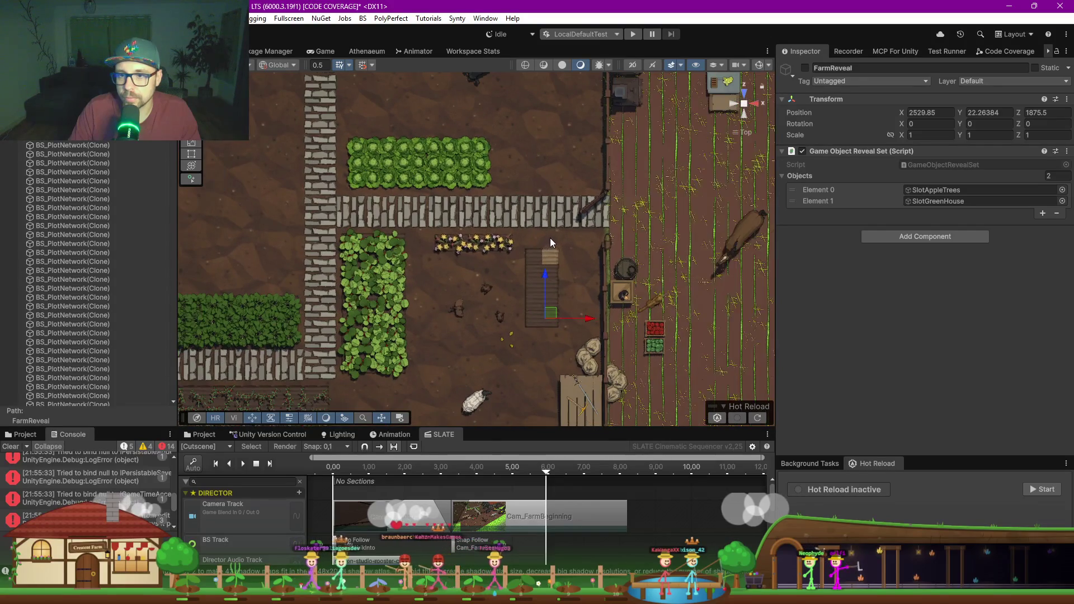
left_click(539, 300)
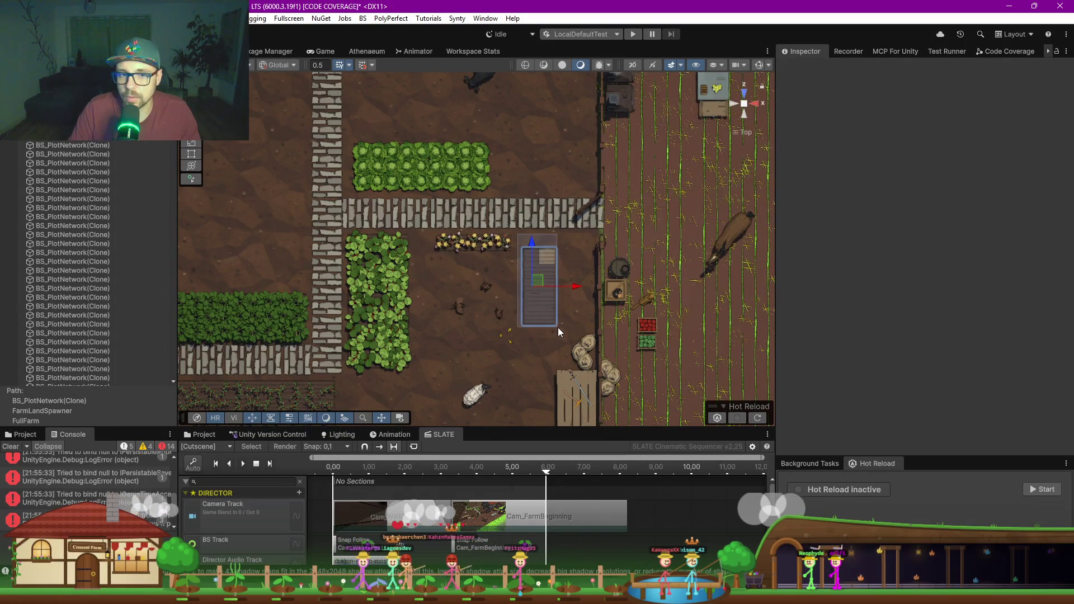
left_click(558, 331)
right_click(62, 328)
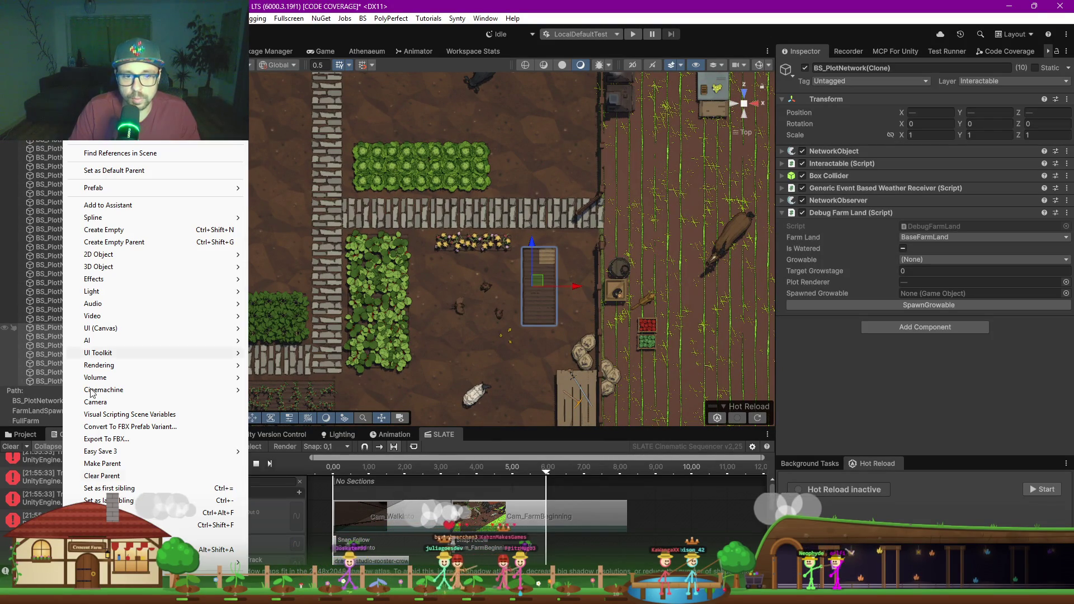
left_click(136, 243)
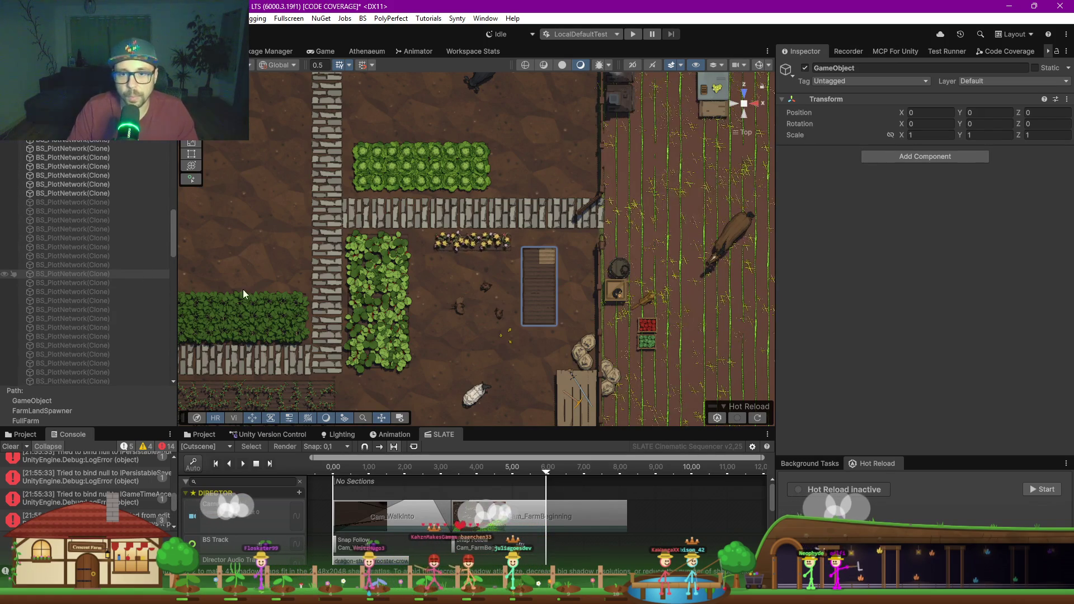
Step: Group the vertical crop plot's tiles and the lettuce plot's tiles each under a new empty parent
left_click_drag(425, 236, 351, 375)
mouse_move(425, 216)
left_mouse_down()
mouse_move(348, 387)
mouse_move(321, 393)
mouse_move(324, 378)
left_mouse_up()
right_click(72, 177)
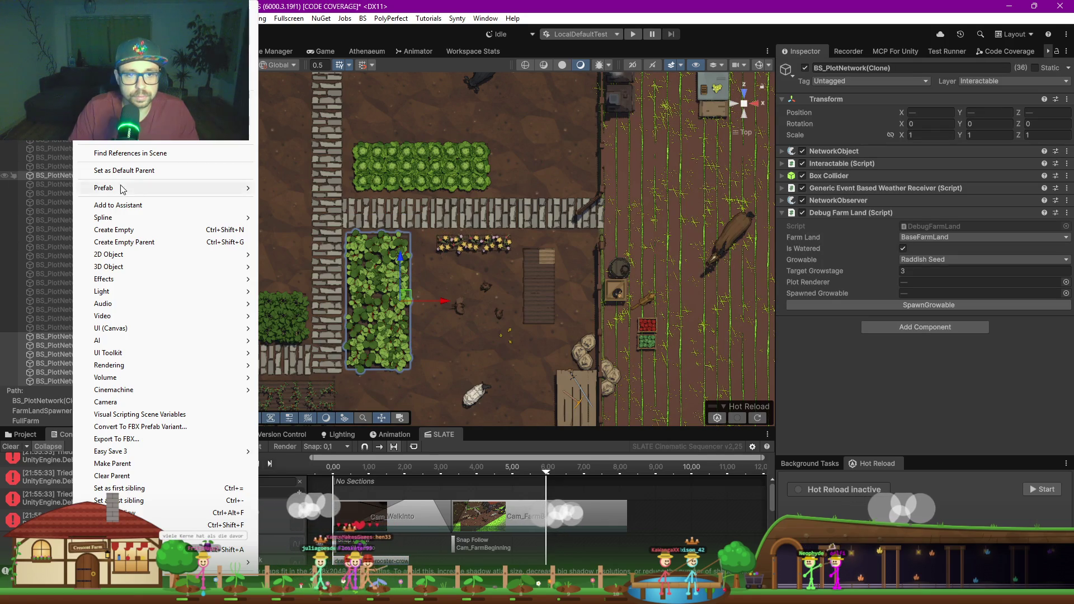
left_click(139, 239)
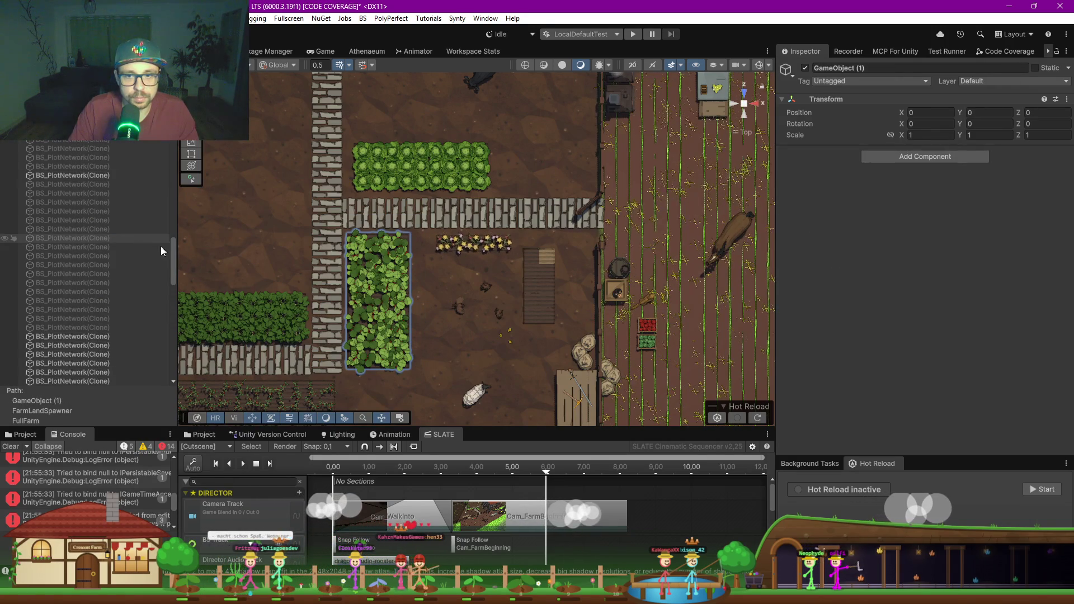
left_click_drag(333, 119, 506, 196)
right_click(75, 306)
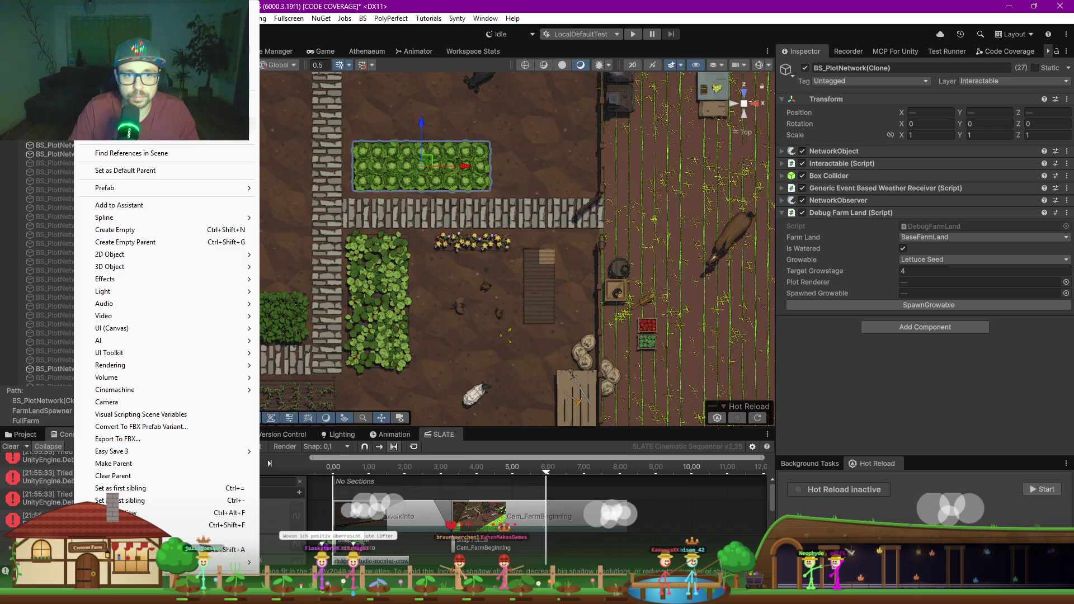
left_click(140, 242)
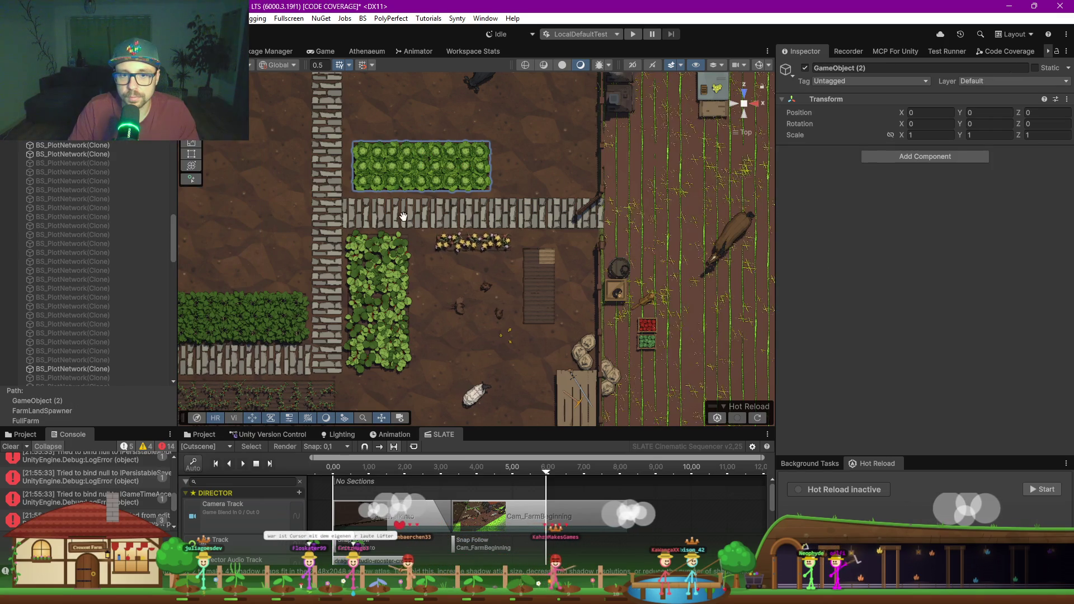
Step: Group the spinach plot's tiles and the tomato plot's tiles each under a new empty parent
left_click_drag(269, 243, 388, 219)
mouse_move(280, 249)
left_mouse_down()
mouse_move(436, 337)
mouse_move(425, 326)
left_mouse_up()
right_click(352, 293)
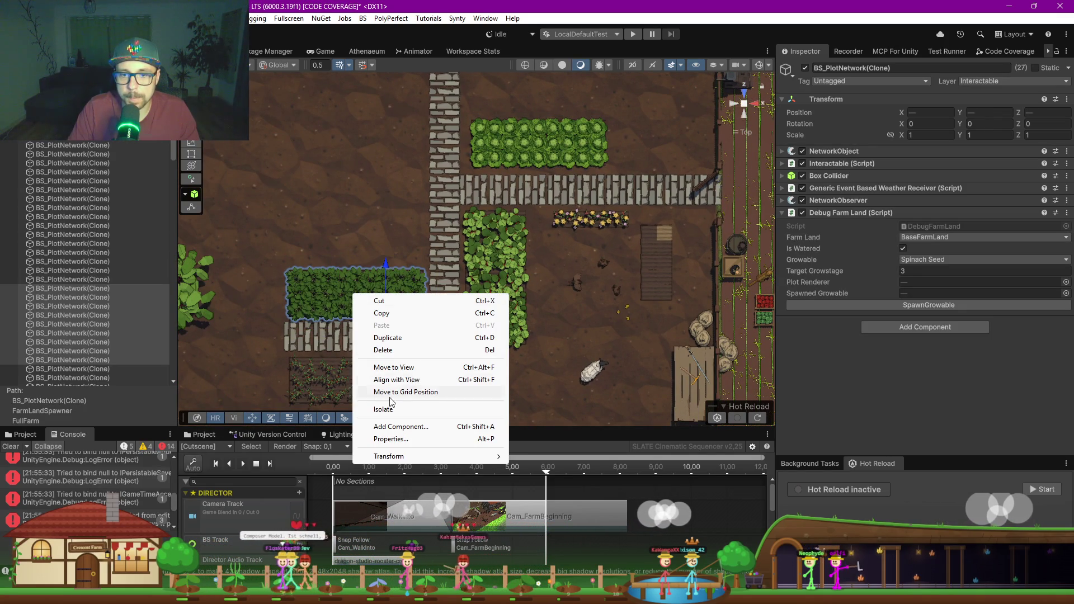
right_click(94, 290)
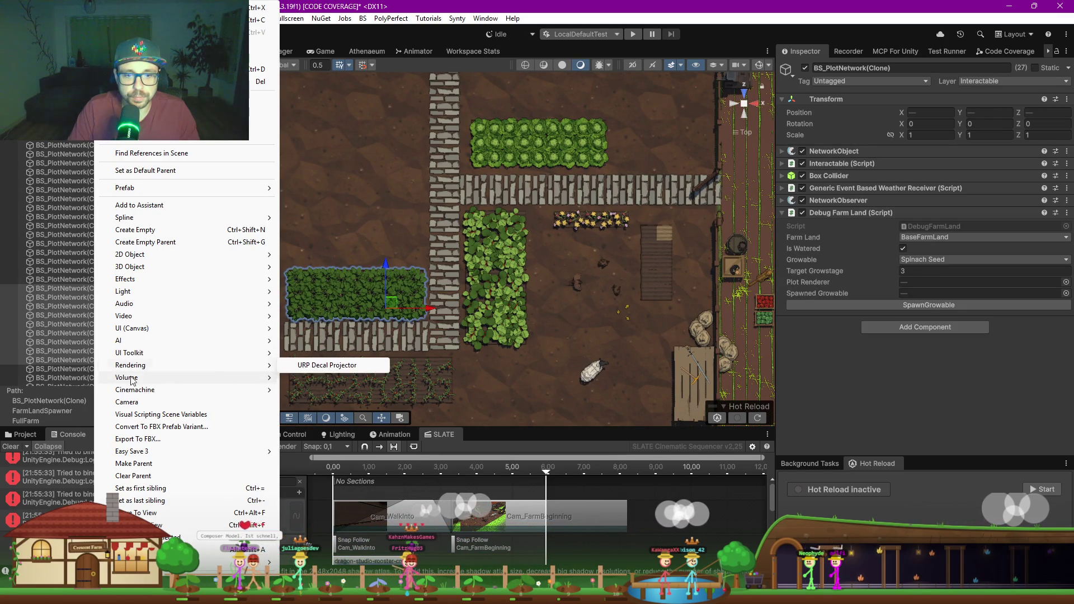
left_click(156, 242)
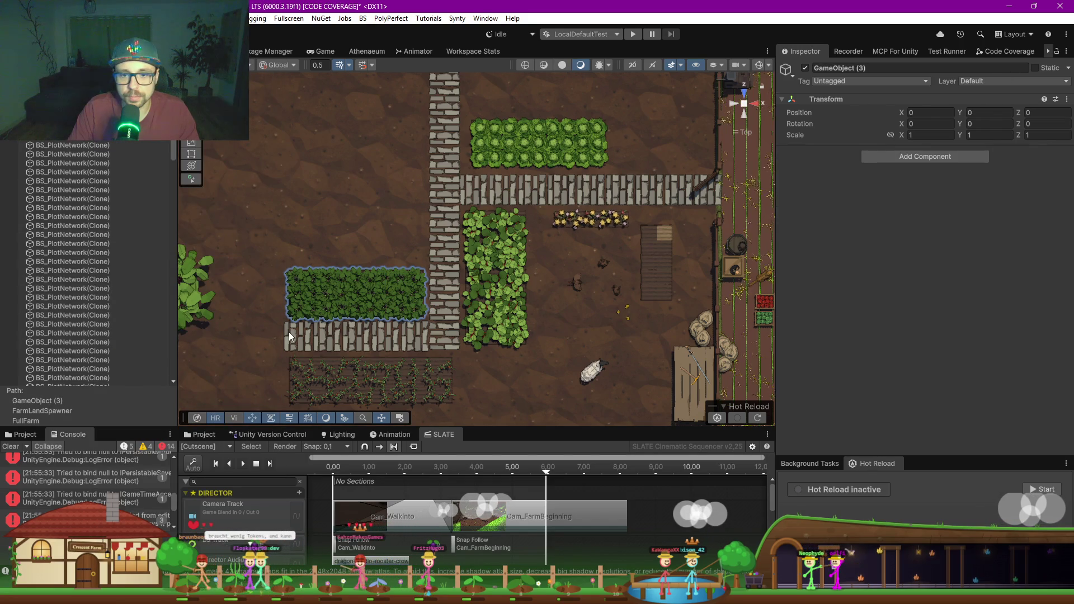
scroll(422, 387, "down", 1)
left_click_drag(422, 388, 458, 402)
right_click(51, 313)
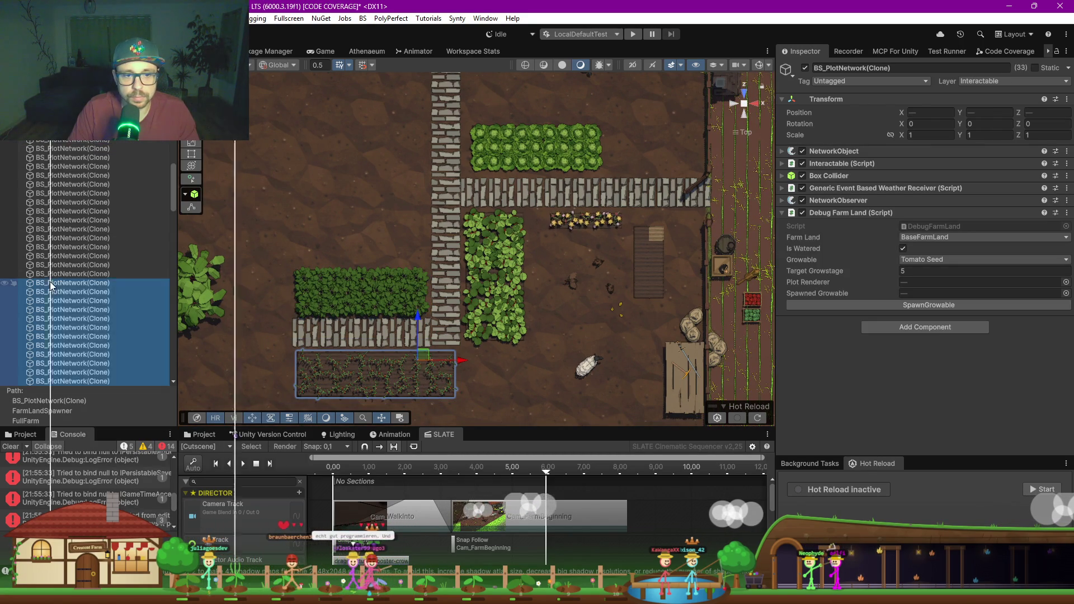
left_click(103, 242)
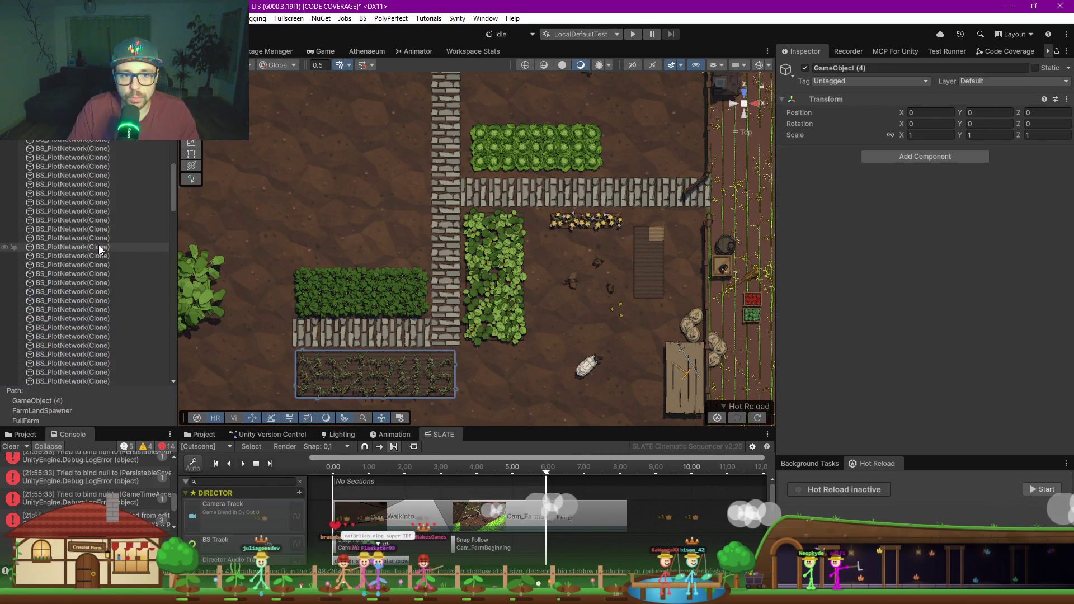
Step: Group the cocoa plot's tiles under a new empty parent, then return to a perspective view
scroll(352, 263, "down", 1)
key("f")
mouse_move(228, 224)
left_mouse_down()
mouse_move(387, 355)
mouse_move(353, 327)
left_mouse_up()
right_click(84, 202)
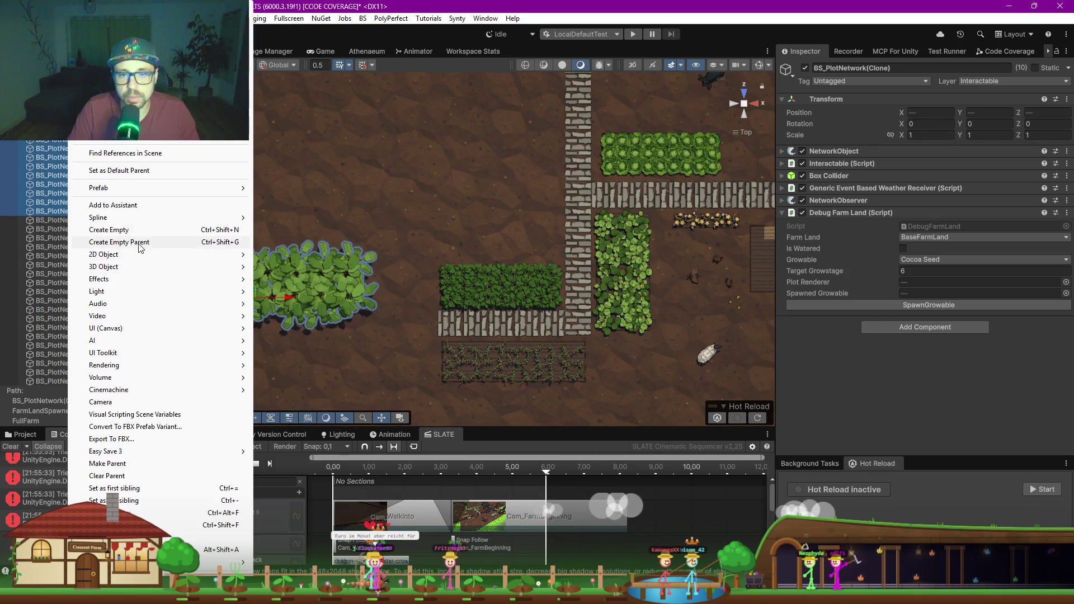
left_click(138, 243)
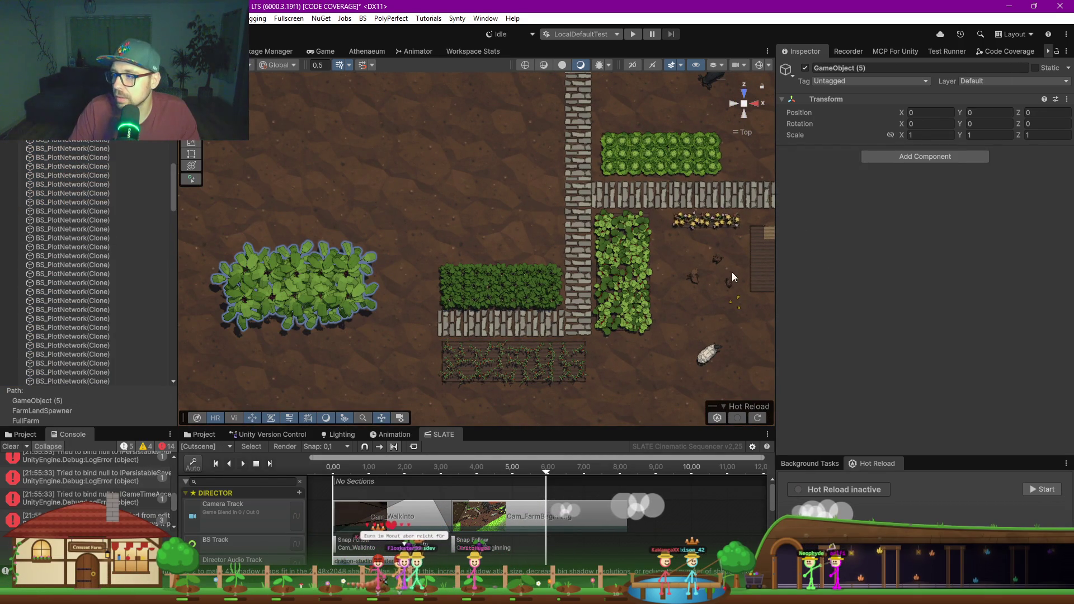
mouse_move(515, 232)
left_mouse_down()
mouse_move(451, 236)
mouse_move(410, 267)
left_mouse_up()
left_click_drag(419, 211, 388, 241, "alt")
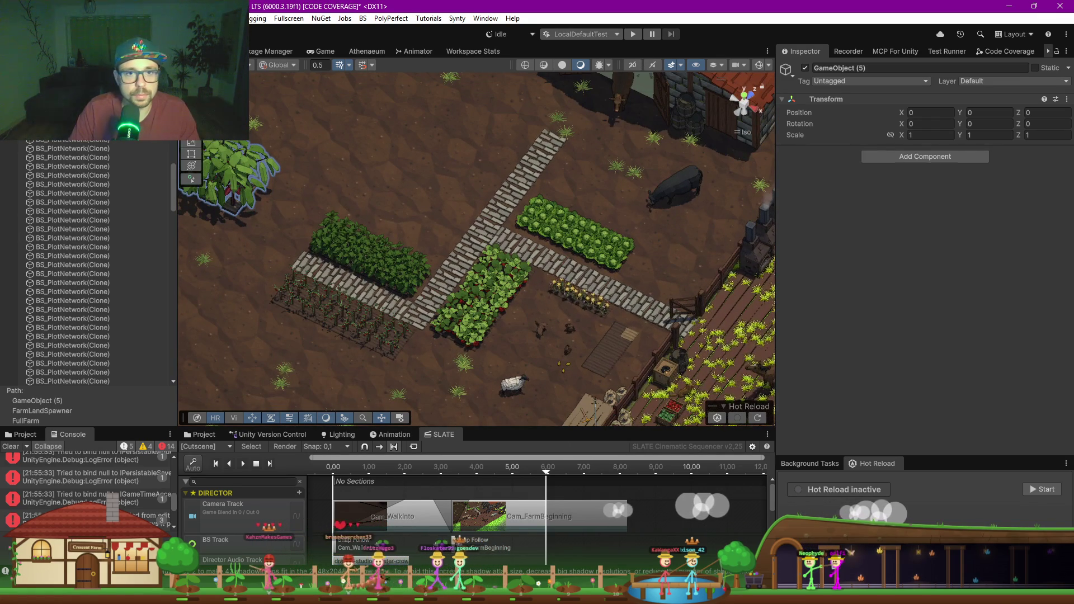
left_click_drag(537, 229, 527, 223)
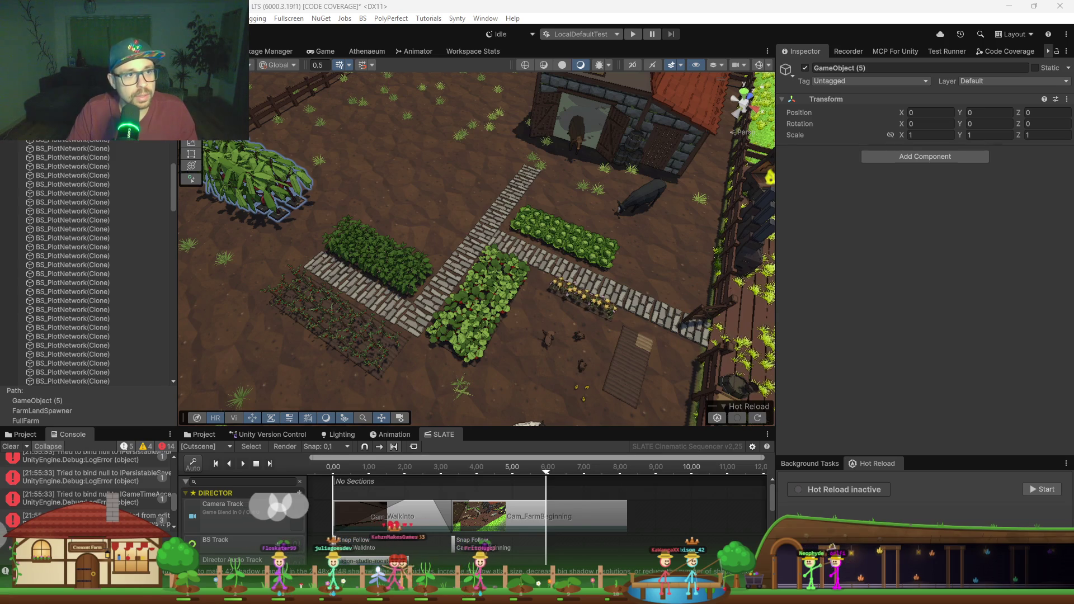
Step: Orbit and zoom out to show the barn and crop patches, then select a plot tile under GameObject (3)
left_click_drag(528, 284, 405, 265)
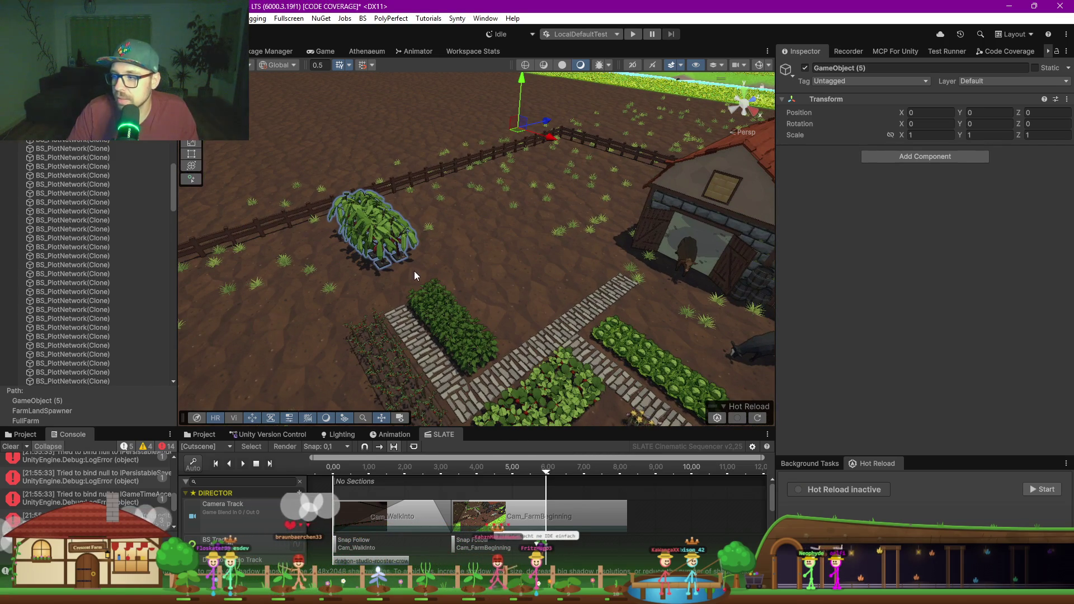
scroll(434, 321, "up", 5)
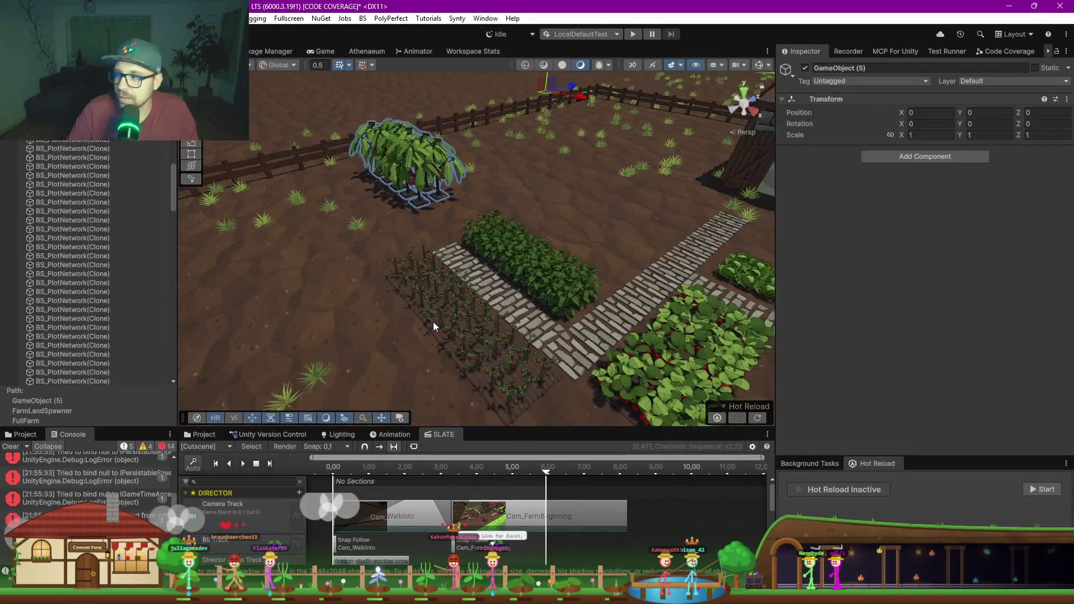
scroll(433, 321, "down", 5)
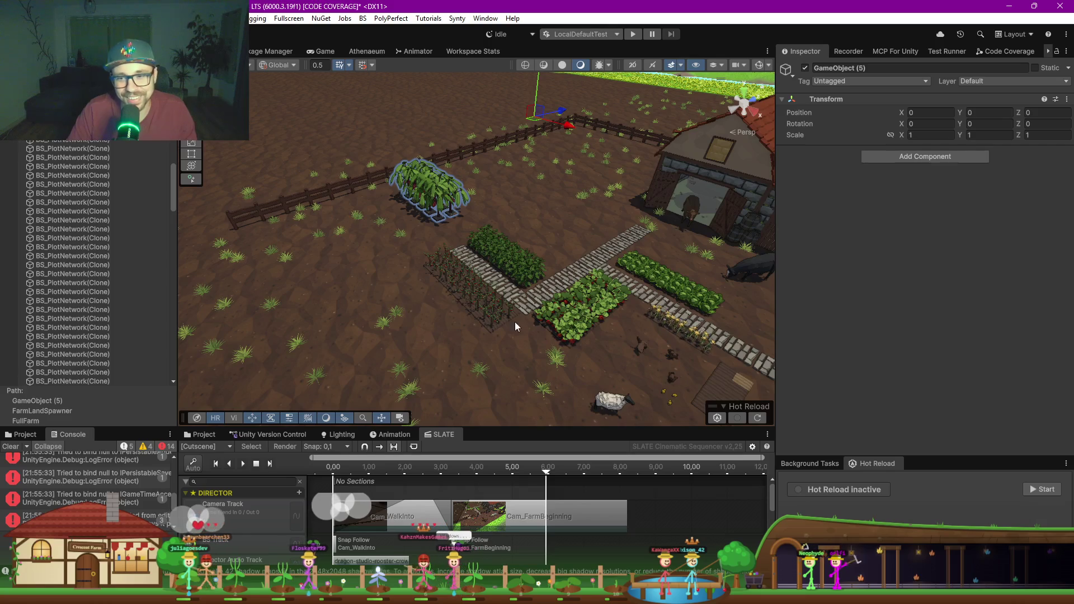
left_click_drag(430, 319, 531, 323)
scroll(135, 204, "down", 3)
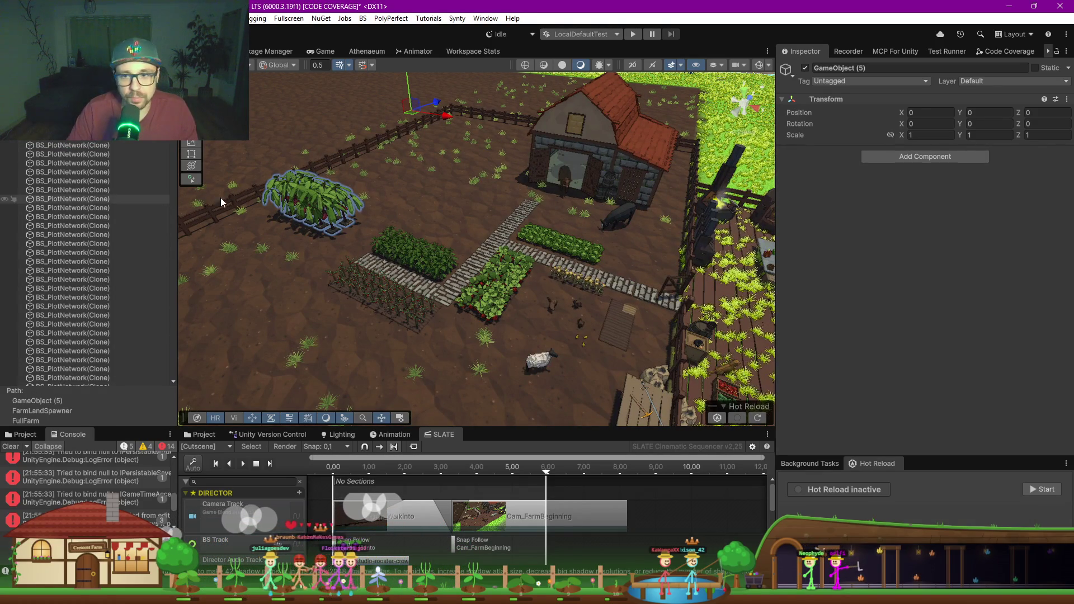
left_click(88, 182)
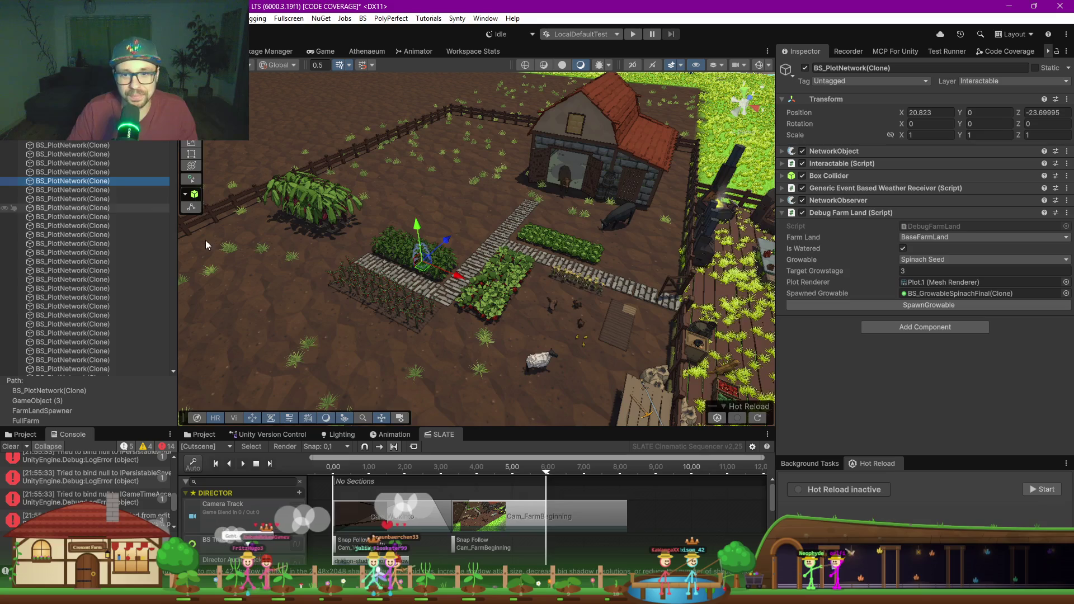
Step: Inspect several plots' crop settings, clear the search and collapse GameObject (3), (2) and (5)
left_click(82, 200)
left_click(85, 246)
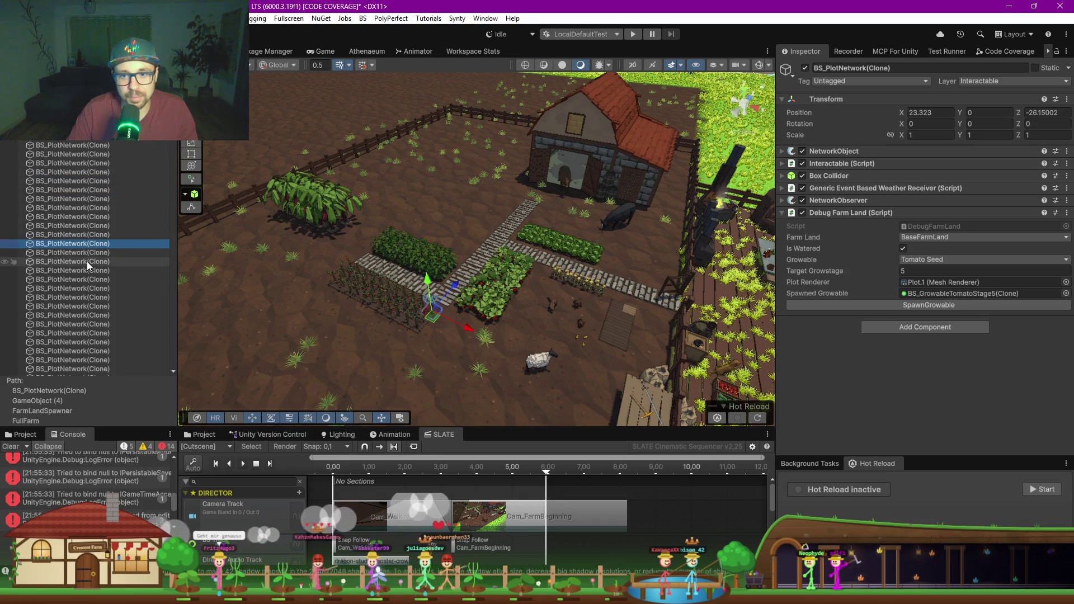
left_click(82, 292)
left_click(89, 333)
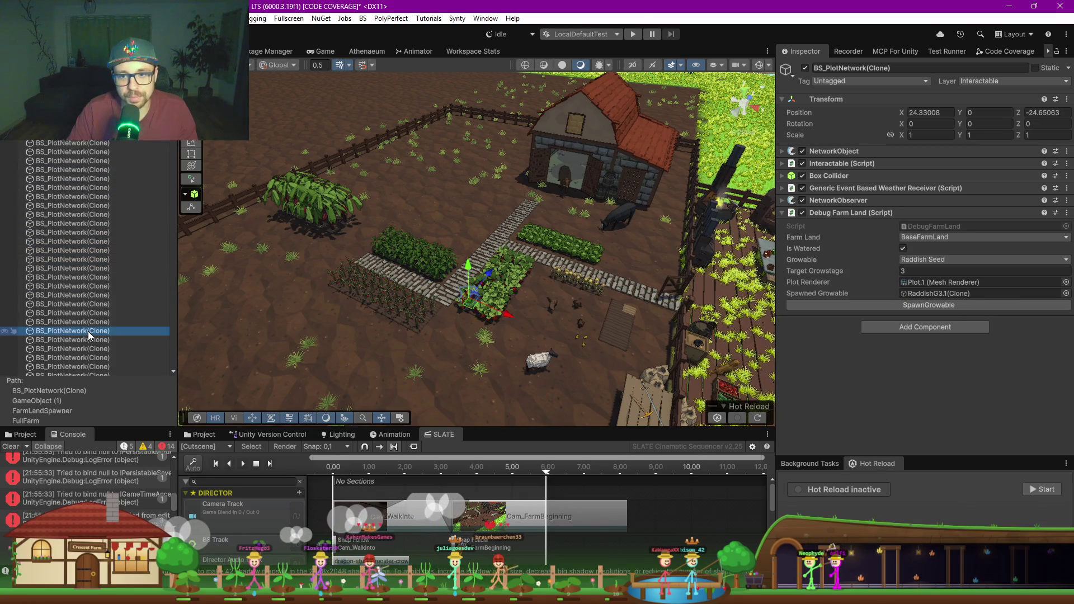
key("Escape")
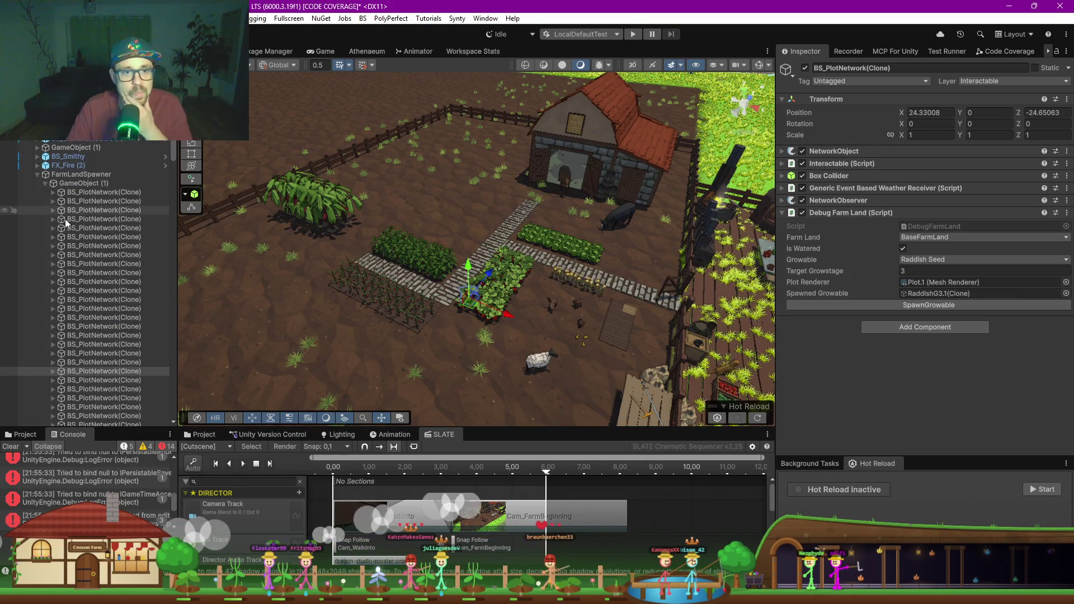
left_click(44, 192)
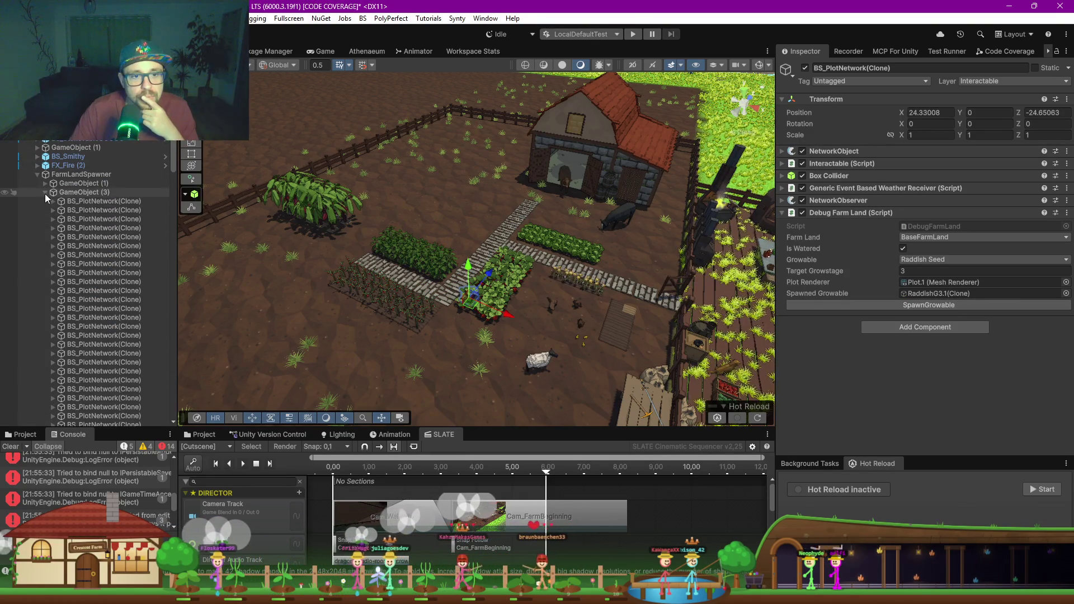
left_click(44, 210)
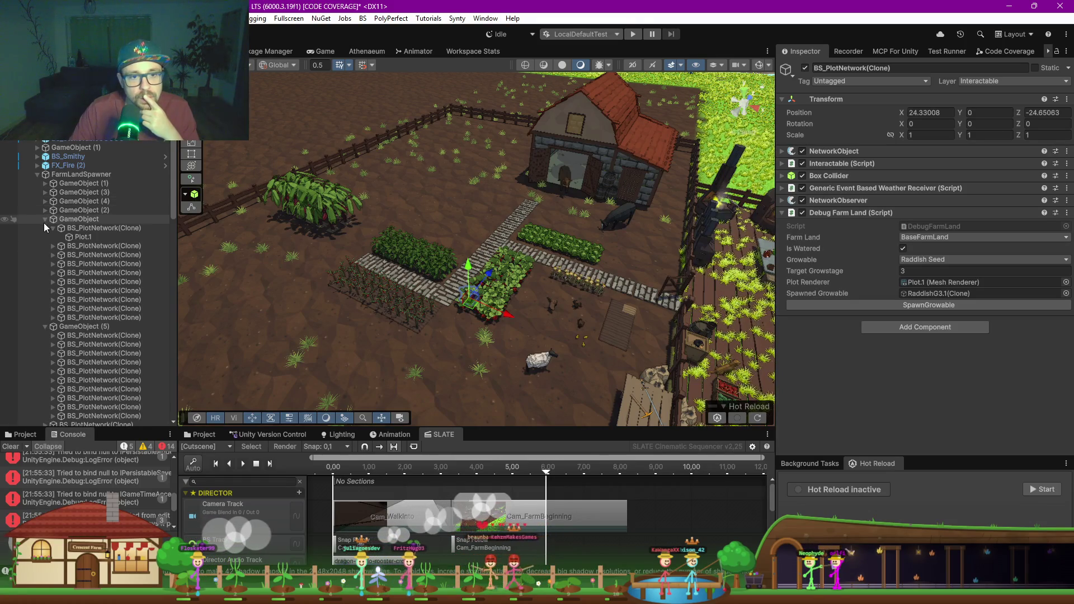
left_click(44, 229)
left_click(99, 246)
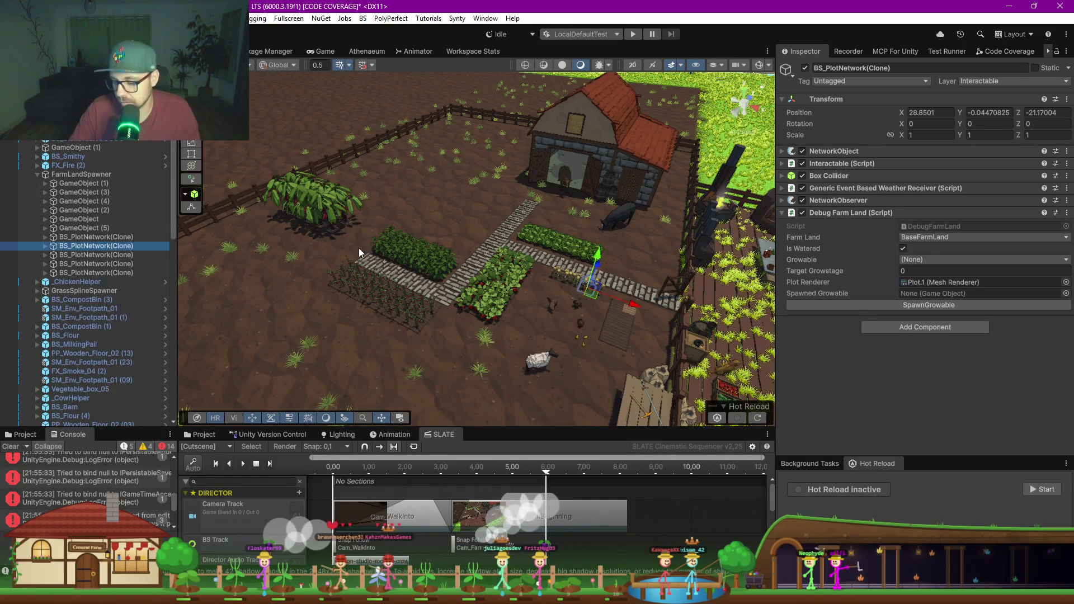
Step: Group the five ungrouped plots under a new empty parent named SlotFlowers
left_click(746, 100)
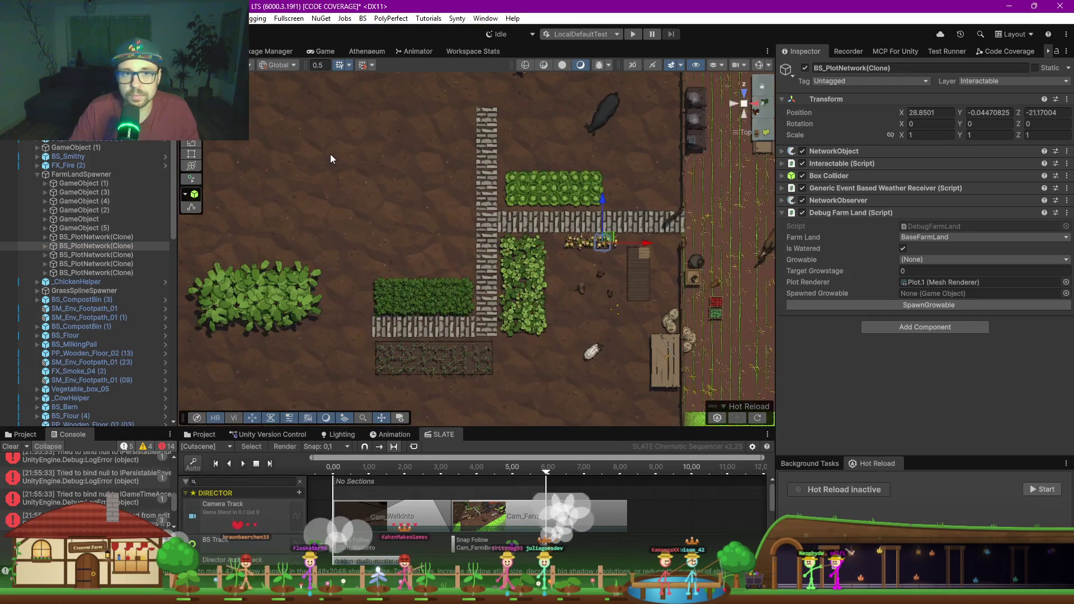
left_click(78, 237)
left_click(76, 274, "shift")
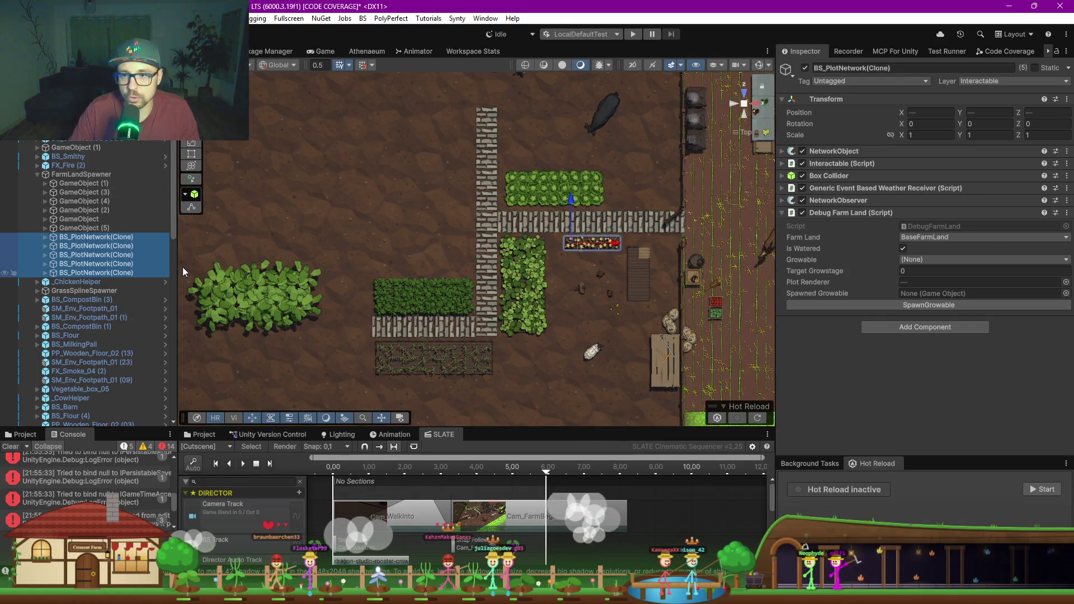
right_click(93, 266)
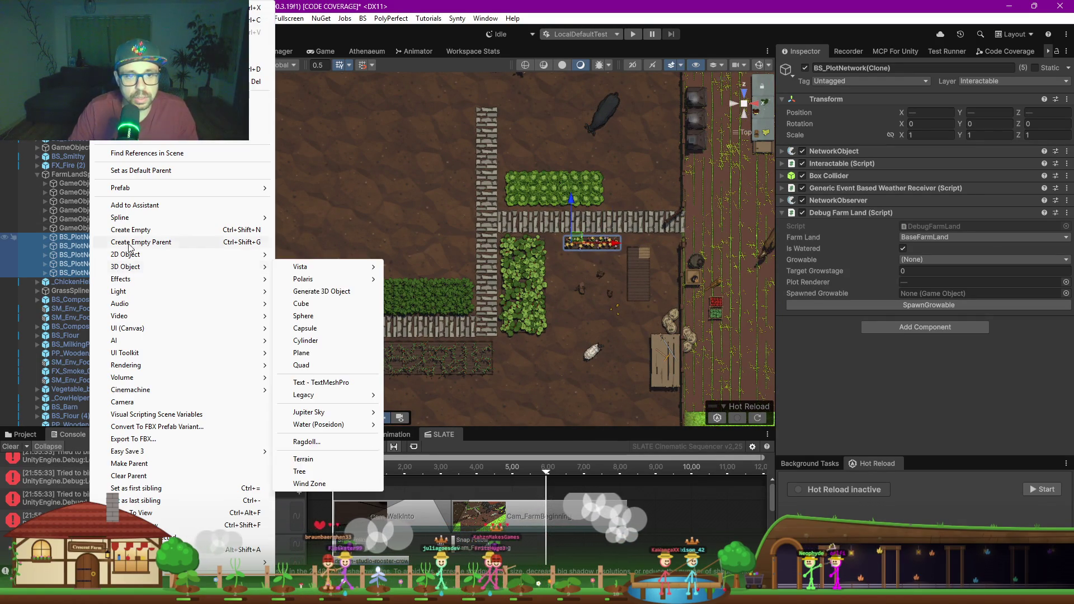
left_click(96, 242)
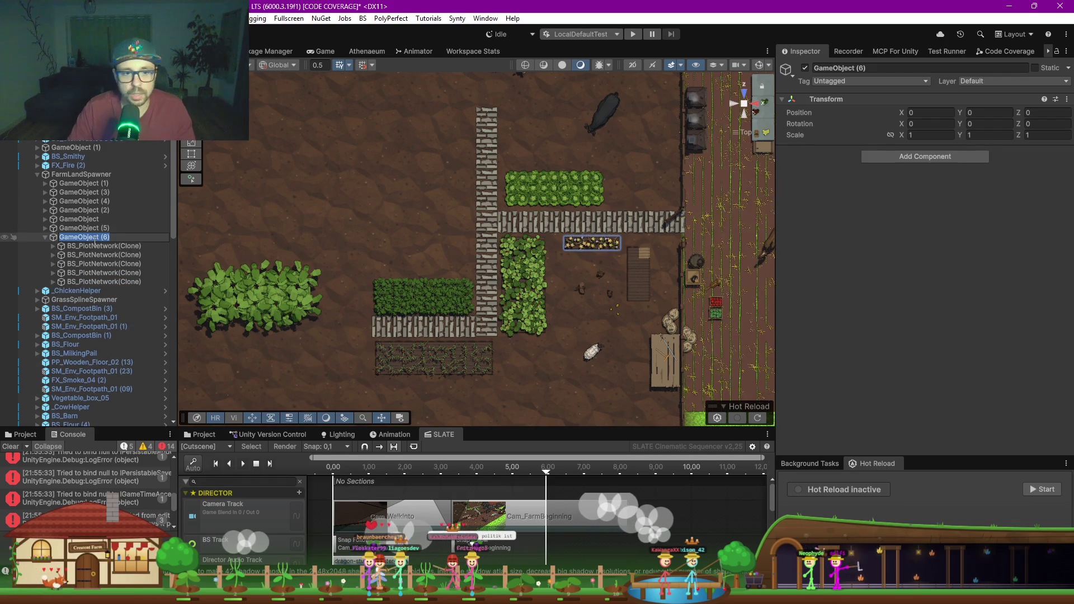
type("Slot")
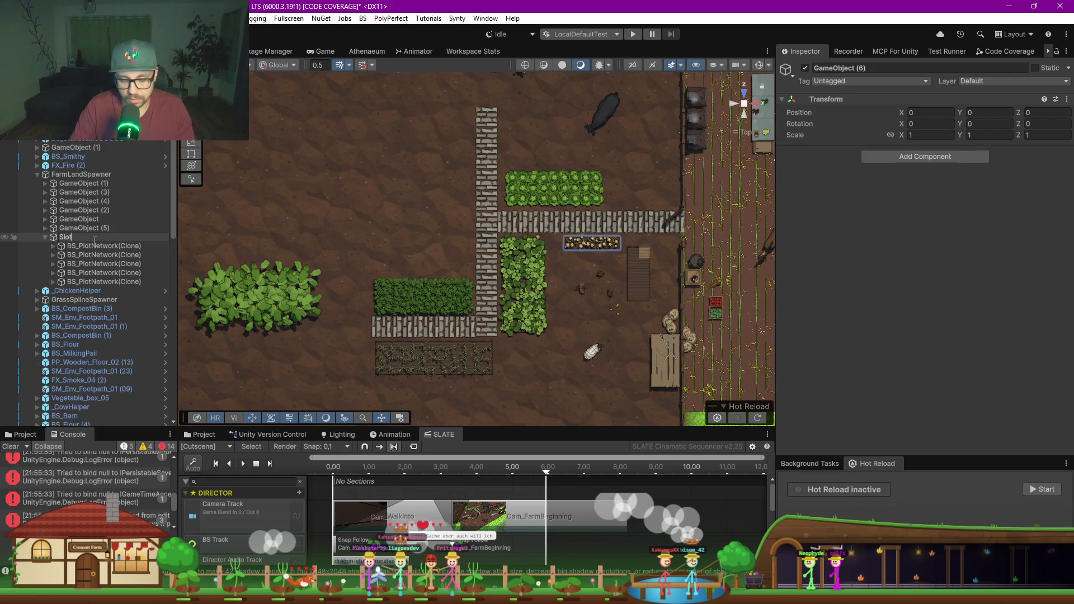
type("Flowers")
key("Return")
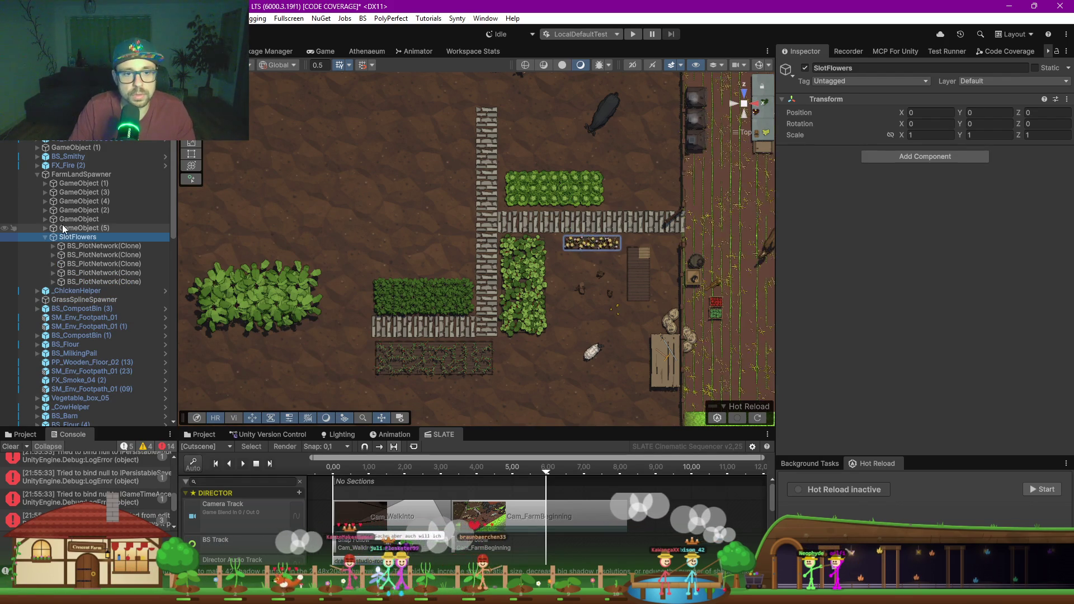
Step: Rename GameObject (5) to SlotCocoa, GameObject to SlotEmpty and GameObject (2) to SlotSalad
left_click(84, 229)
left_click(83, 229)
type("SlotCopa")
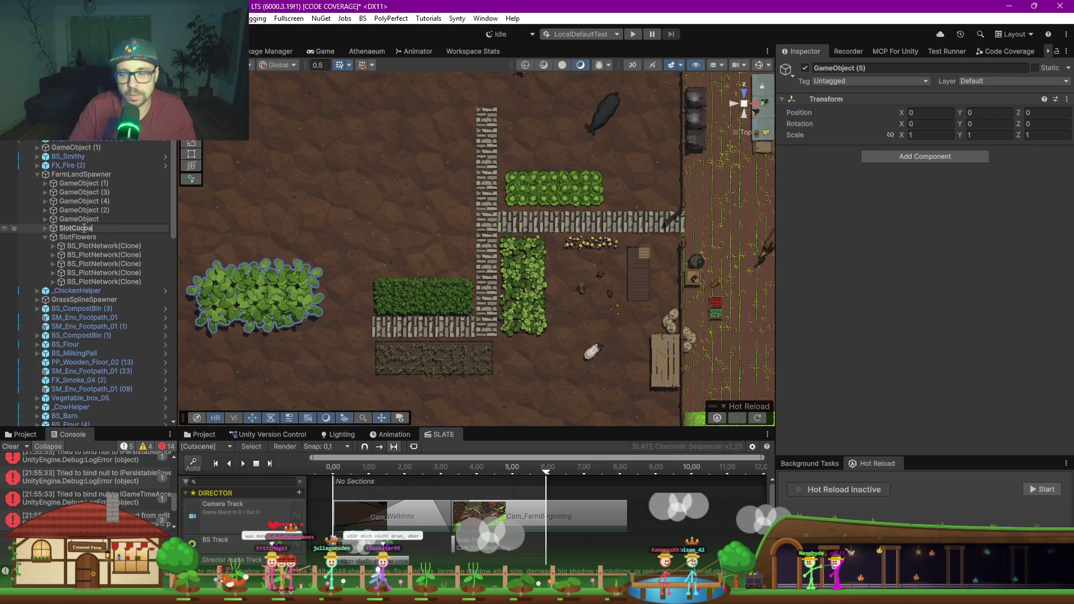
key("Return")
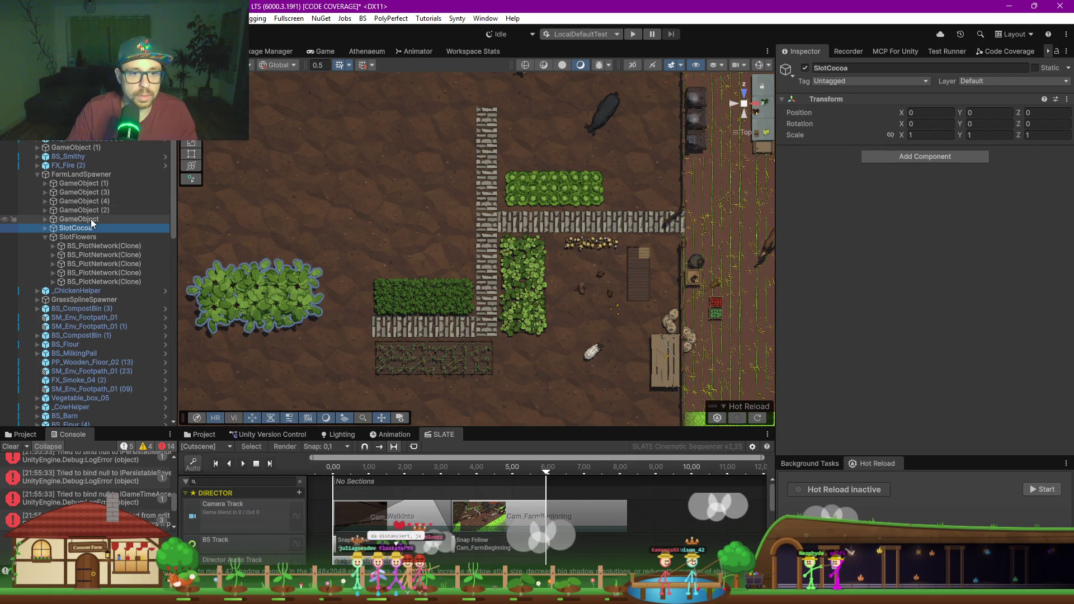
left_click(93, 222)
key("F2")
type("S")
key("Return")
left_click(90, 210)
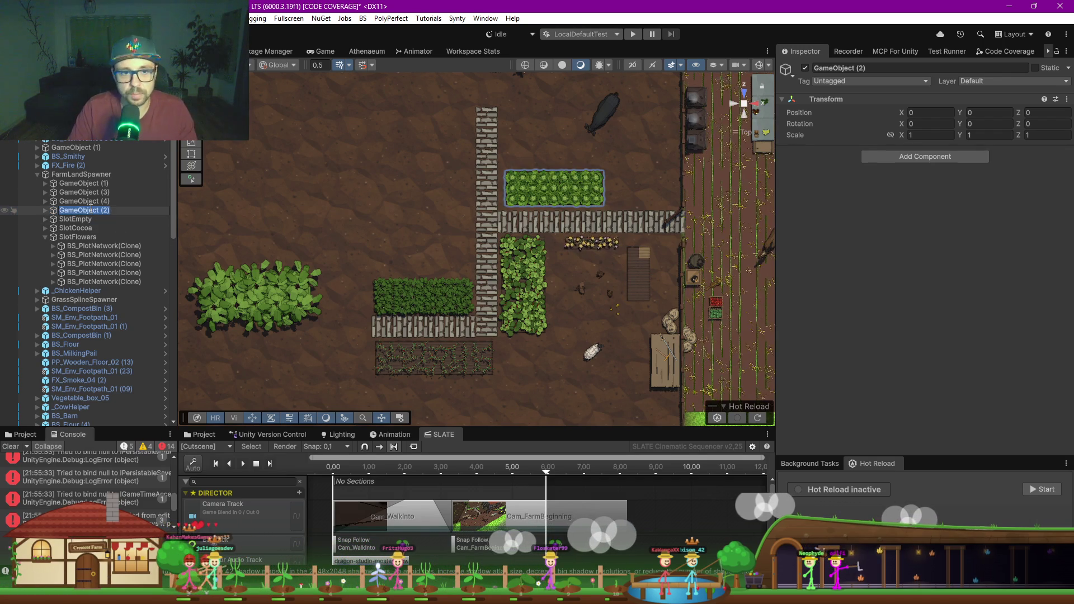
type("SlotSa")
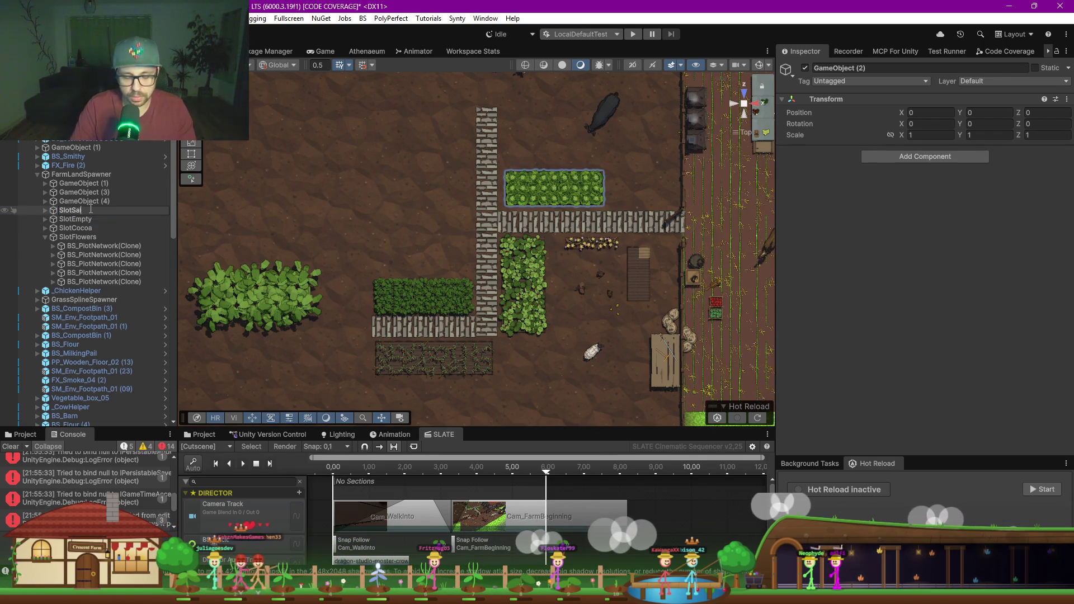
type("lad")
key("Return")
Step: Rename GameObject (4) to SlotTomato, GameObject (3) to SlotSpinach and GameObject (1) to SlorRadish
left_click(89, 201)
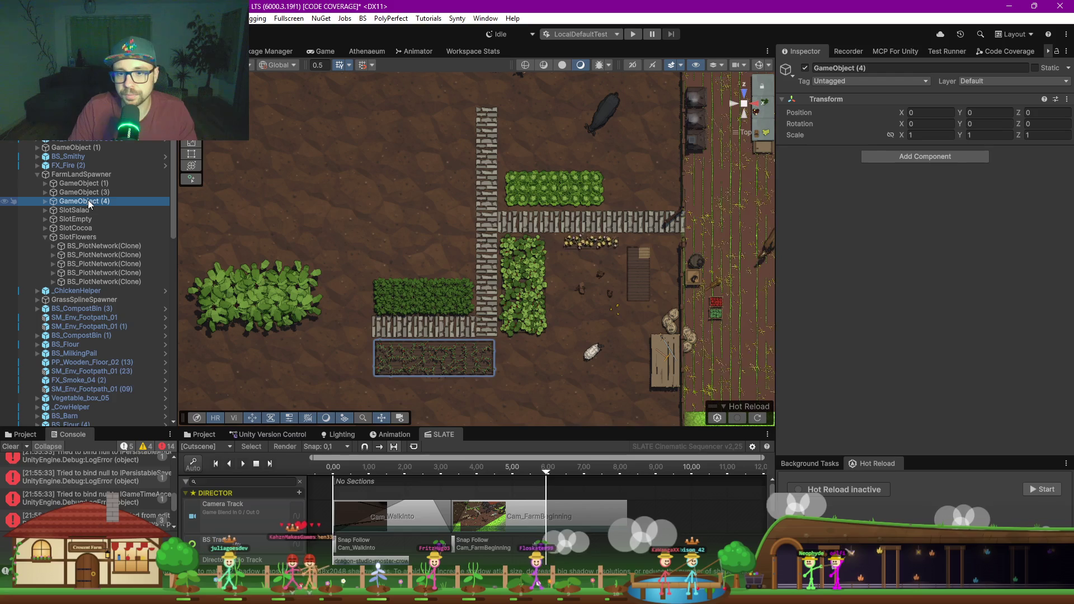
key("F2")
type("SlotToma")
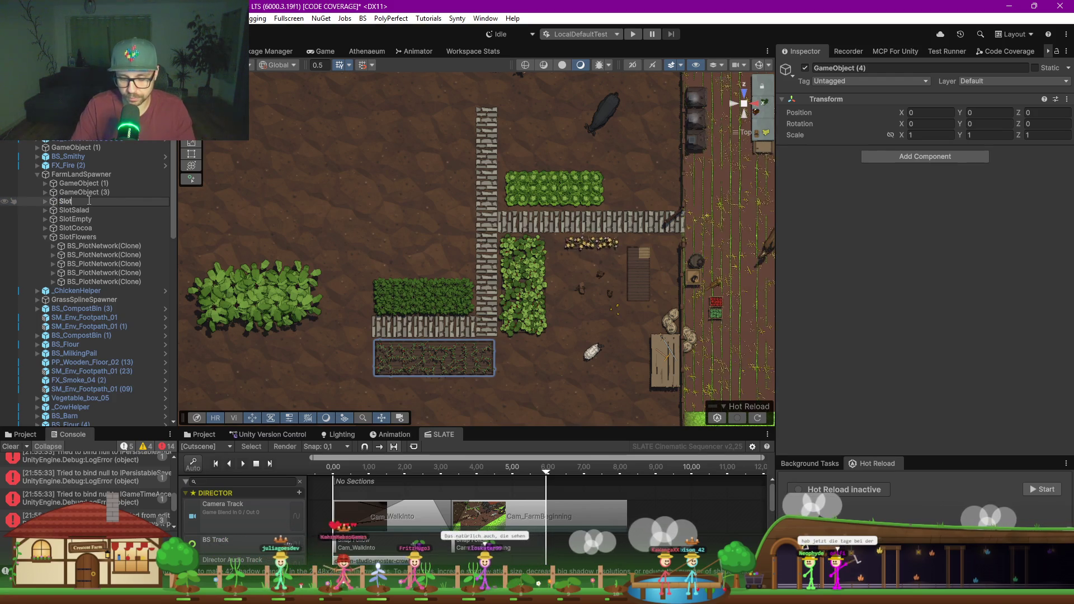
type("to")
key("Return")
left_click(88, 192)
key("F2")
type("S")
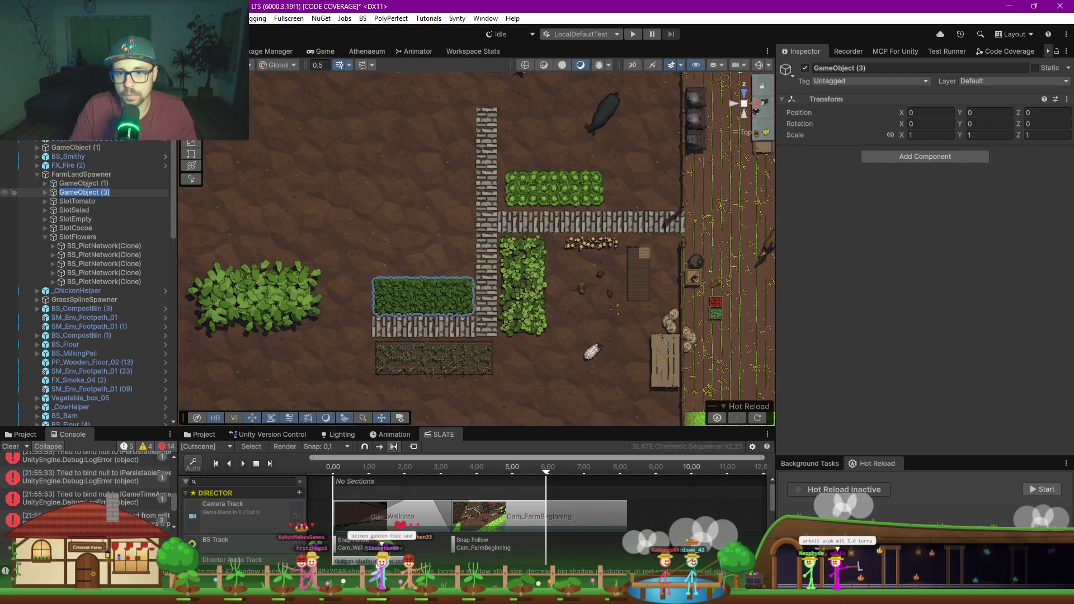
type("lotSpinach")
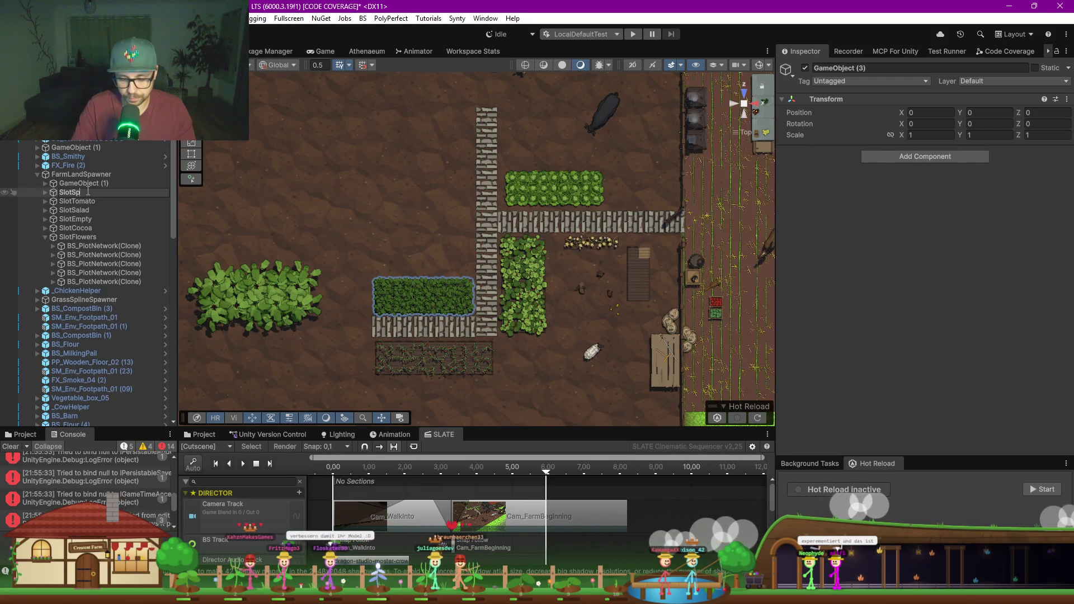
key("Return")
left_click(83, 183)
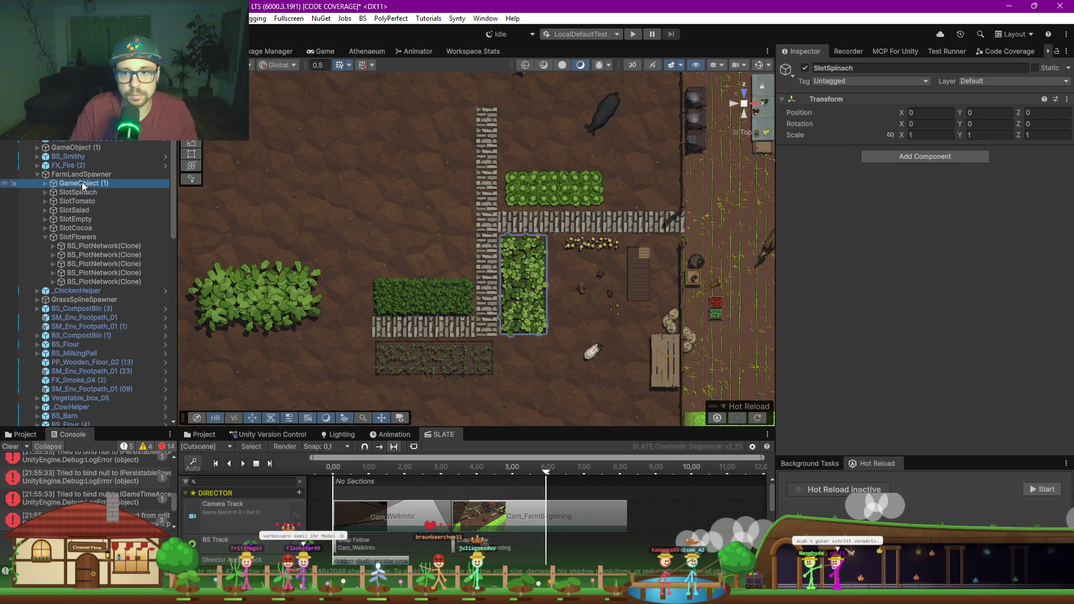
key("F2")
type("SlorRadish")
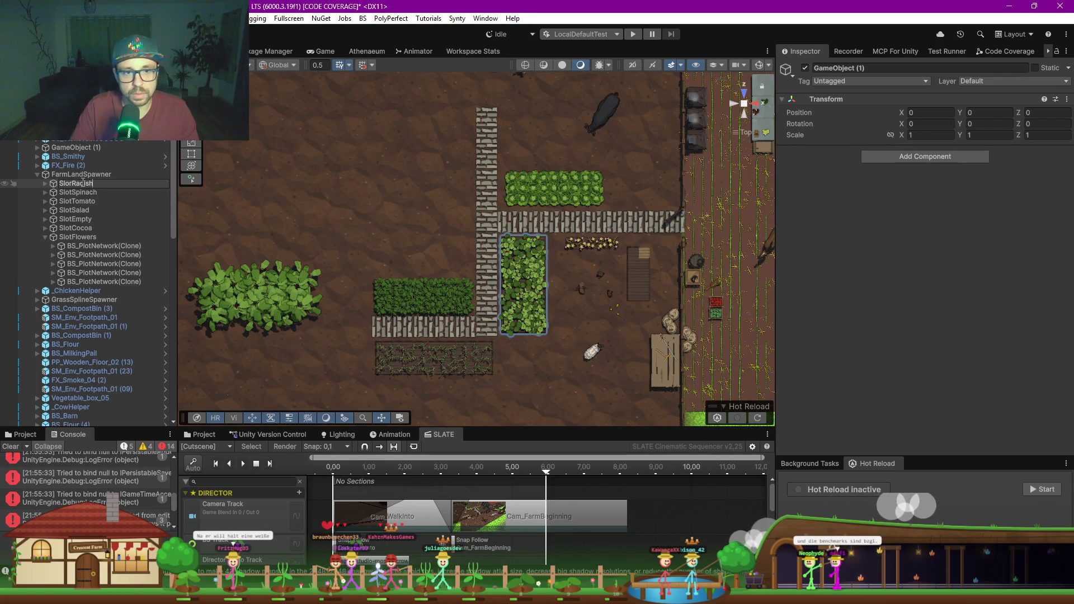
key("Return")
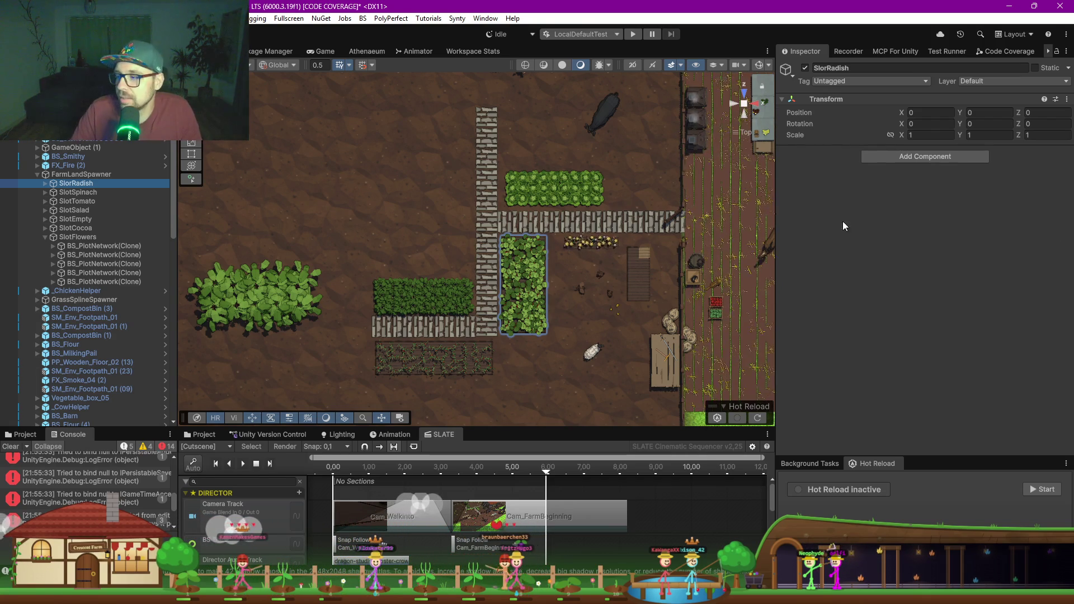
Step: Select footpath tile SM_Env_Footpath_01 (24) at the top end of the stone path
left_click(483, 121)
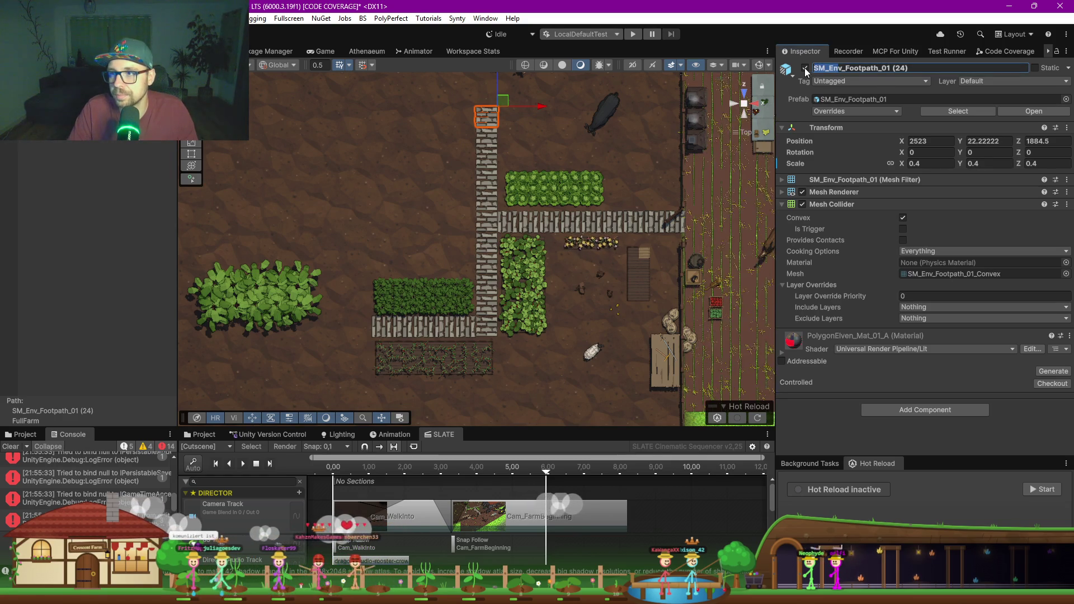
Step: Select all SM_Env_Footpath_01 tiles and wrap them in a new empty parent
left_click_drag(909, 68, 813, 68)
key("Return")
left_click(675, 222)
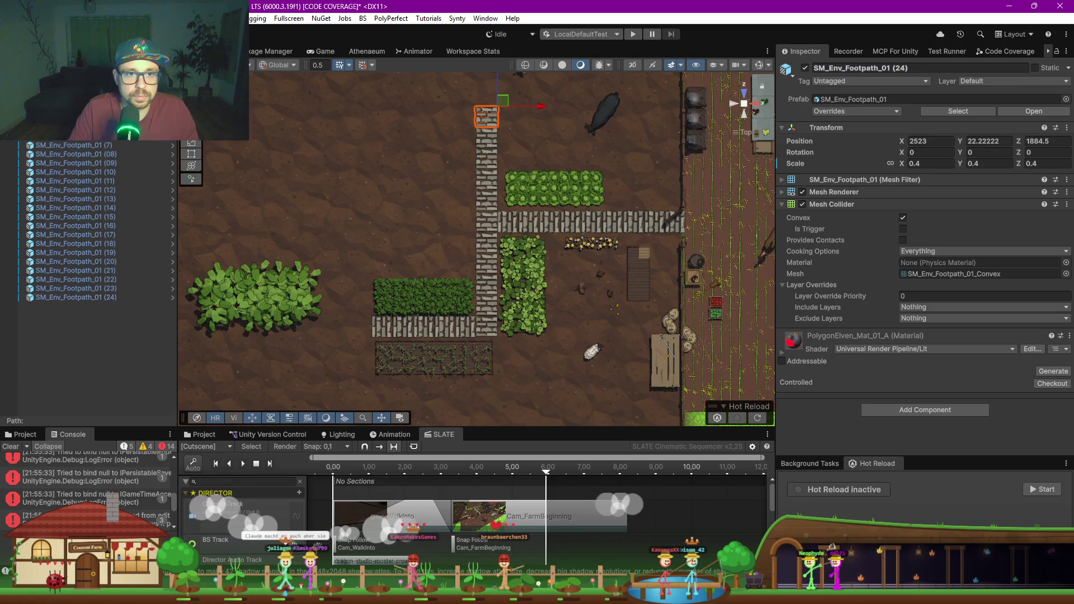
left_click(80, 298, "shift")
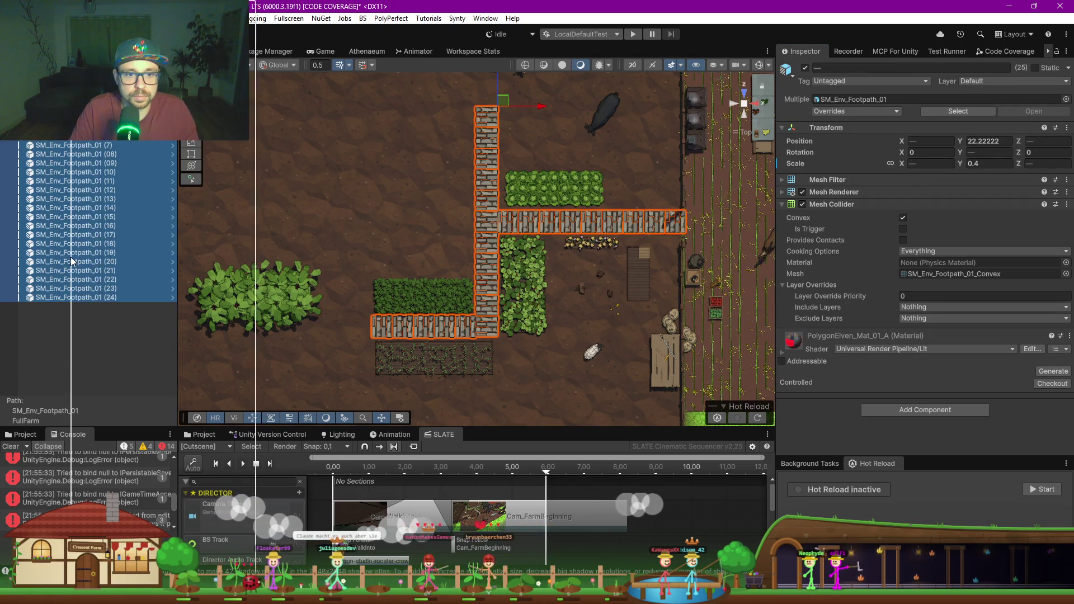
right_click(80, 297)
left_click(123, 247)
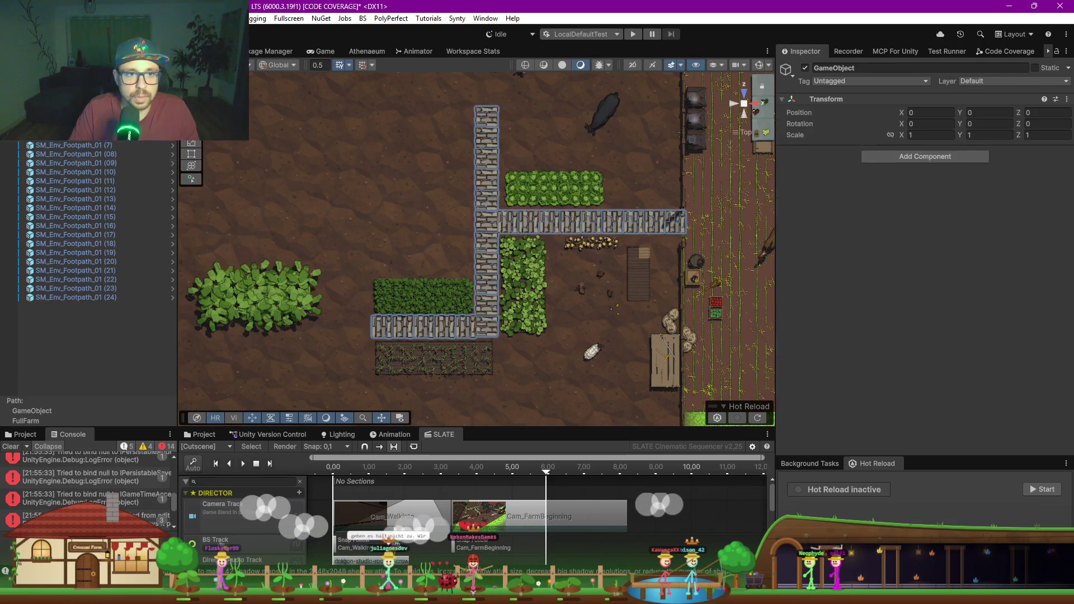
Step: Name the new parent SlotPath, collapse it, and place it above FarmLandSpawner
left_click(168, 133)
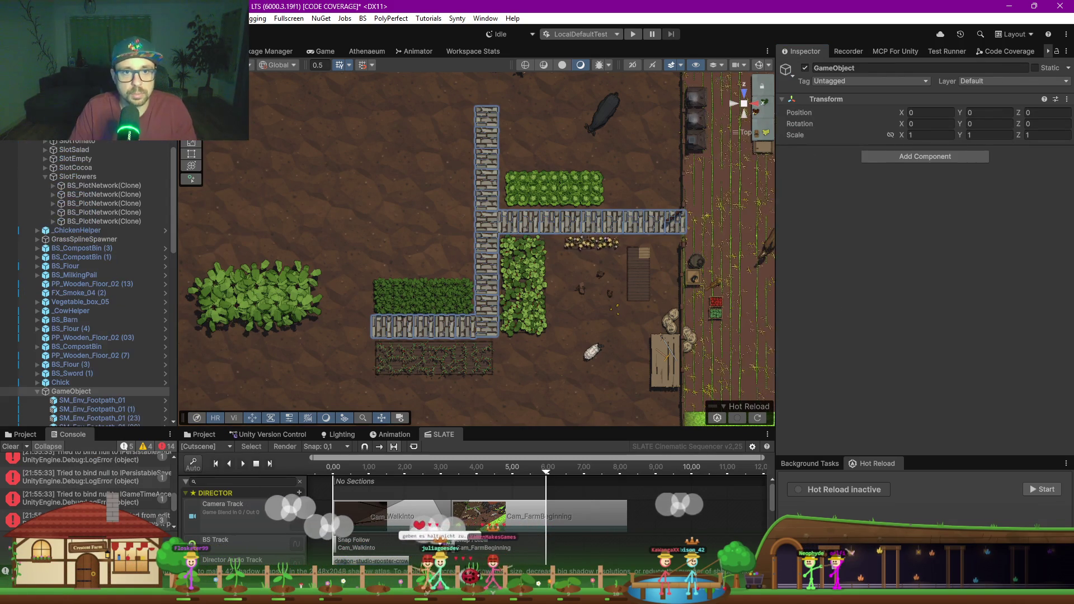
left_click(67, 391)
type("SlotEat")
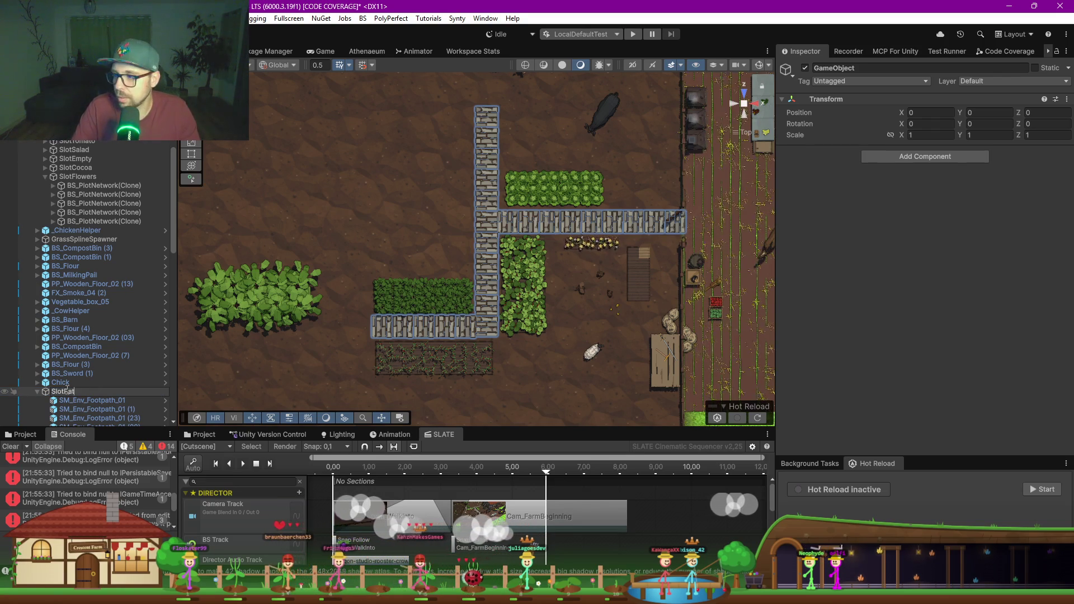
type("h")
key("Return")
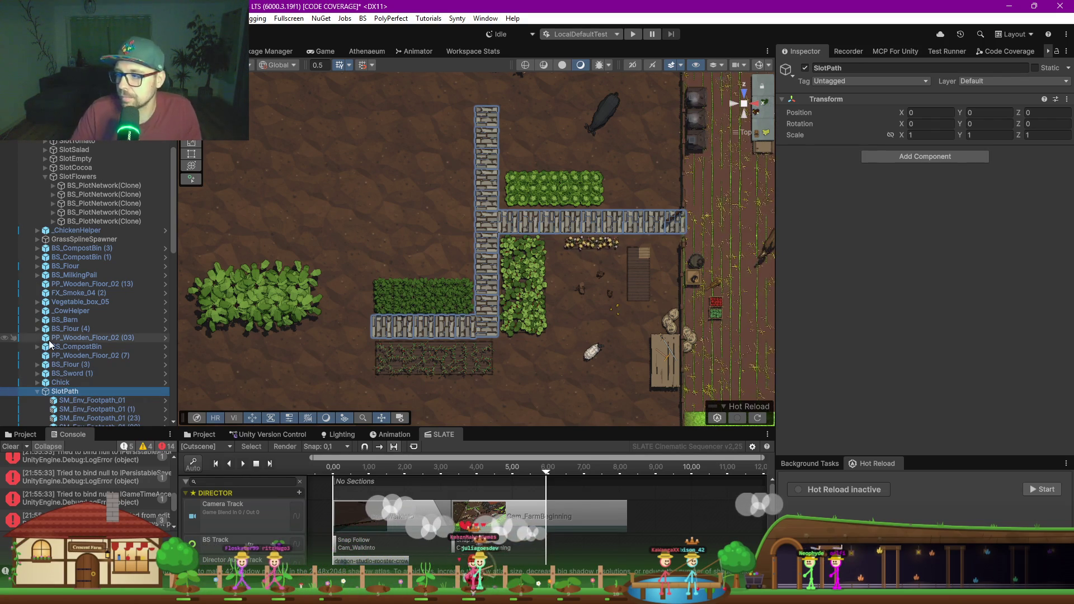
left_click(37, 392)
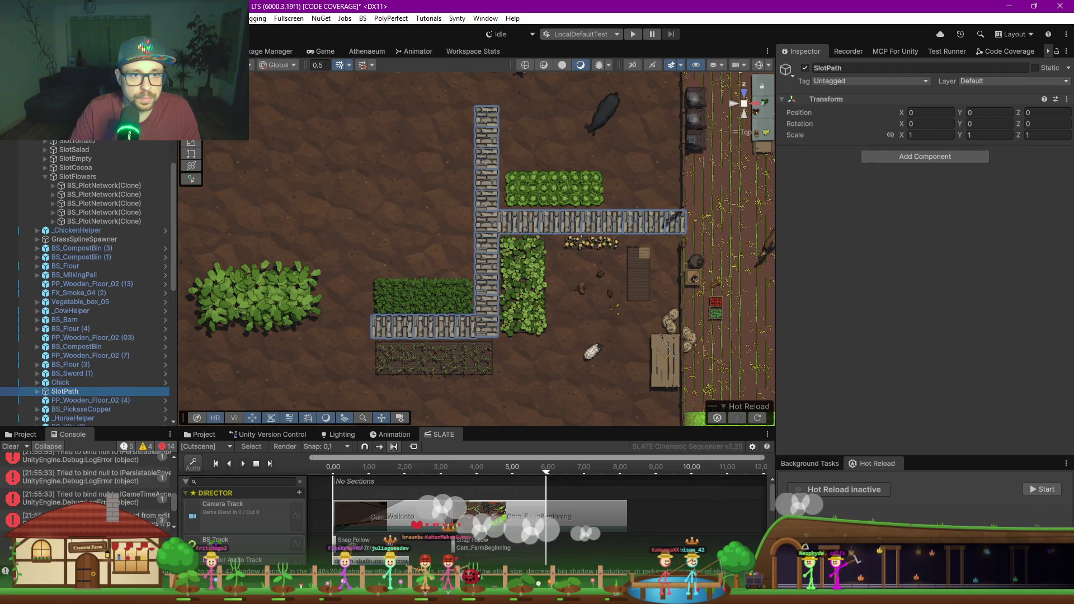
key("ctrl+z")
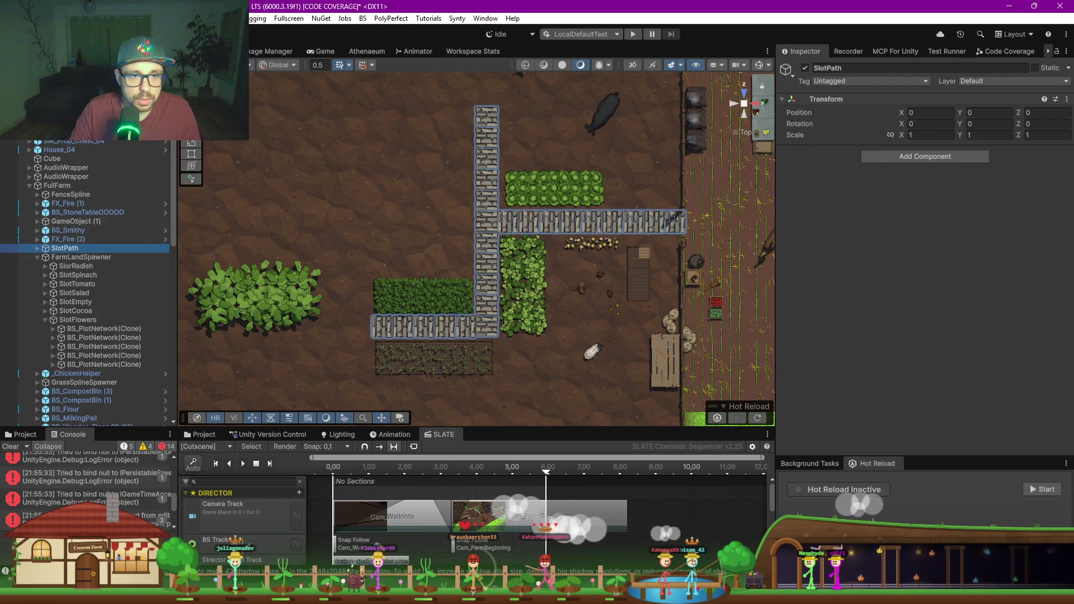
Step: Move SlotPath under the inactive FarmReveal parent
key("ctrl+z")
scroll(68, 267, "up", 1)
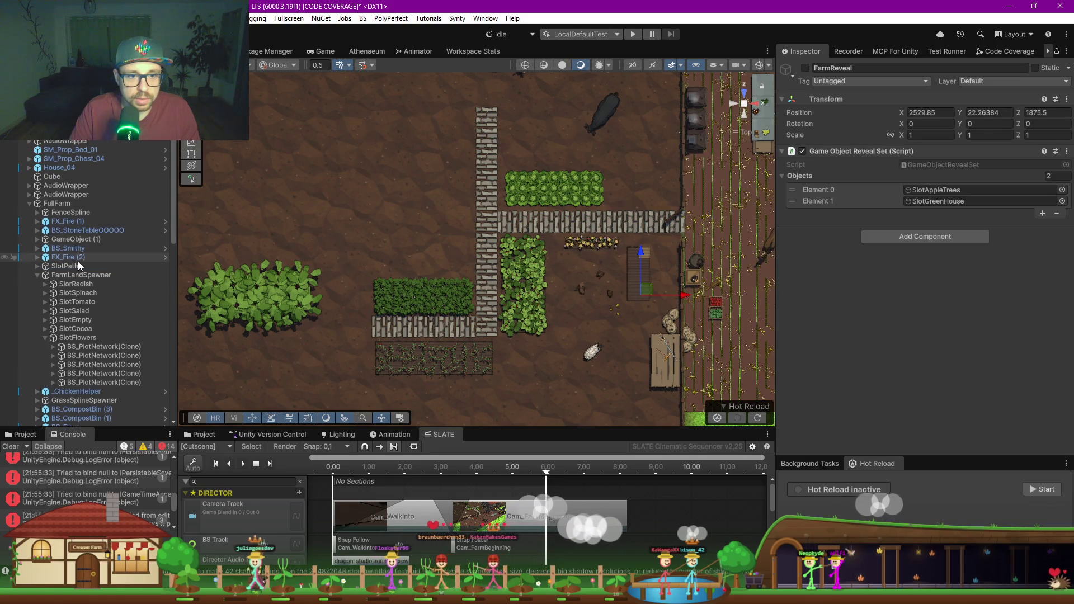
key("ctrl+z")
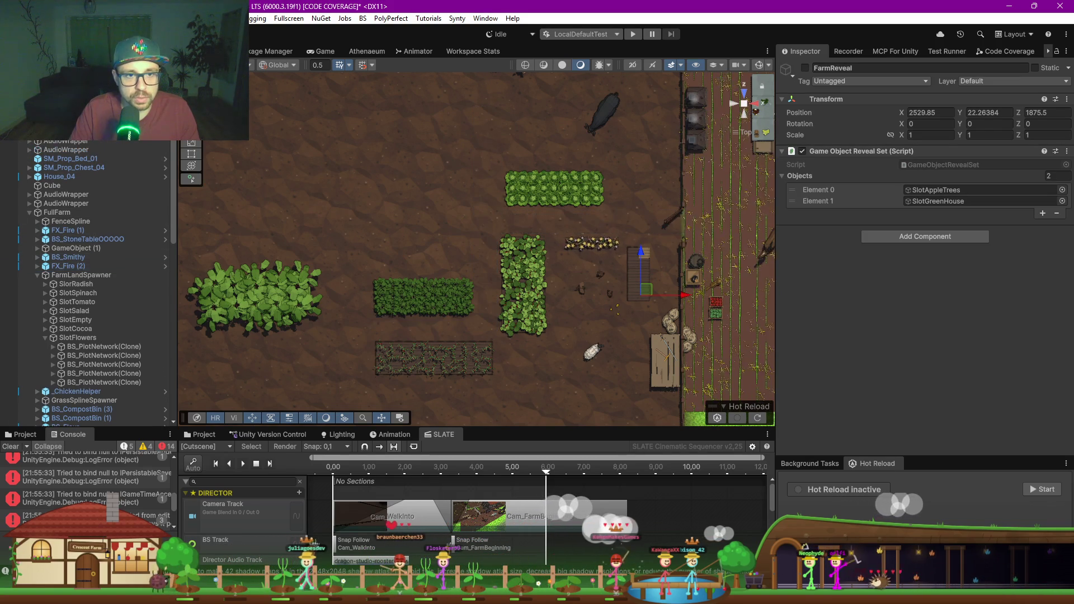
Step: Move the seven crop slots, SlorRadish through SlotFlowers, under FarmReveal, then select the barn
left_click(45, 337)
left_click(73, 284)
left_click(75, 337, "shift")
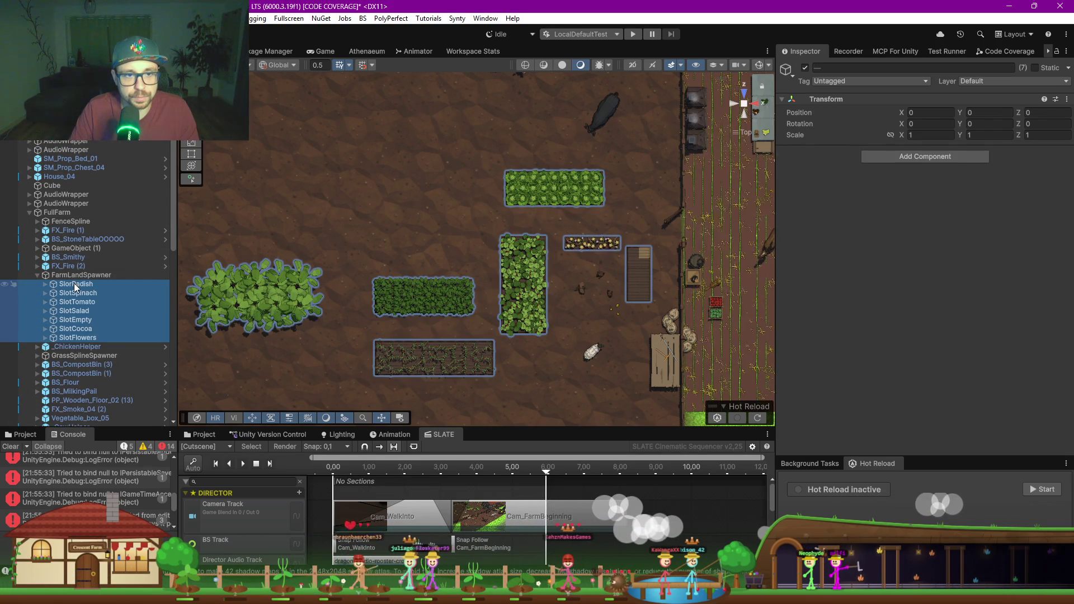
left_click_drag(73, 311, 84, 135)
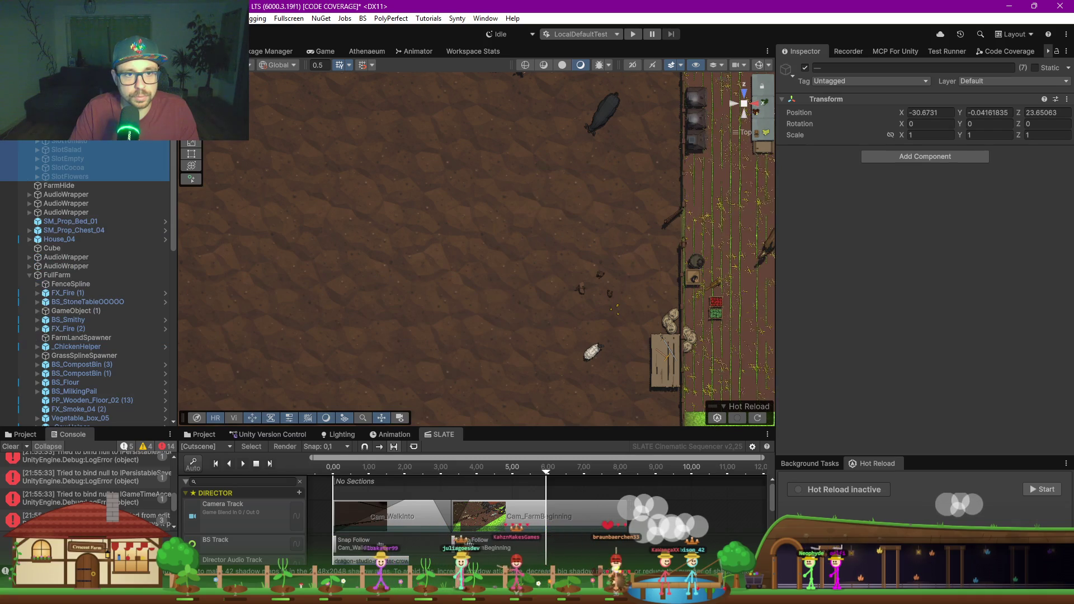
left_click_drag(520, 163, 420, 275)
left_click(464, 147)
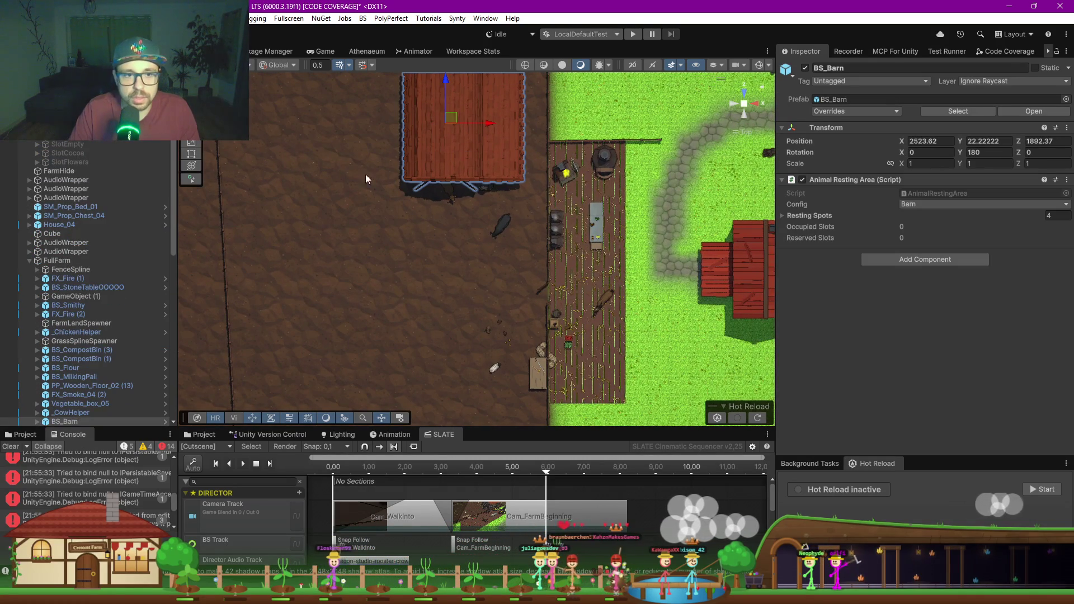
Step: Select the barn, Hen (2), _ChickenHelper and the nearby animals and birds in the scene
scroll(72, 367, "down", 3)
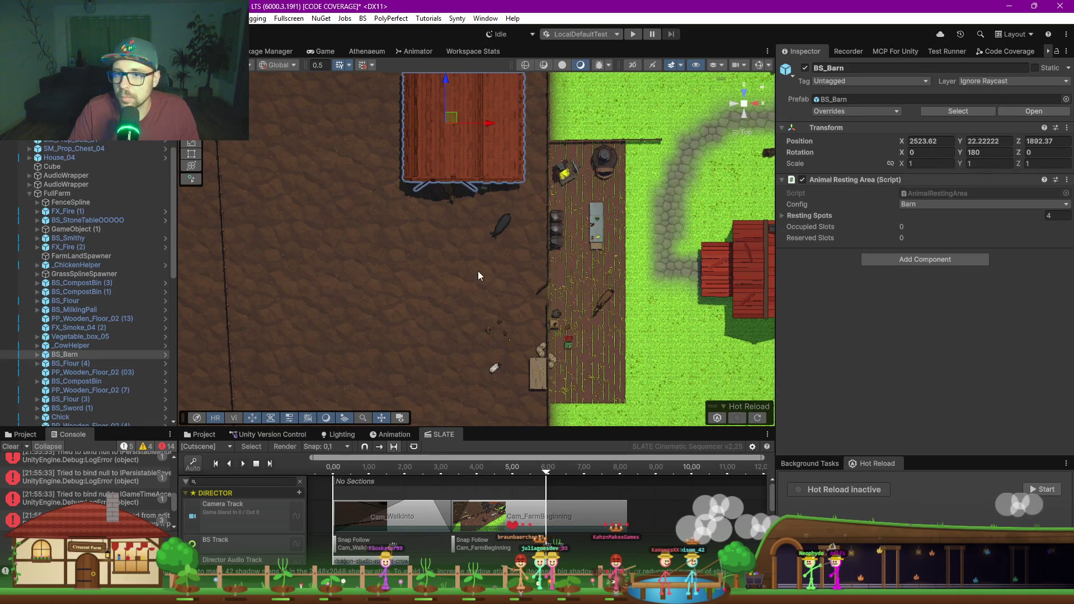
scroll(99, 340, "down", 2)
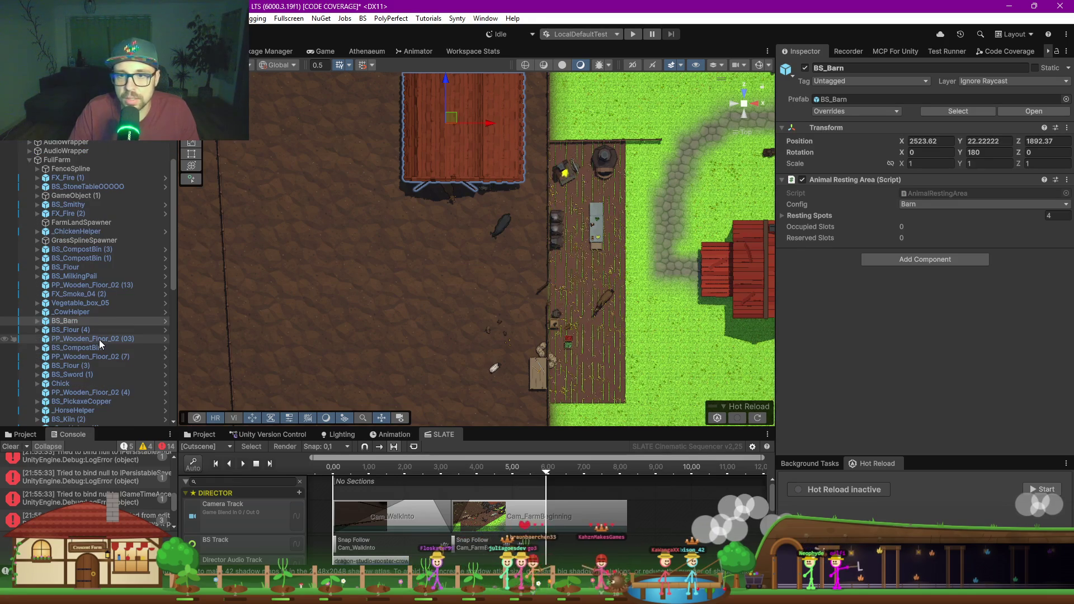
key("v")
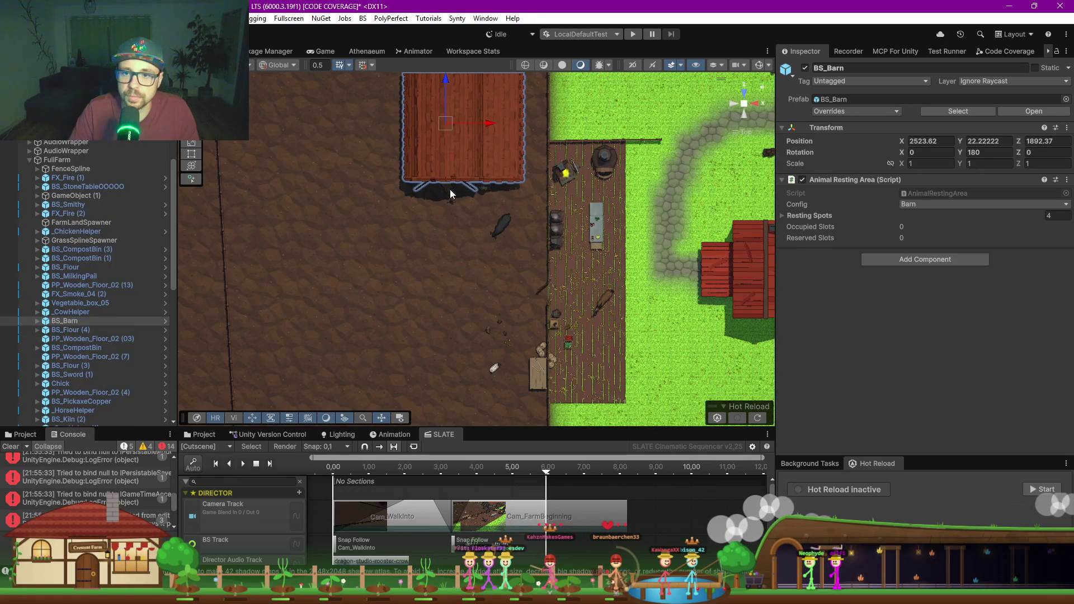
left_click_drag(482, 219, 515, 350)
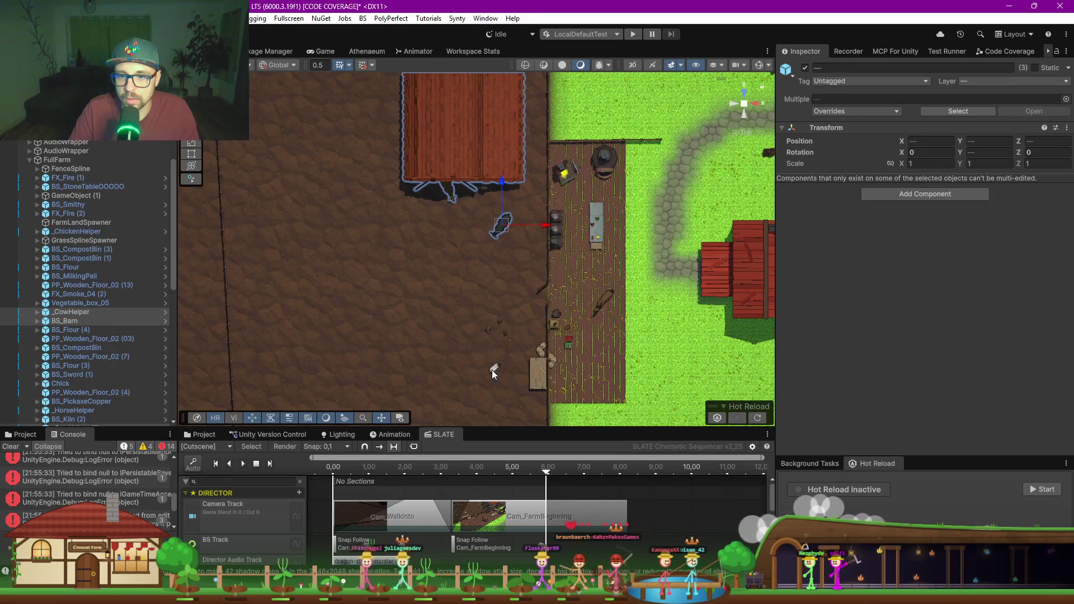
left_click(488, 332, "shift")
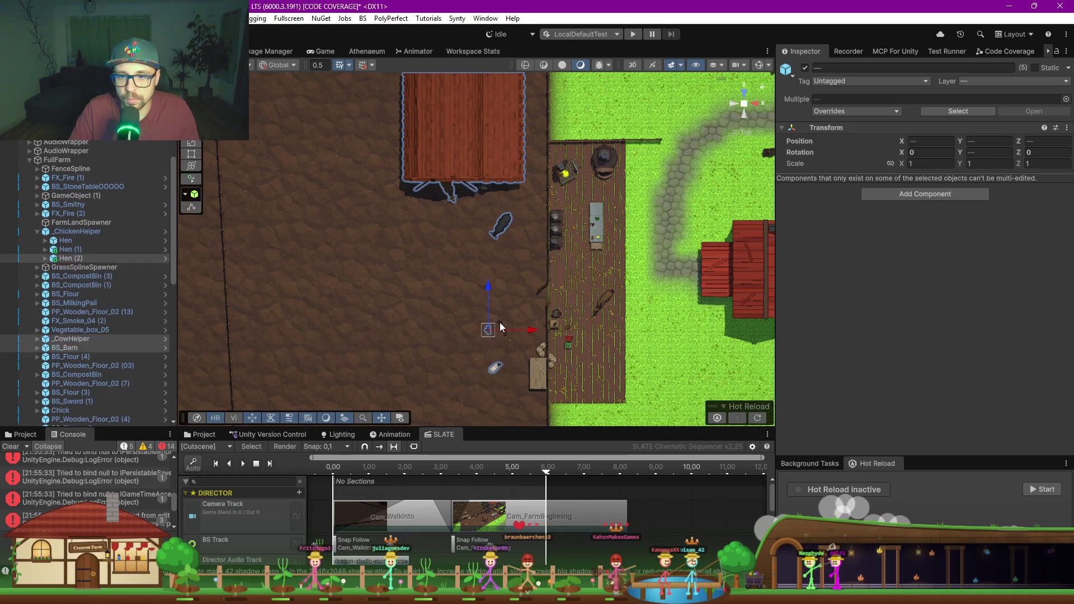
left_click(503, 335, "shift")
scroll(521, 353, "up", 5)
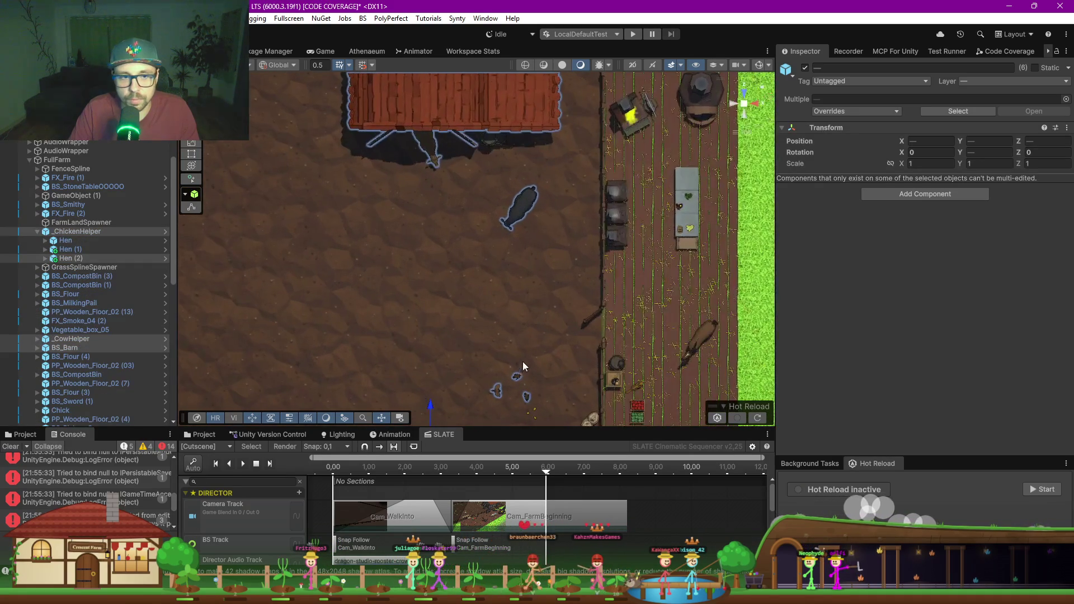
left_click_drag(466, 263, 454, 232)
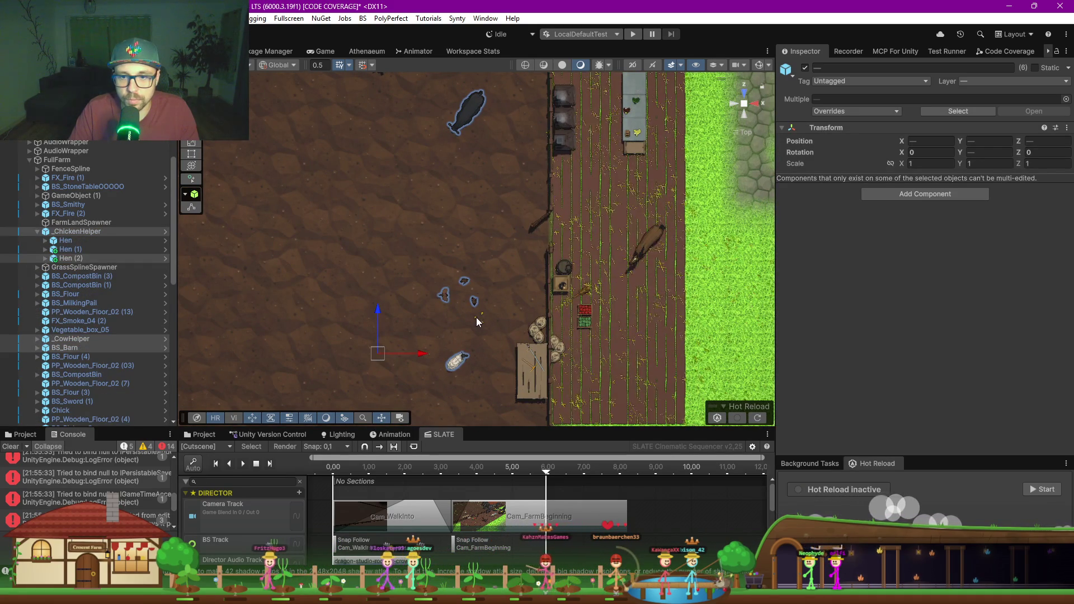
left_click(476, 320, "shift")
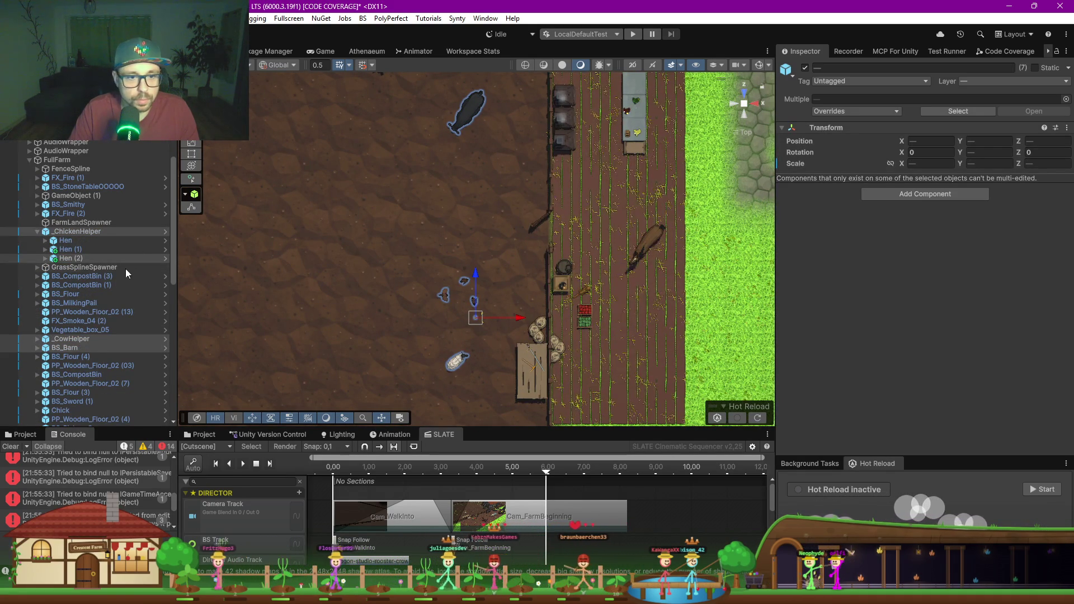
scroll(113, 235, "down", 7)
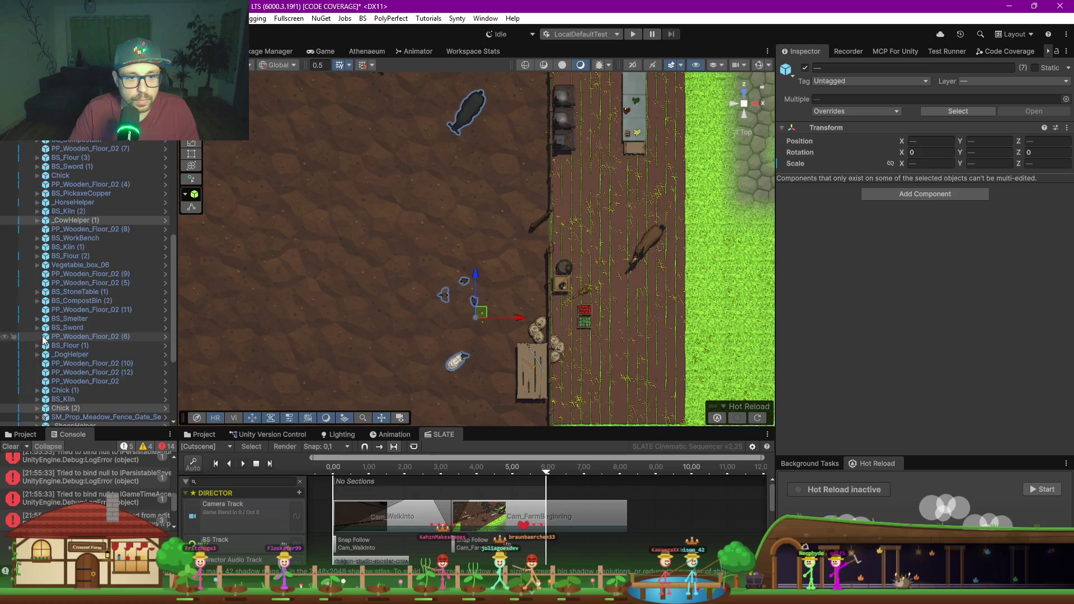
scroll(104, 310, "down", 5)
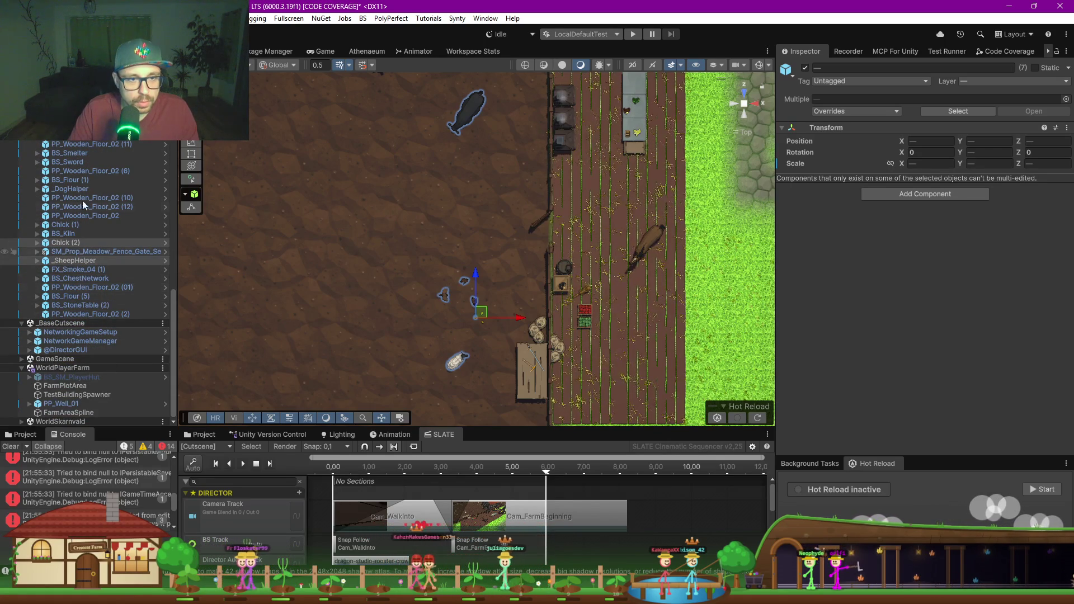
scroll(488, 321, "up", 3)
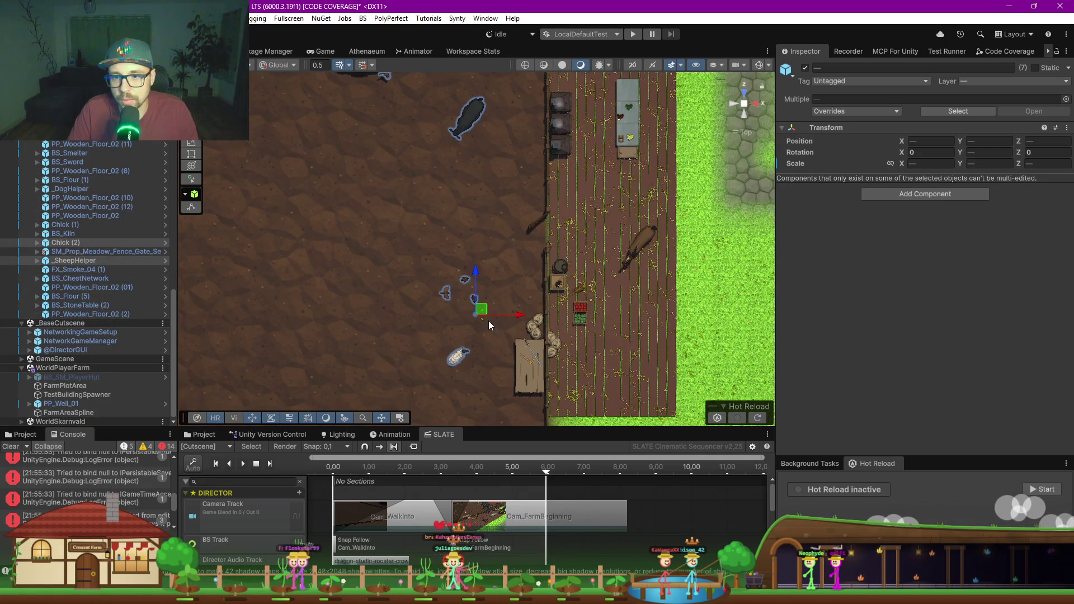
scroll(503, 334, "up", 6)
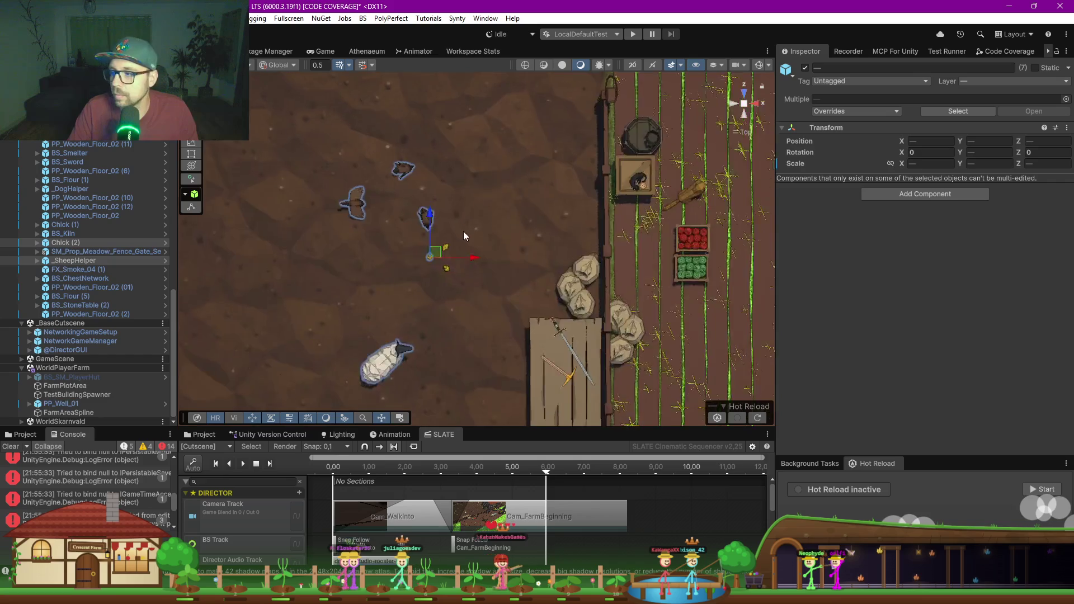
scroll(464, 242, "up", 1)
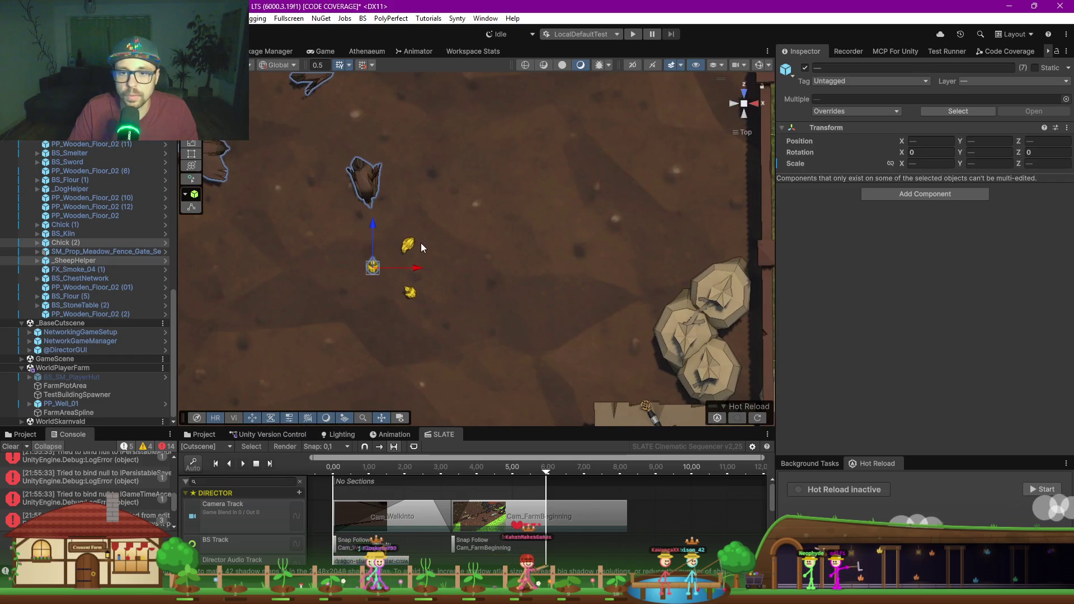
left_click(411, 295, "shift")
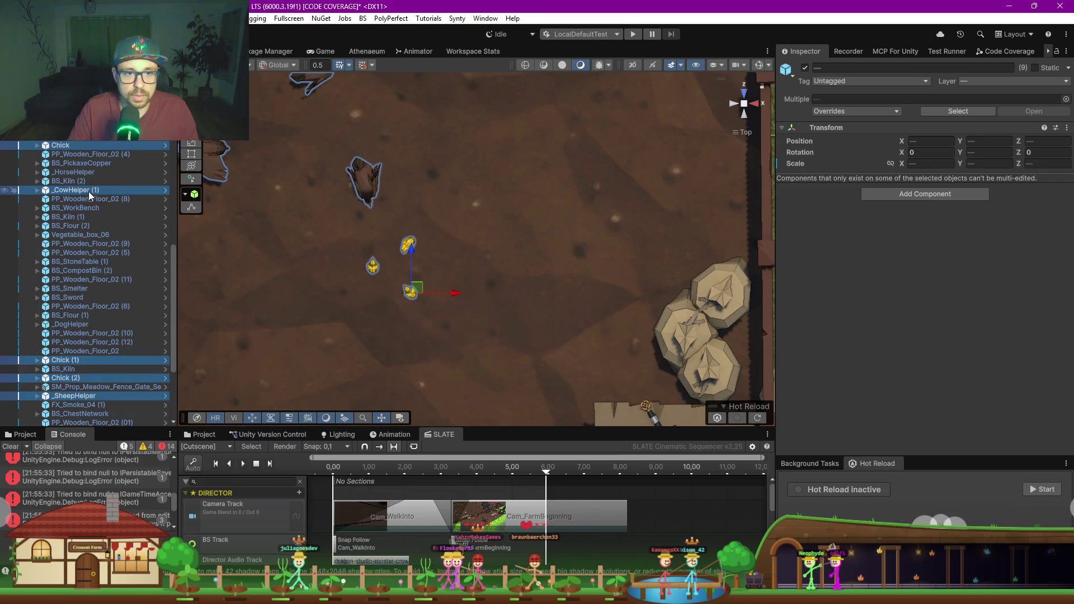
Step: Wrap the barn and animal selection in a new empty parent named SlotBarnAnimals
right_click(88, 191)
left_click(146, 233)
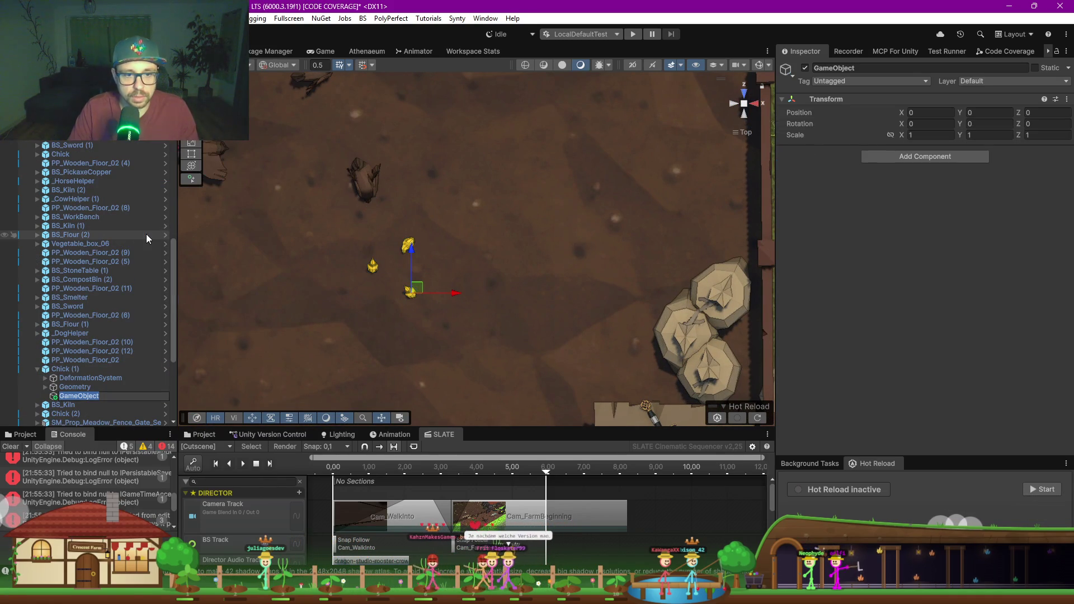
key("ctrl+z")
right_click(68, 192)
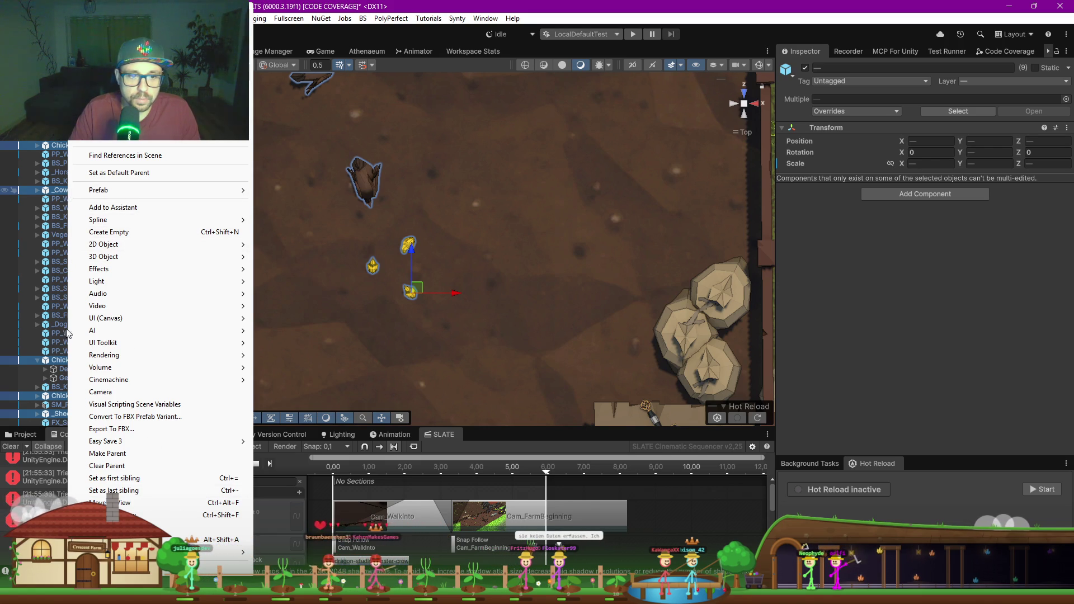
left_click(38, 361)
scroll(89, 352, "down", 5)
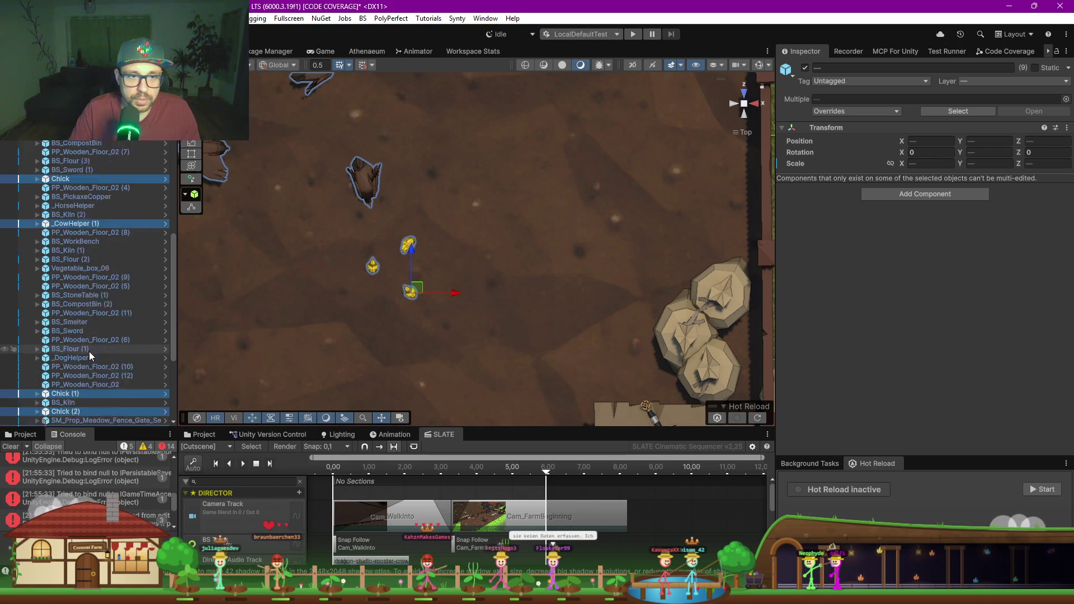
left_click(61, 161, "ctrl")
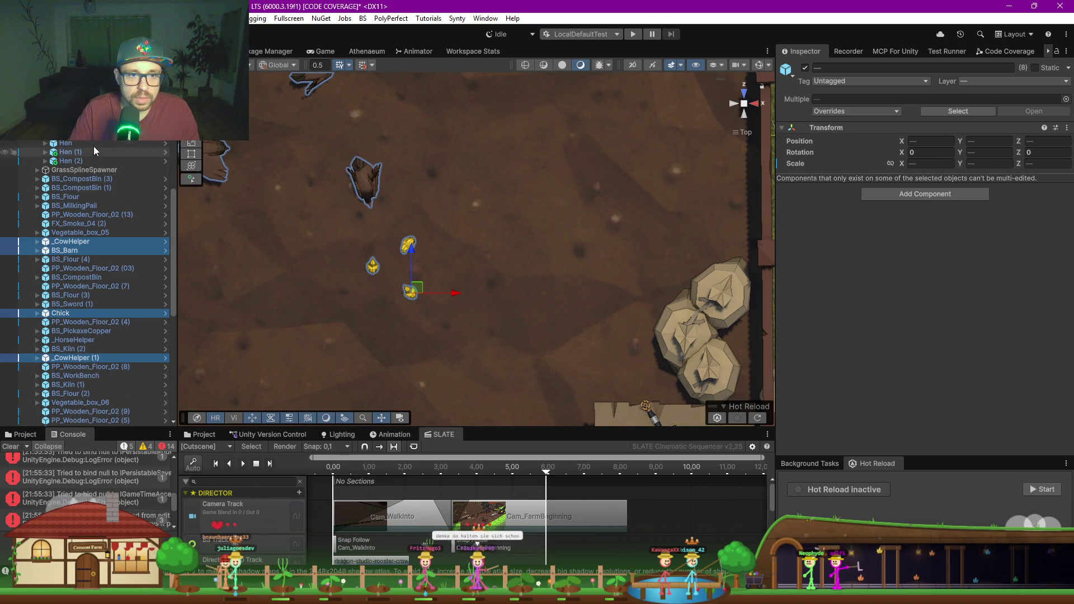
right_click(86, 144)
left_click(159, 242)
type("SlotBarnAnima")
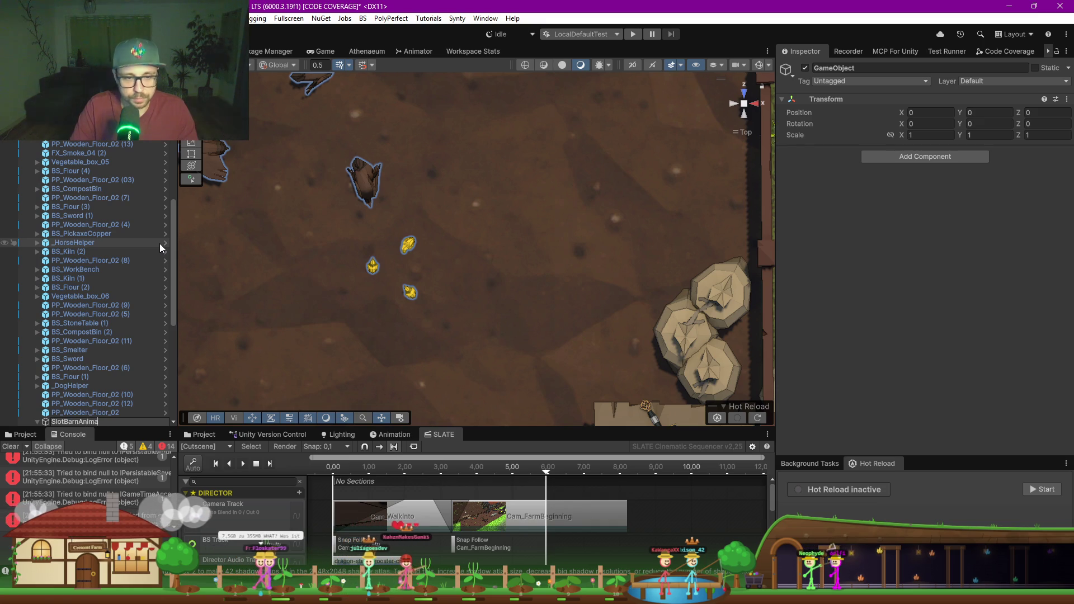
type("ls")
key("Return")
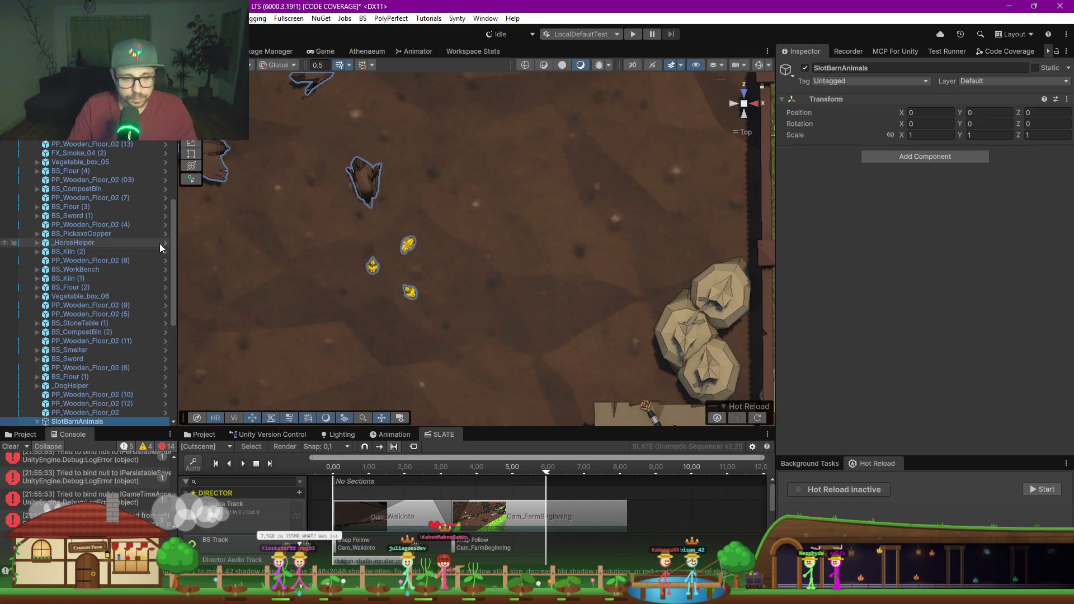
Step: Place SlotBarnAnimals inside FarmReveal after SlotFlowers and collapse it
scroll(173, 287, "up", 10)
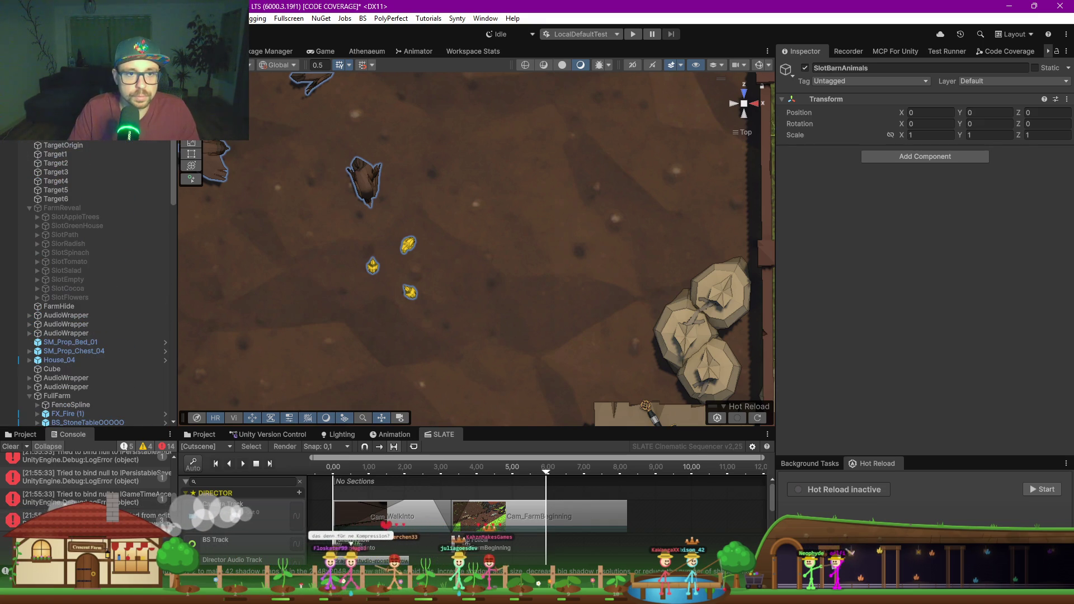
left_click_drag(49, 268, 40, 304)
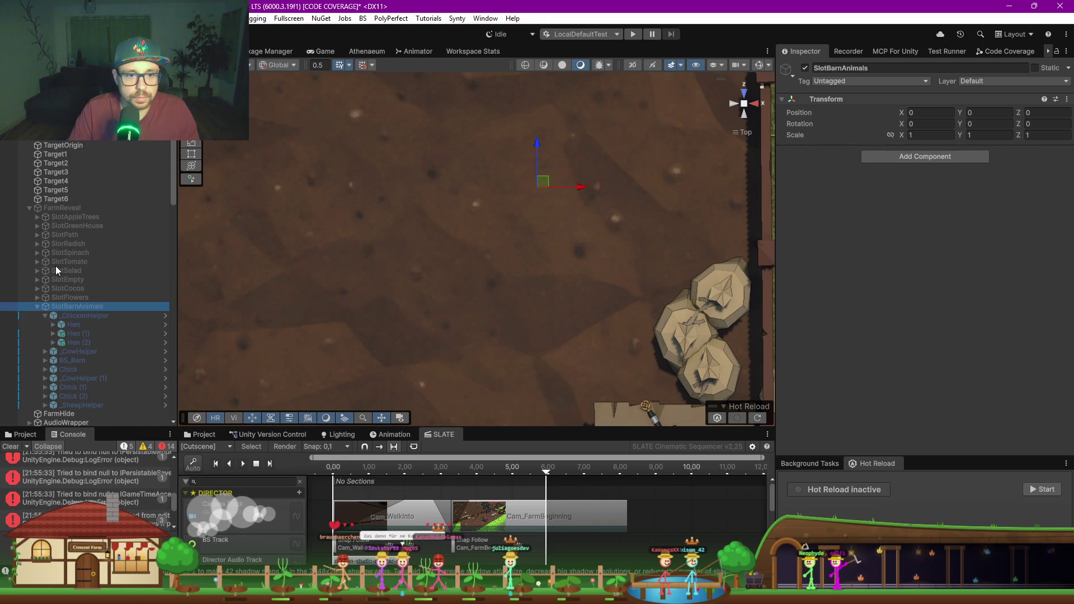
left_click(39, 307)
scroll(415, 256, "down", 10)
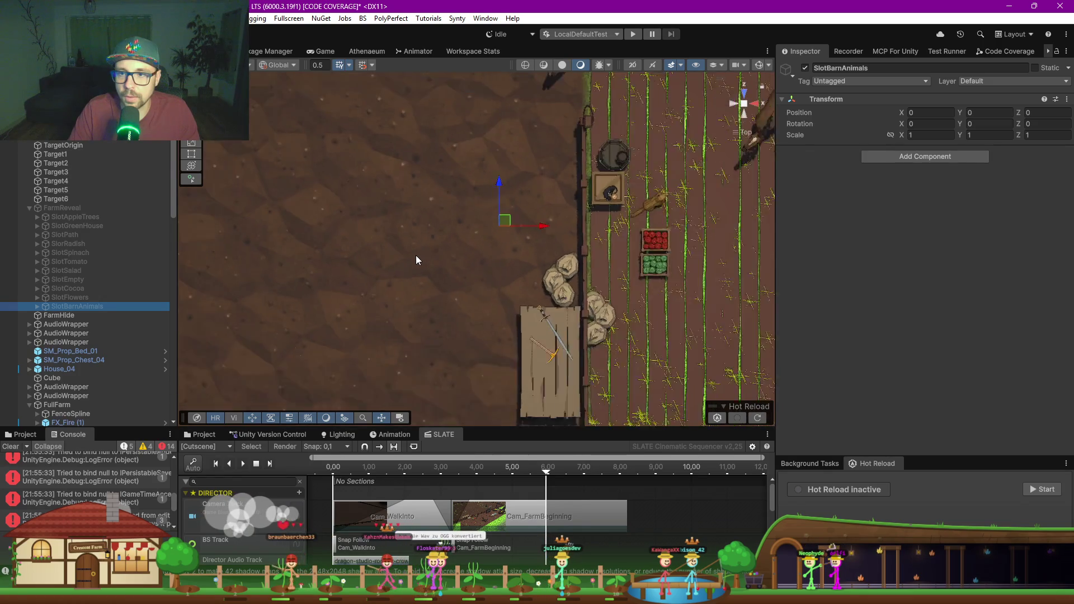
scroll(416, 260, "down", 5)
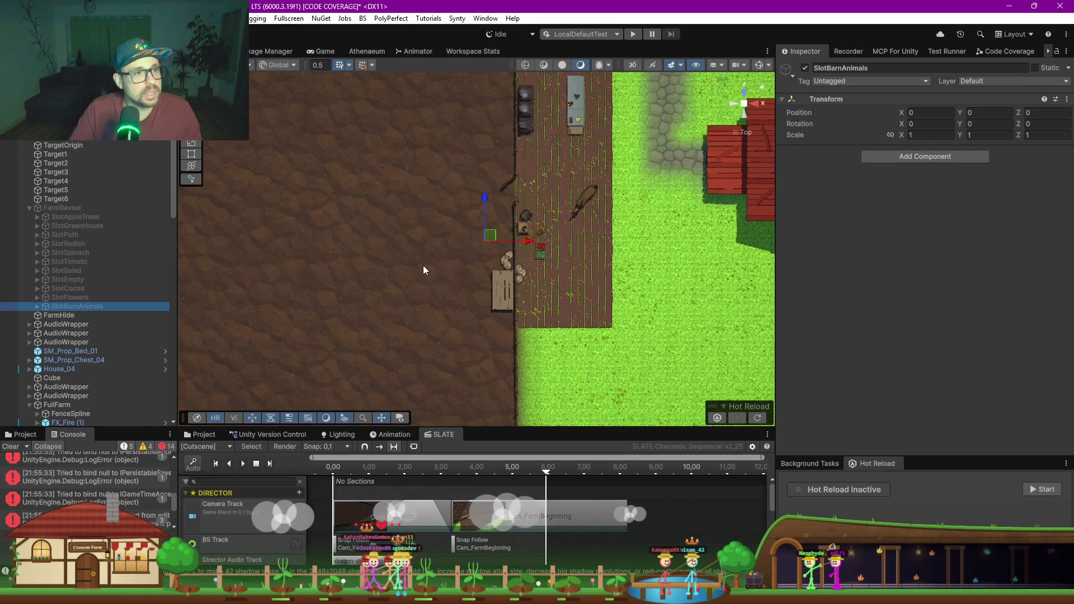
Step: Orbit to a perspective overview of the farm facing the empty fenced field
left_click_drag(518, 296, 699, 140)
left_click(746, 105)
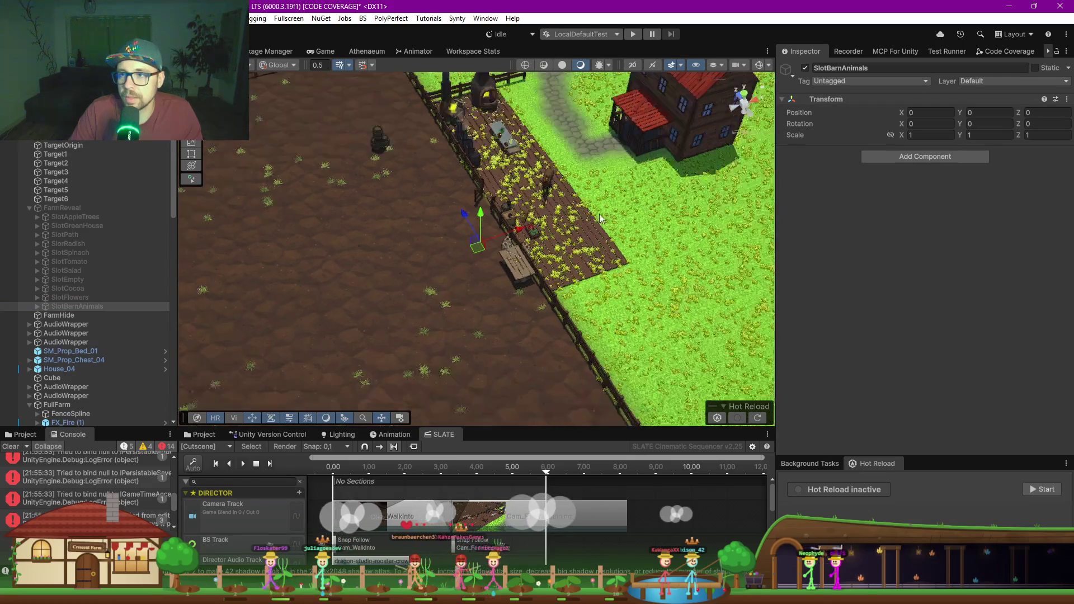
mouse_move(560, 212)
left_mouse_down()
mouse_move(546, 256)
mouse_move(261, 259)
mouse_move(413, 273)
mouse_move(445, 185)
left_mouse_up()
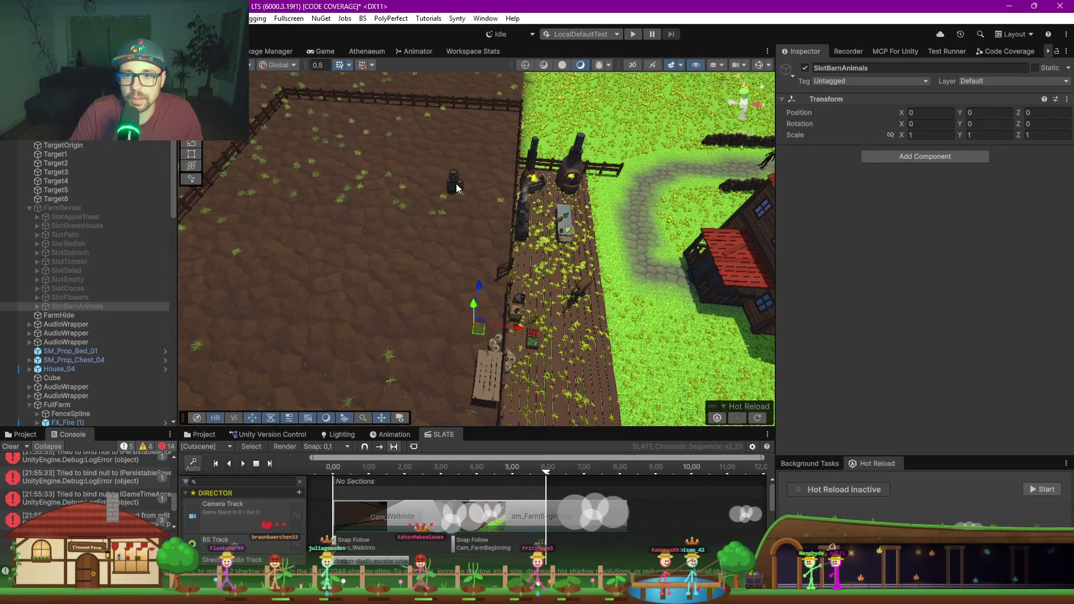
Step: Wrap the three BS_CompostBin objects in the field in a new empty parent named SlotDeco
left_click(456, 185)
scroll(129, 259, "down", 5)
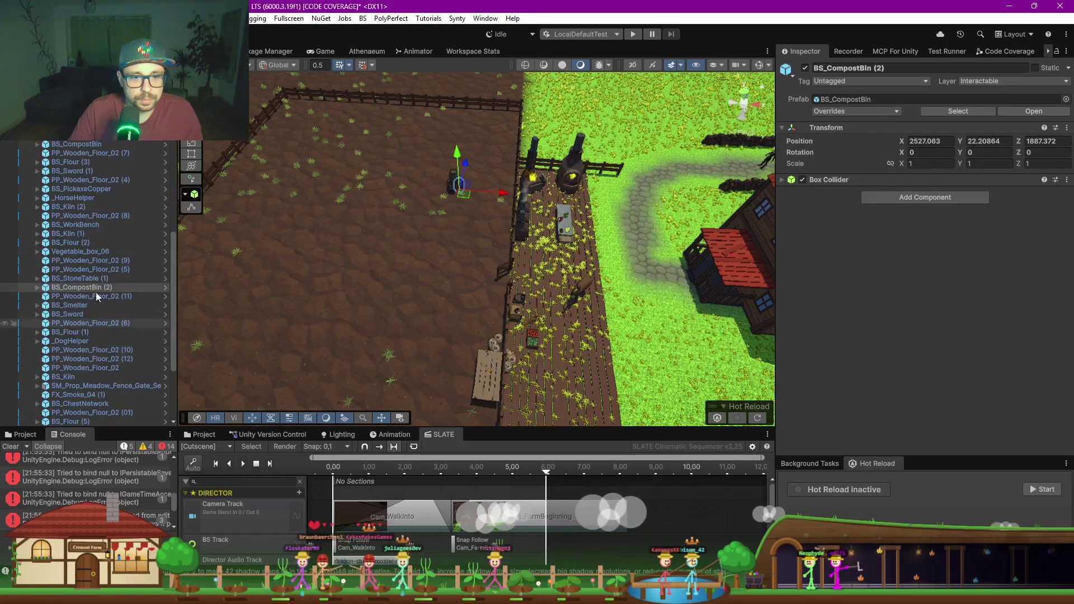
left_click(455, 178)
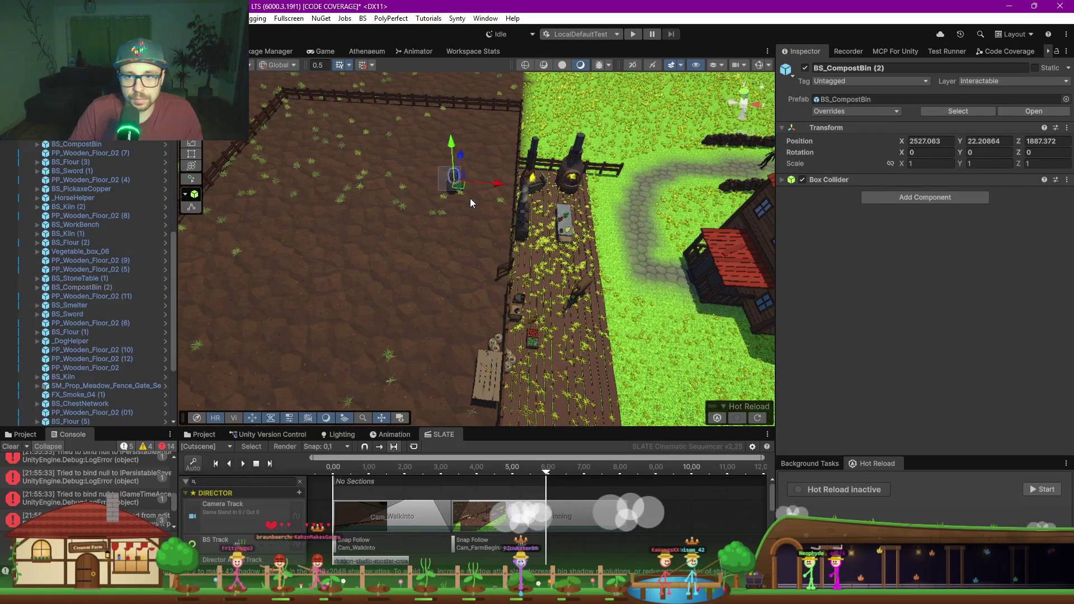
left_click(472, 196, "shift")
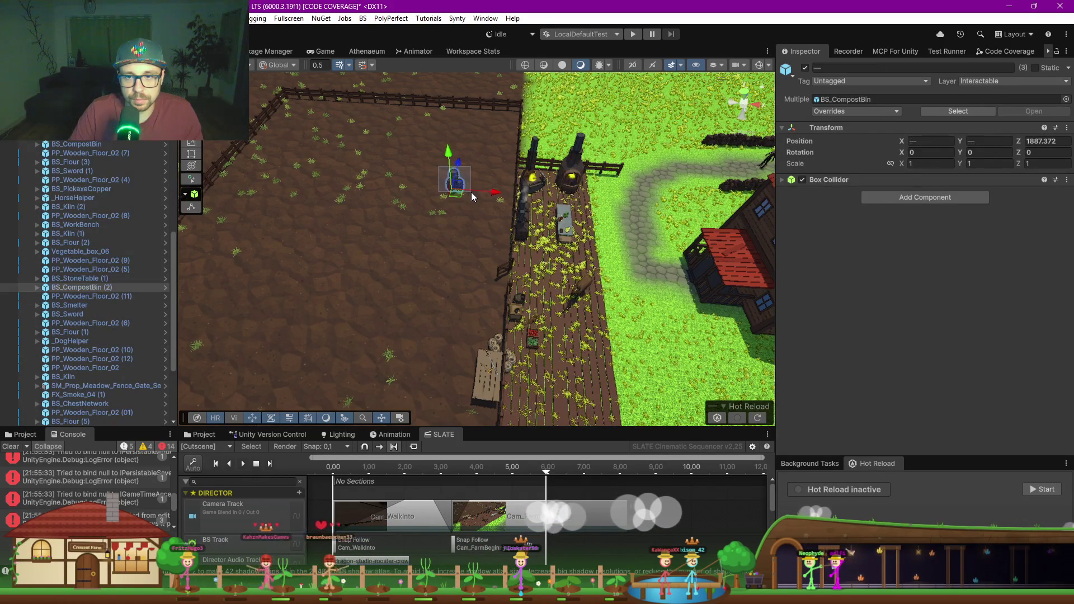
scroll(471, 196, "up", 5)
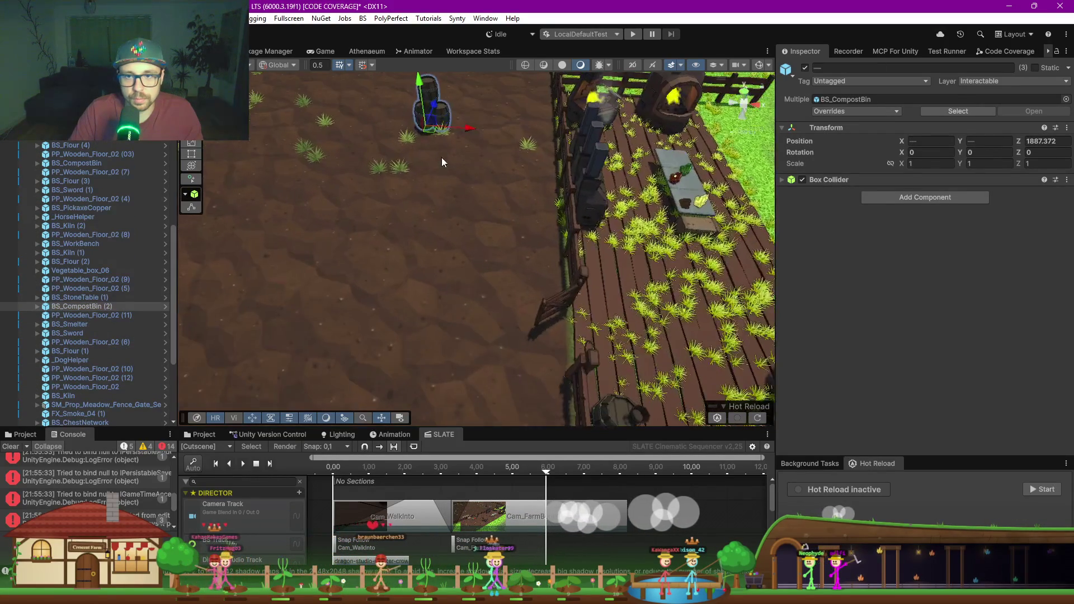
scroll(140, 200, "up", 4)
right_click(91, 192)
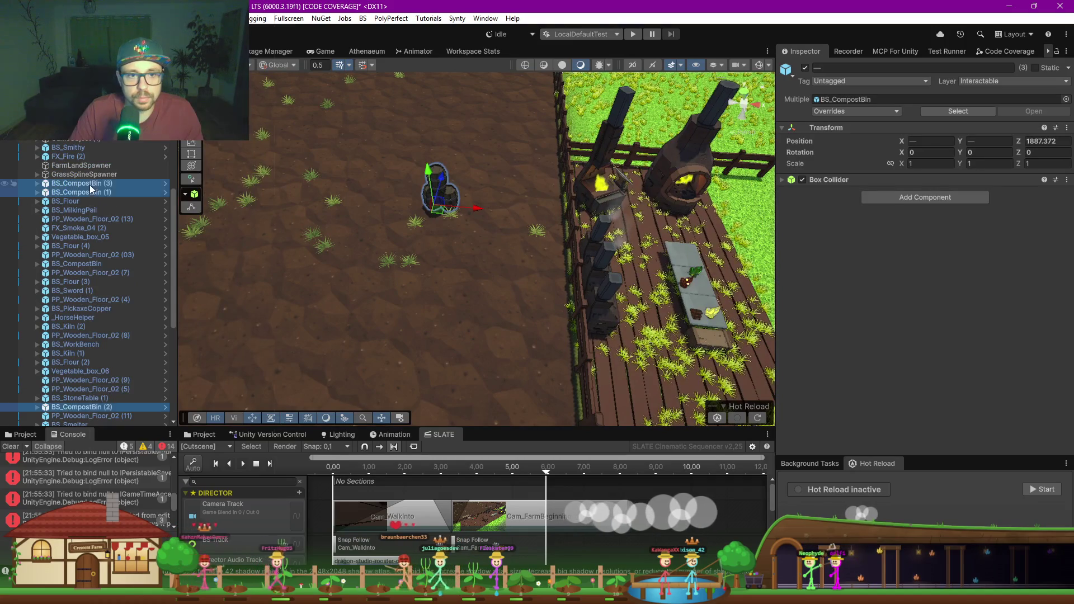
left_click(145, 242)
type("SlotDeco")
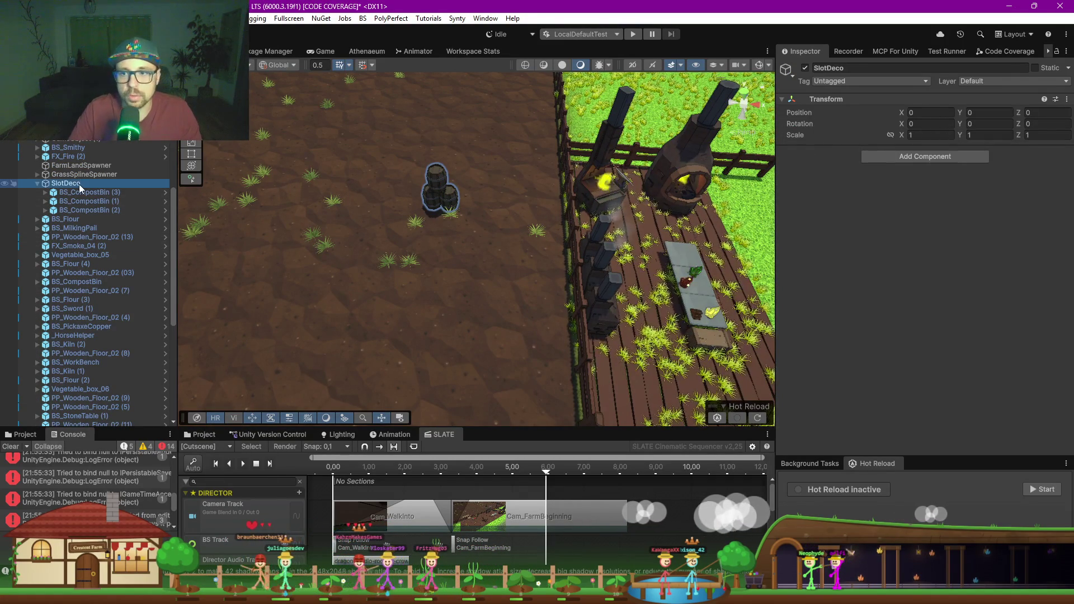
mouse_move(302, 236)
left_mouse_down()
mouse_move(426, 247)
mouse_move(493, 302)
mouse_move(460, 278)
mouse_move(372, 271)
mouse_move(513, 330)
left_mouse_up()
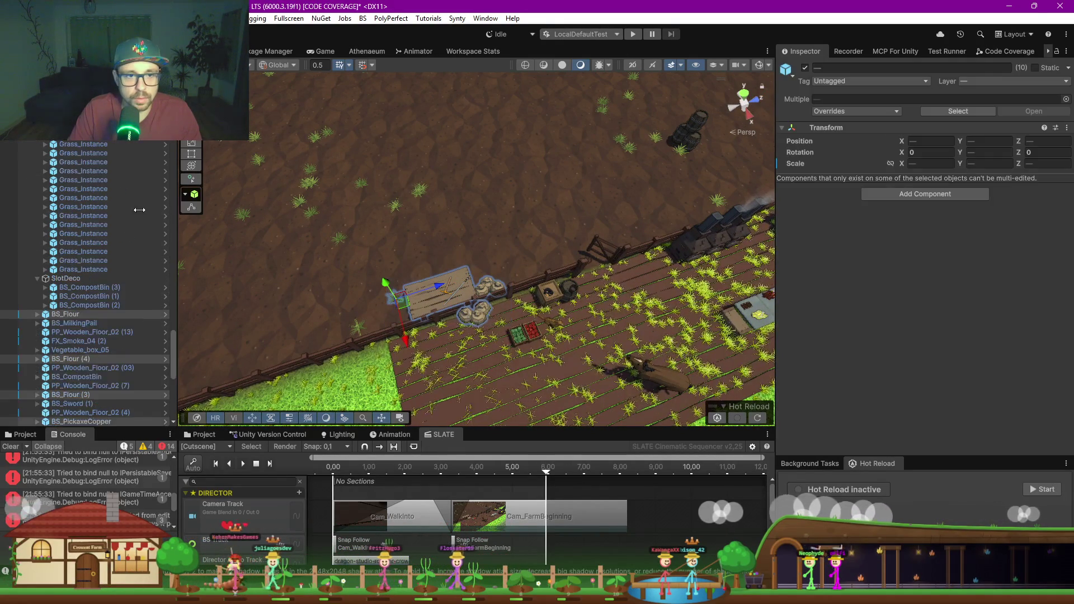
Step: Move the flour sacks, workbench and tools into SlotDeco and deactivate SlotDeco
left_click_drag(73, 317, 69, 289)
left_click(72, 271)
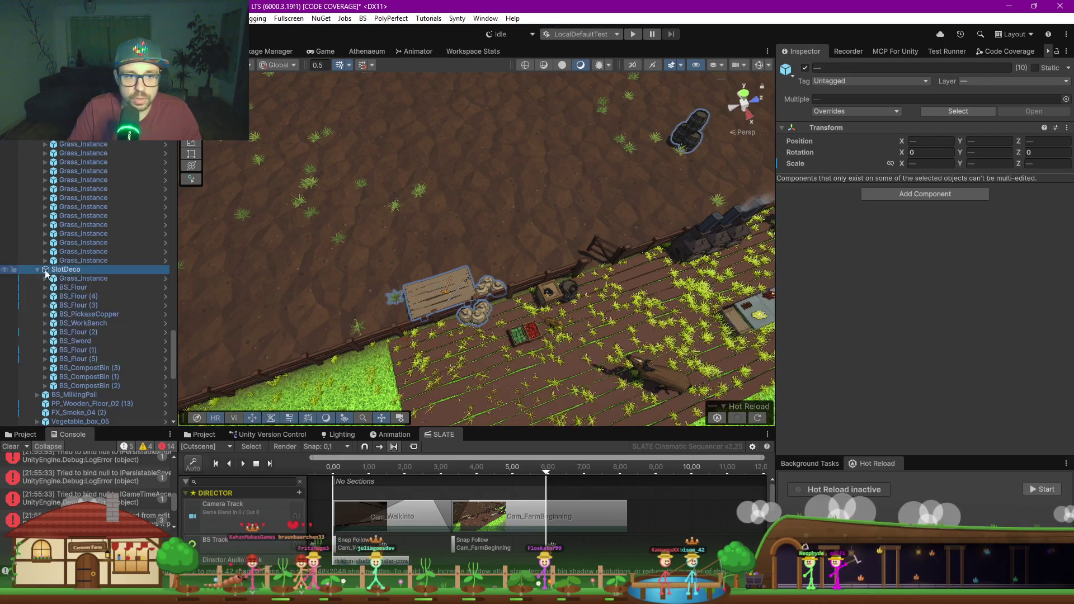
left_click(805, 68)
Step: Add the boxes, vegetable boxes and milking pail to SlotDeco
mouse_move(445, 210)
left_mouse_down()
mouse_move(445, 325)
mouse_move(434, 330)
left_mouse_up()
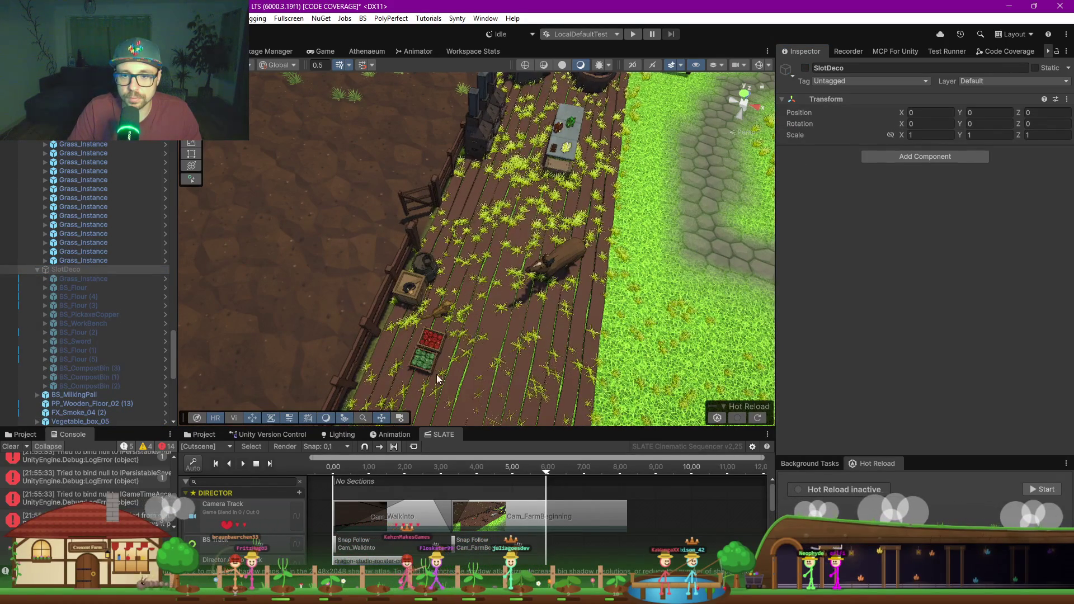
left_click(421, 340)
left_click(428, 287, "shift")
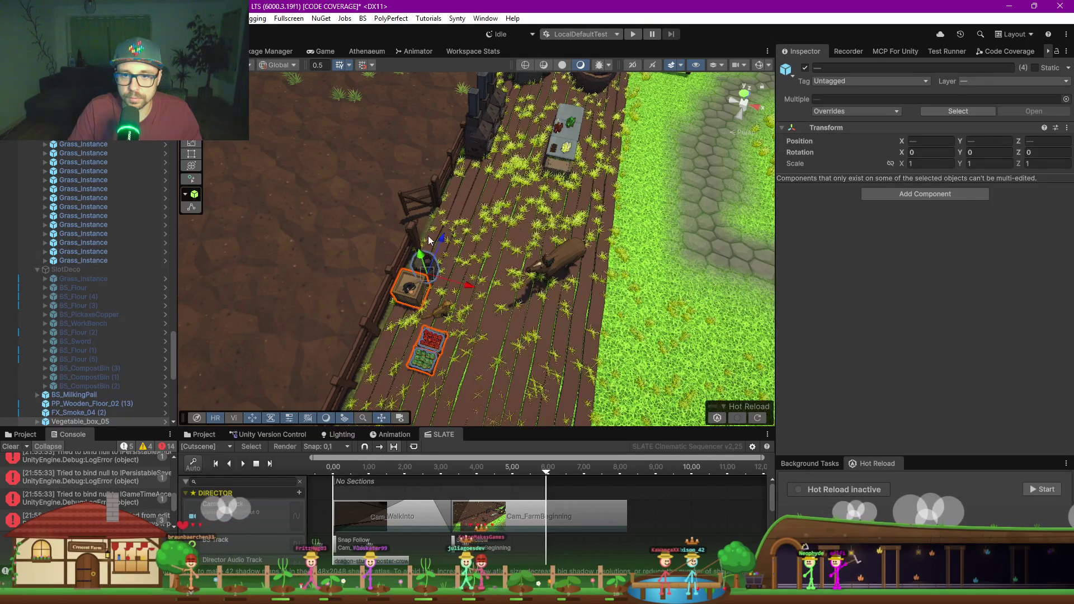
mouse_move(438, 258)
left_mouse_down()
mouse_move(429, 273)
mouse_move(457, 264)
left_mouse_up()
left_click(424, 273)
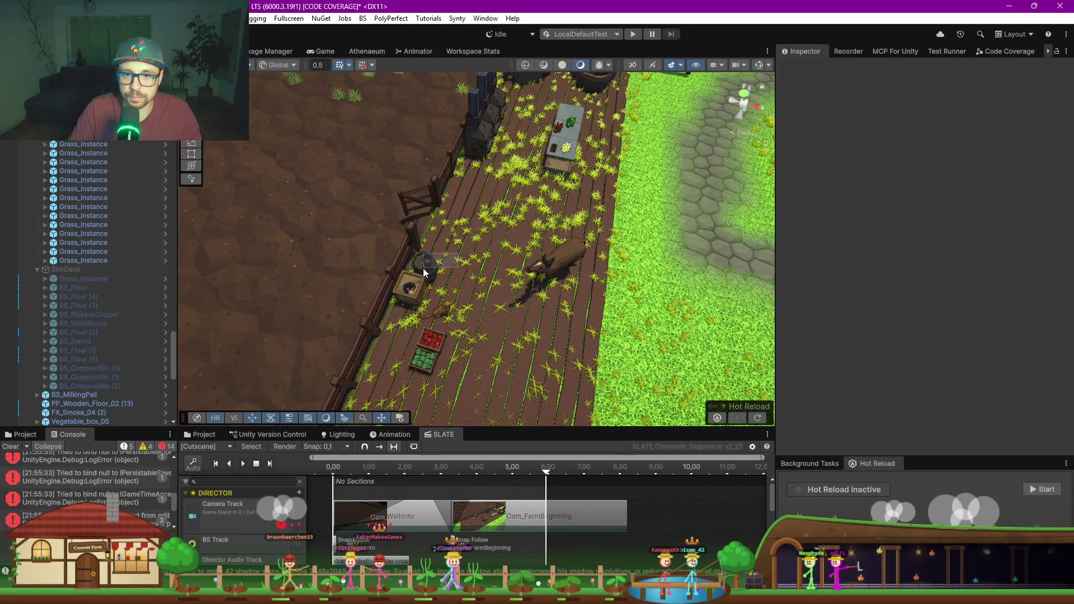
key("ctrl+z")
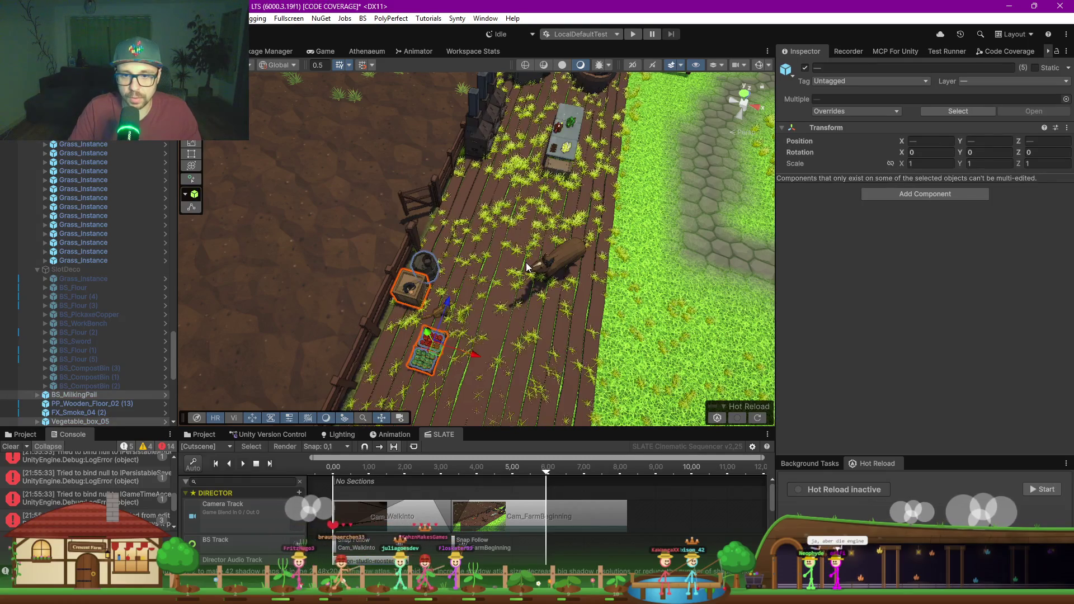
key("ctrl+z")
key("ctrl+z")
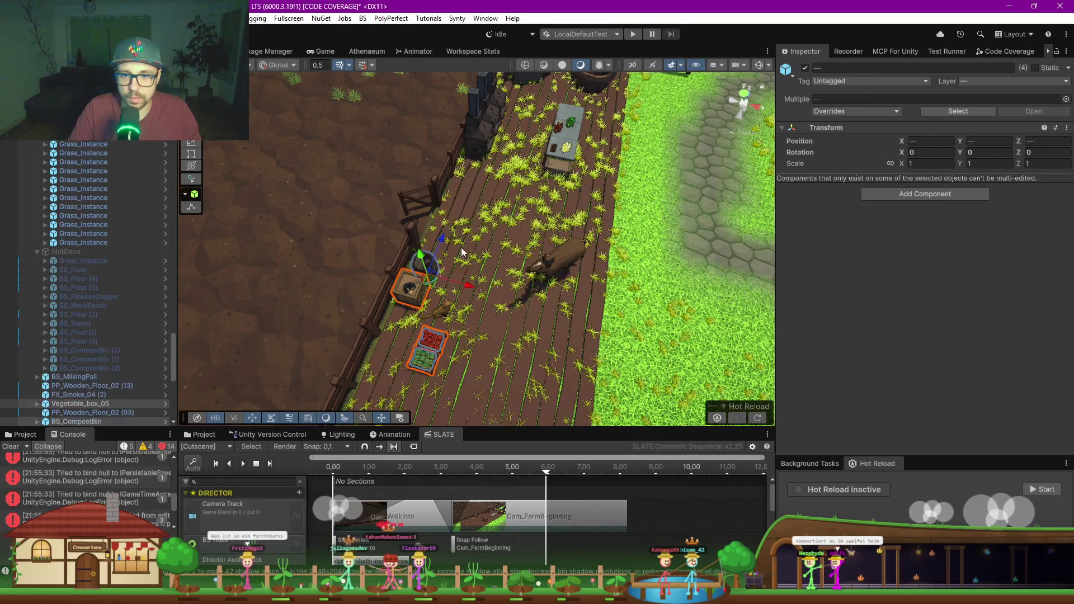
key("ctrl+z")
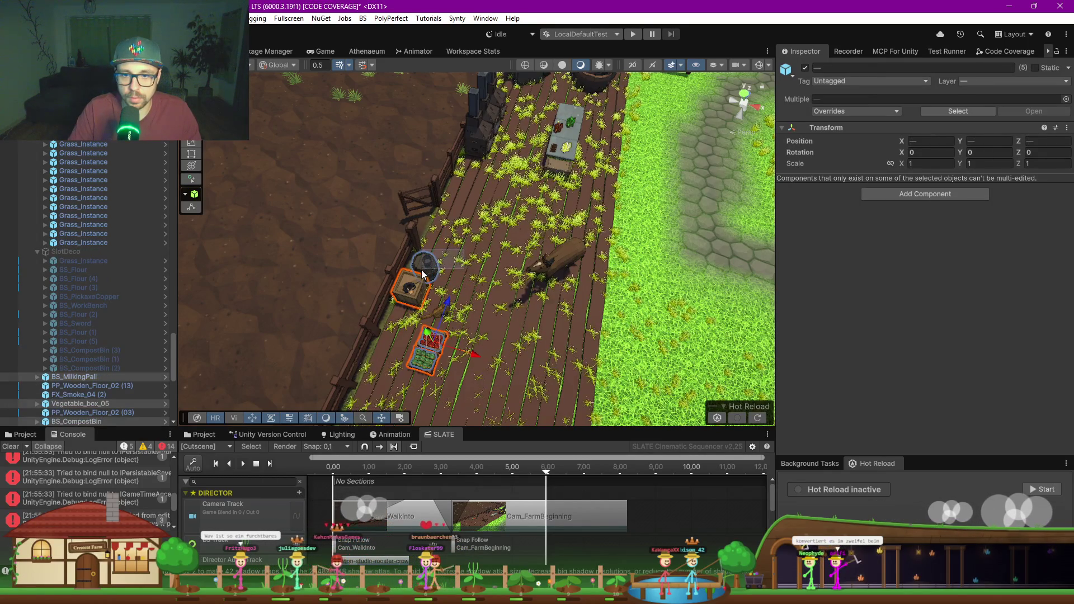
key("ctrl+z")
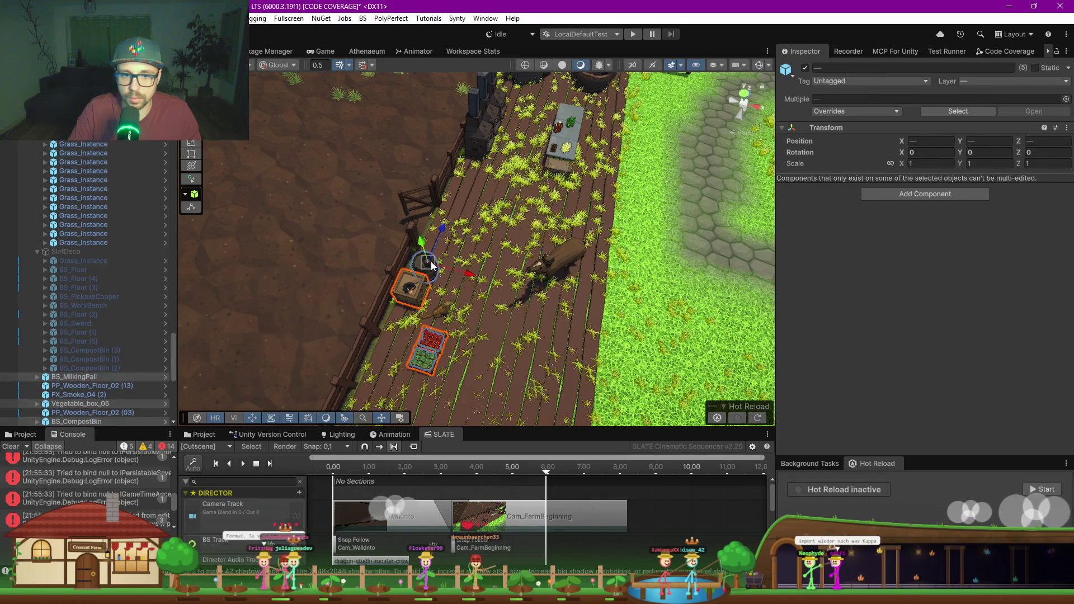
left_click_drag(76, 257, 76, 257)
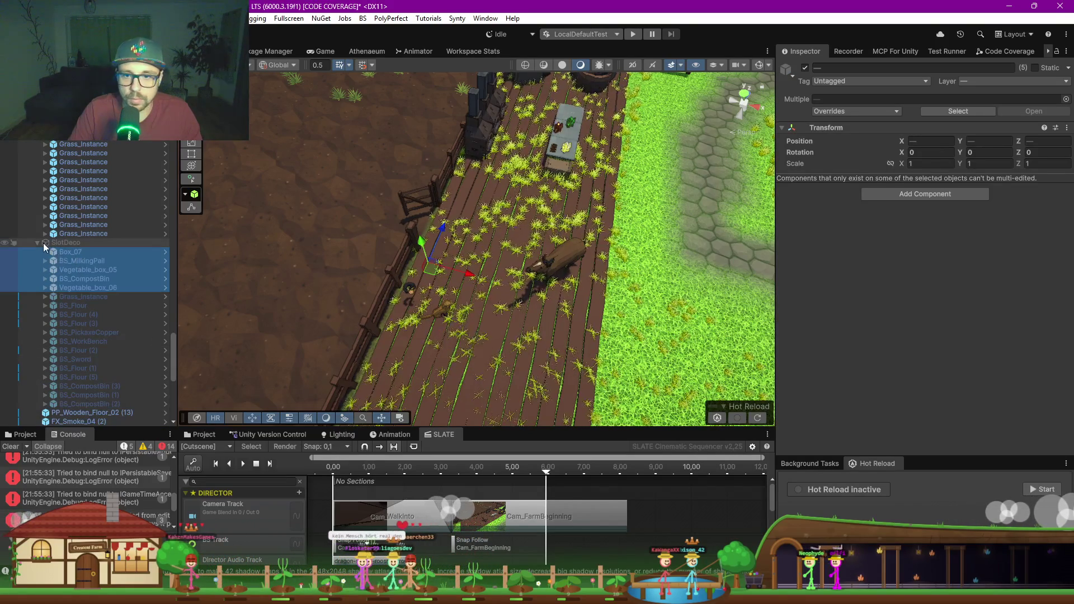
left_click(411, 294)
Step: Collapse GrassSplineSpawner and drag BS_Cookie from GameObject (1) into SlotDeco
scroll(84, 212, "up", 3)
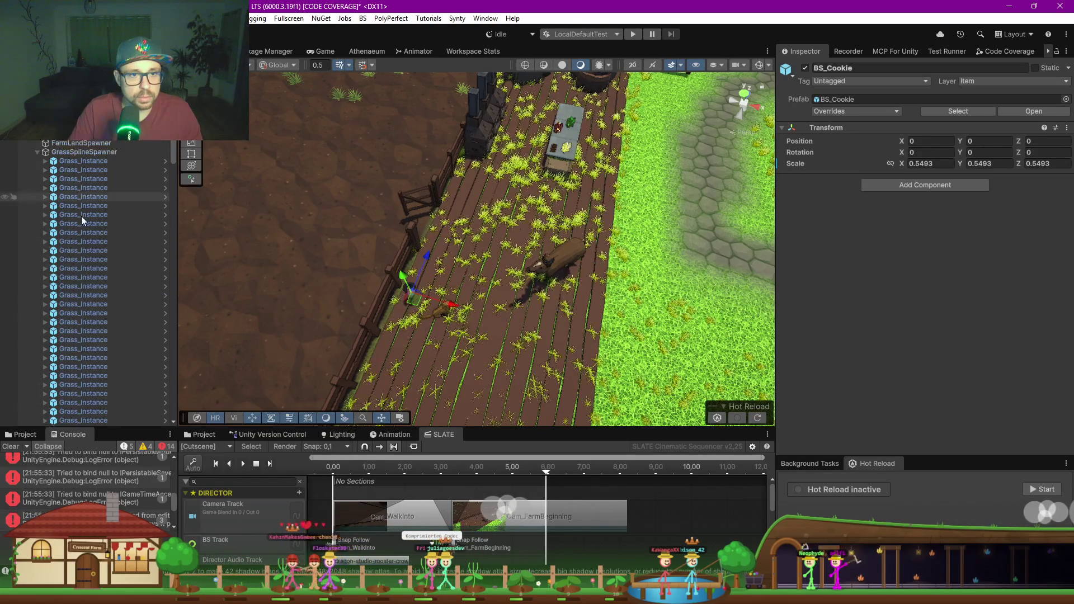
scroll(82, 216, "up", 2)
scroll(95, 210, "up", 5)
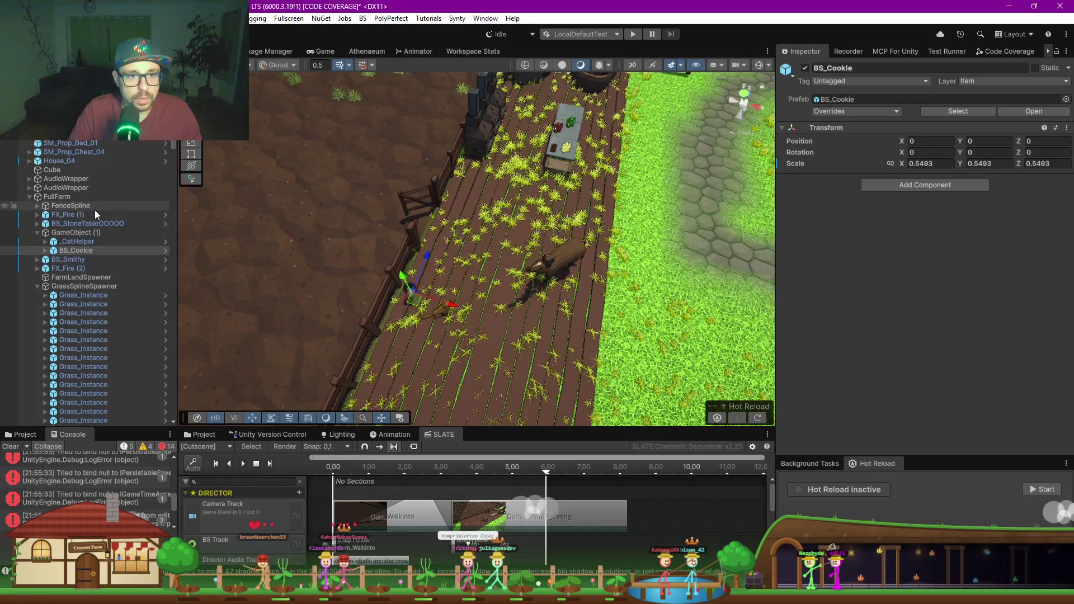
left_click(79, 250)
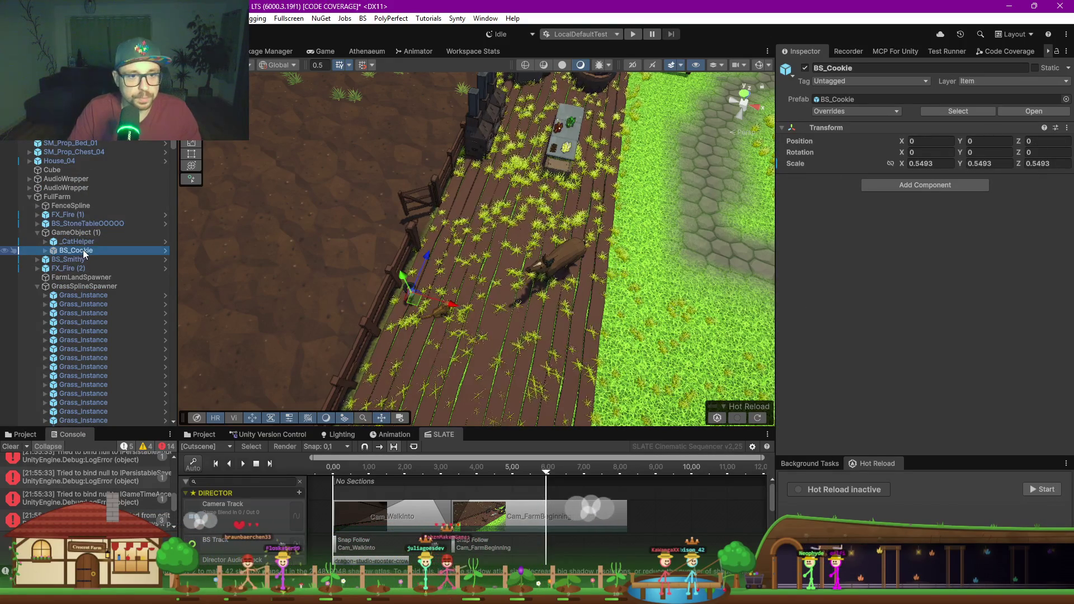
scroll(84, 250, "down", 5)
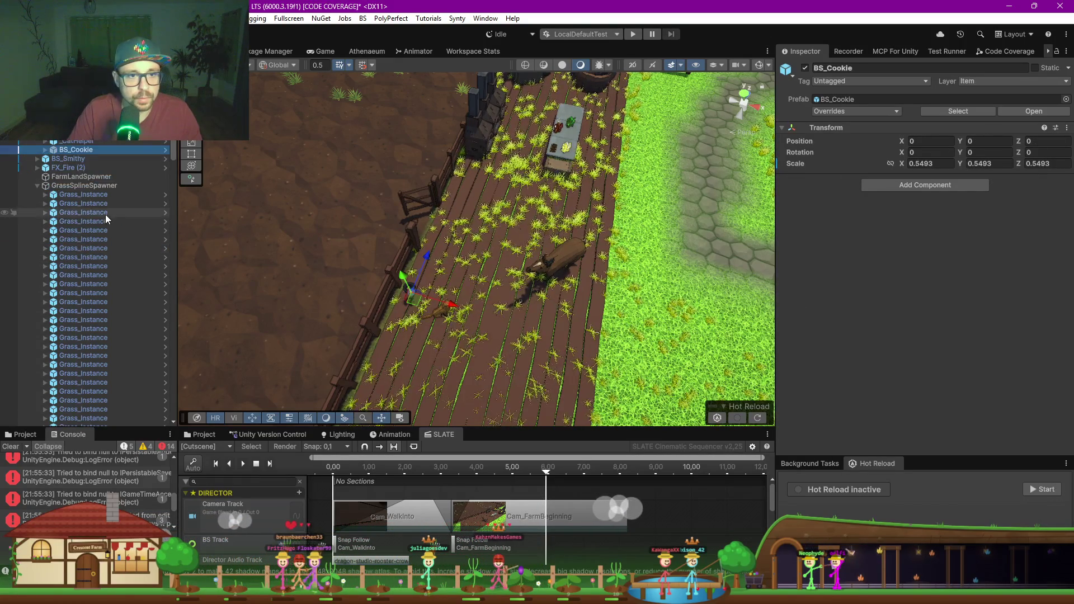
scroll(106, 213, "up", 10)
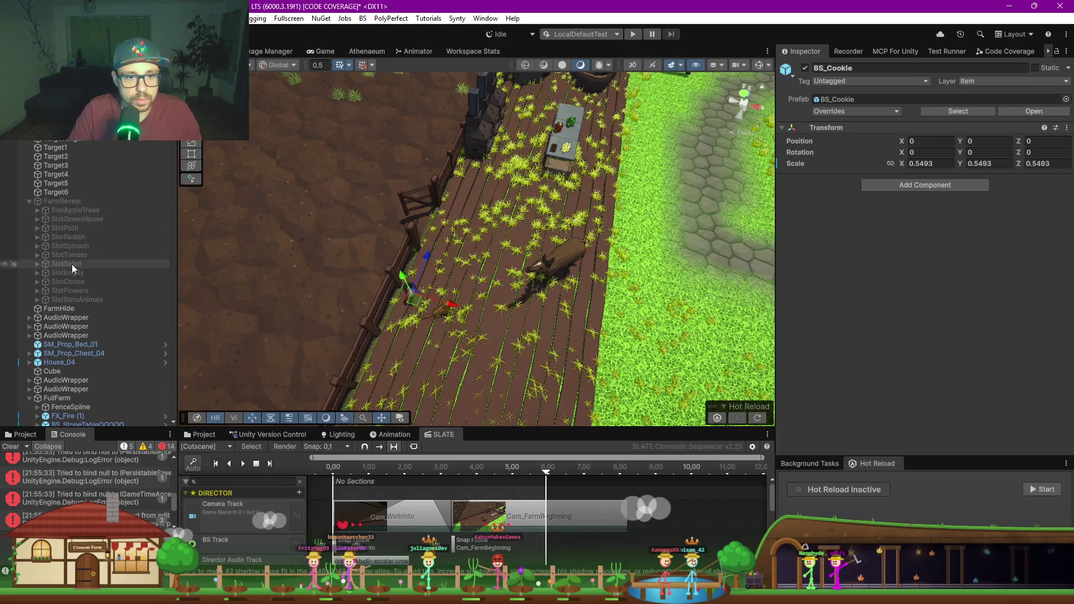
scroll(71, 264, "down", 12)
scroll(72, 261, "up", 5)
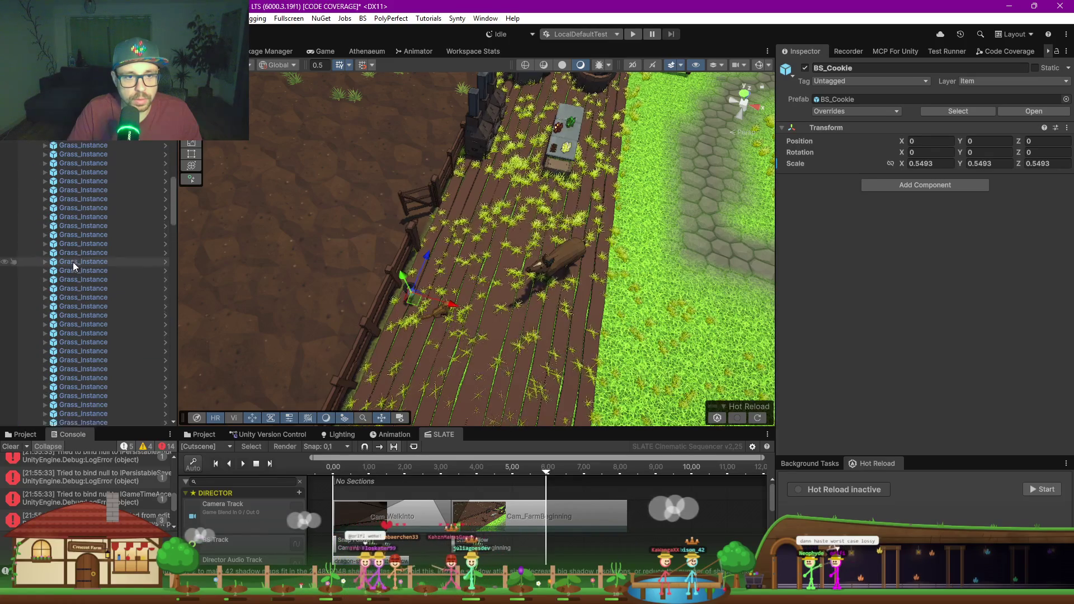
left_click(38, 319)
left_click_drag(69, 339, 68, 336)
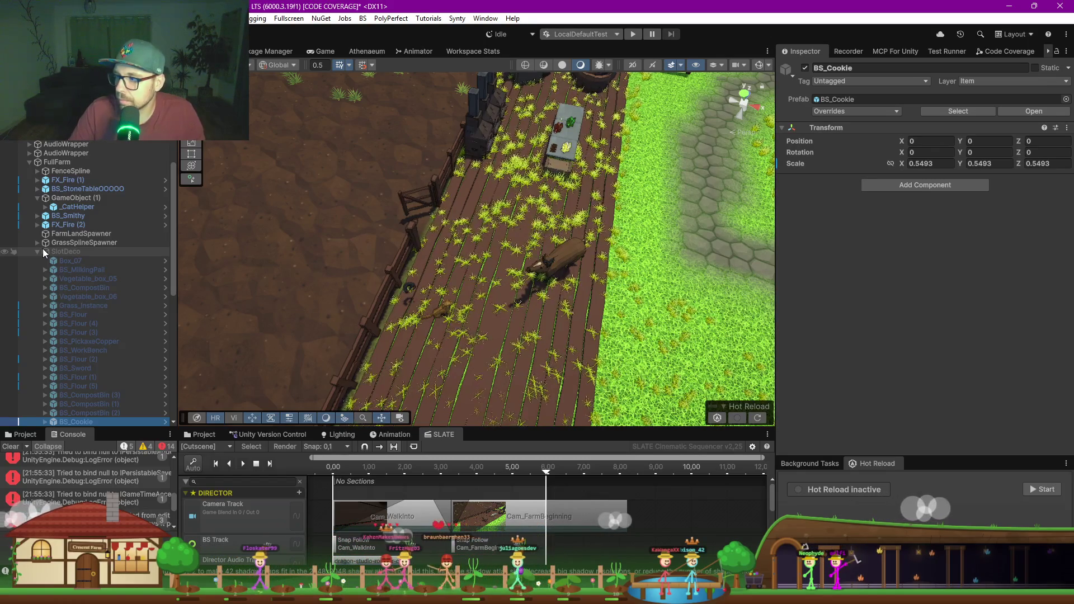
Step: Box-select the props around the stone table and move them into SlotDeco
mouse_move(593, 280)
left_mouse_down()
mouse_move(564, 294)
mouse_move(296, 247)
mouse_move(441, 244)
mouse_move(291, 279)
left_mouse_up()
mouse_move(431, 227)
left_mouse_down()
mouse_move(562, 303)
mouse_move(642, 322)
left_mouse_up()
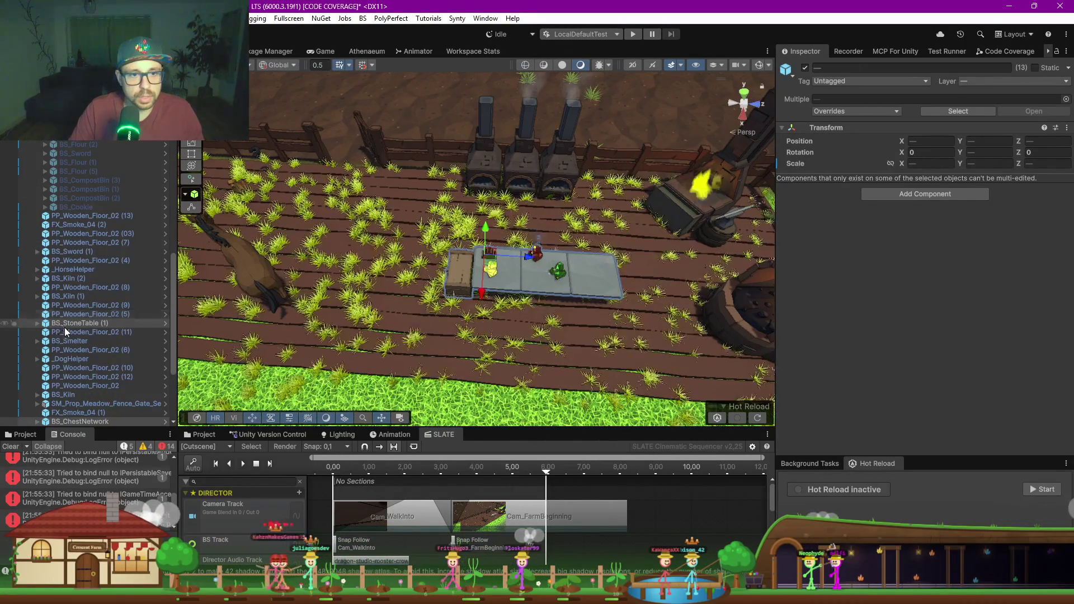
left_click_drag(66, 328, 80, 166)
Step: Select the smelter, smithy, three kilns and both smoke effects
mouse_move(314, 240)
left_mouse_down()
mouse_move(617, 273)
mouse_move(559, 224)
left_mouse_up()
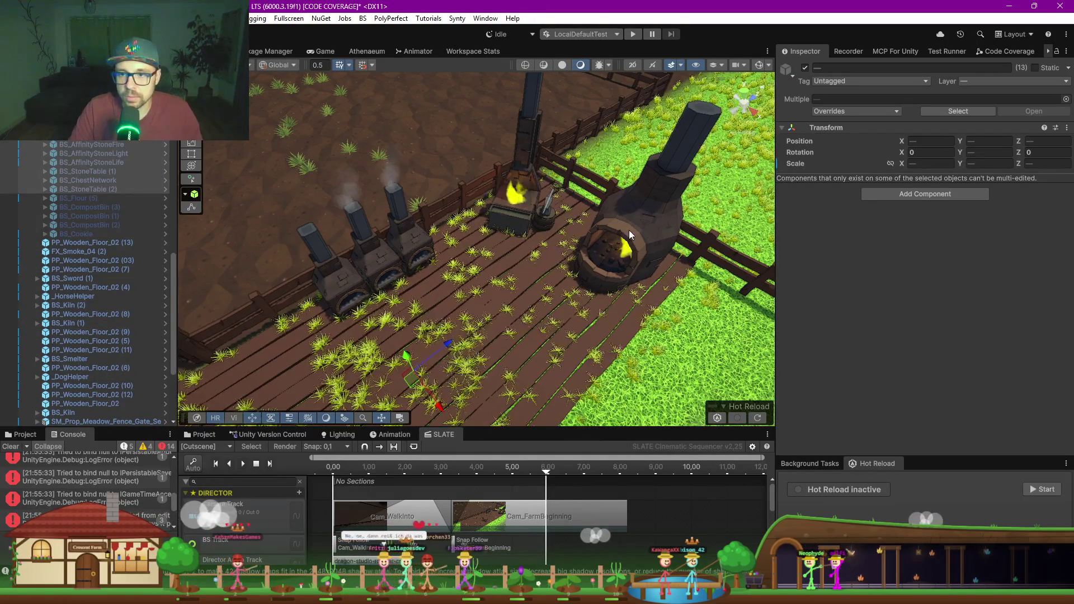
left_click(598, 224)
left_click(548, 210, "shift")
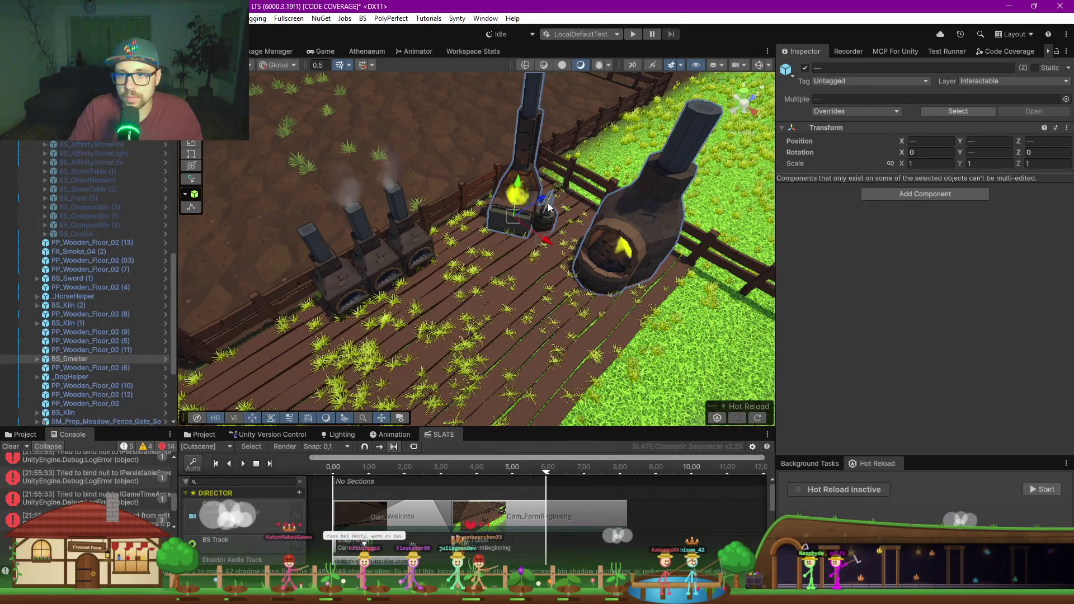
left_click(397, 251, "shift")
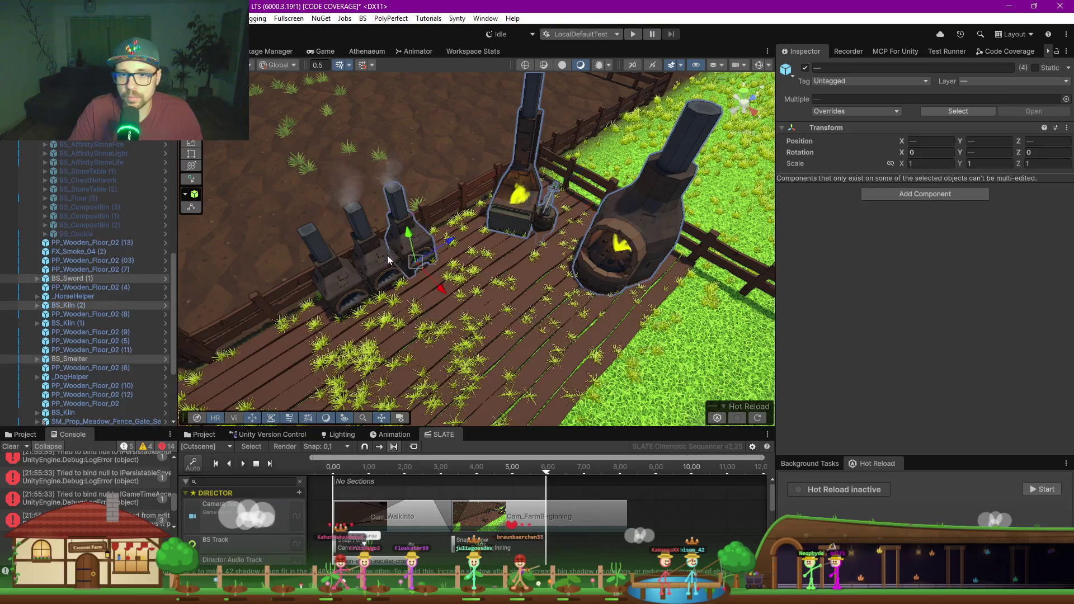
left_click(361, 271, "shift")
left_click(337, 287, "shift")
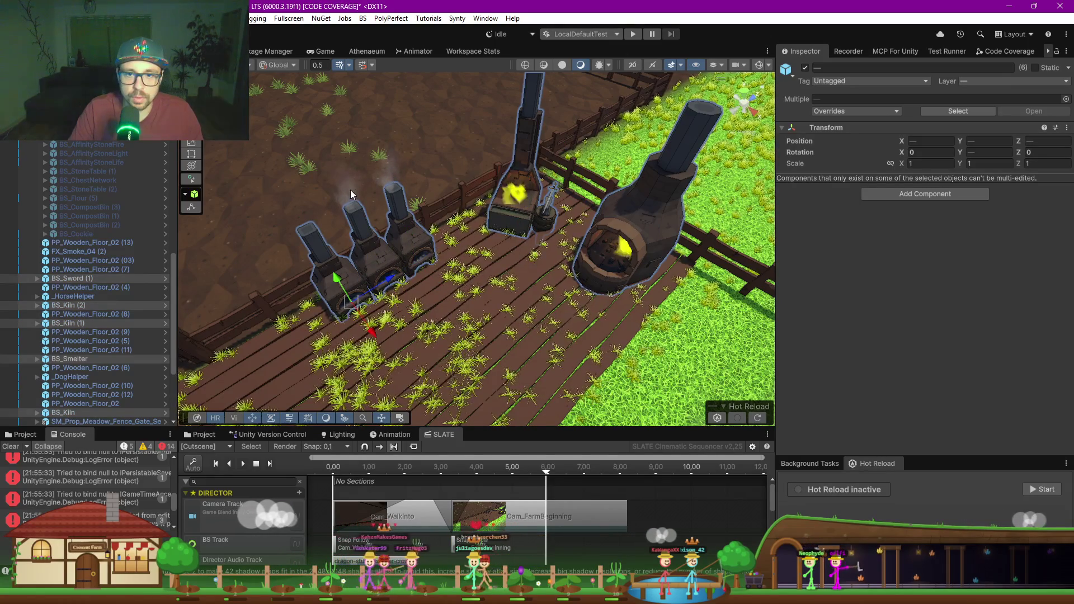
left_click(384, 185, "shift")
left_click(78, 252, "ctrl")
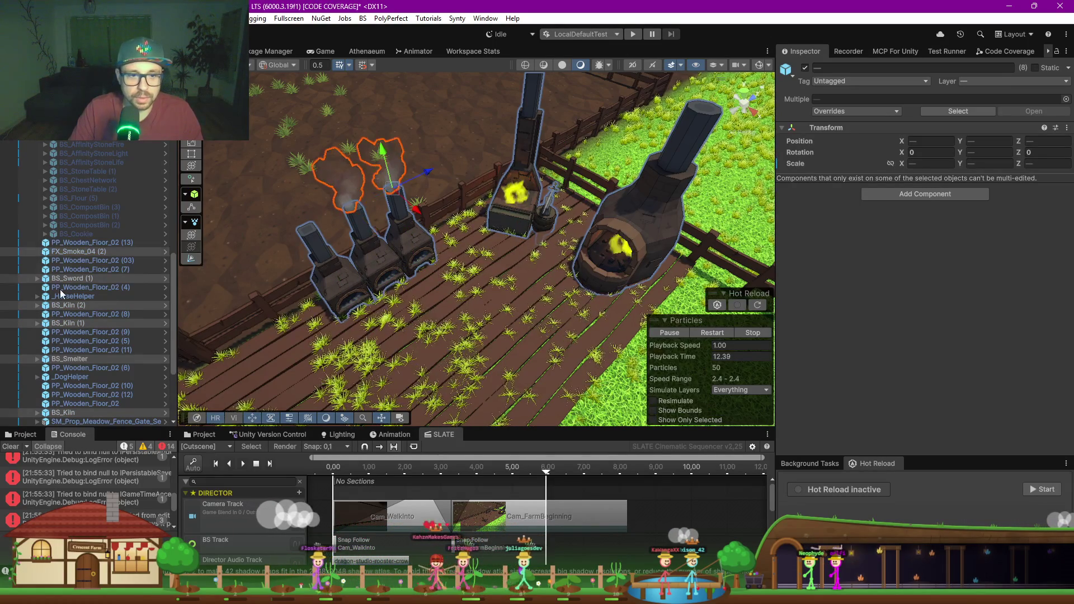
right_click(77, 252)
Step: Wrap the crafting objects in a new parent named SlotCrafting and deactivate it
left_click(168, 224)
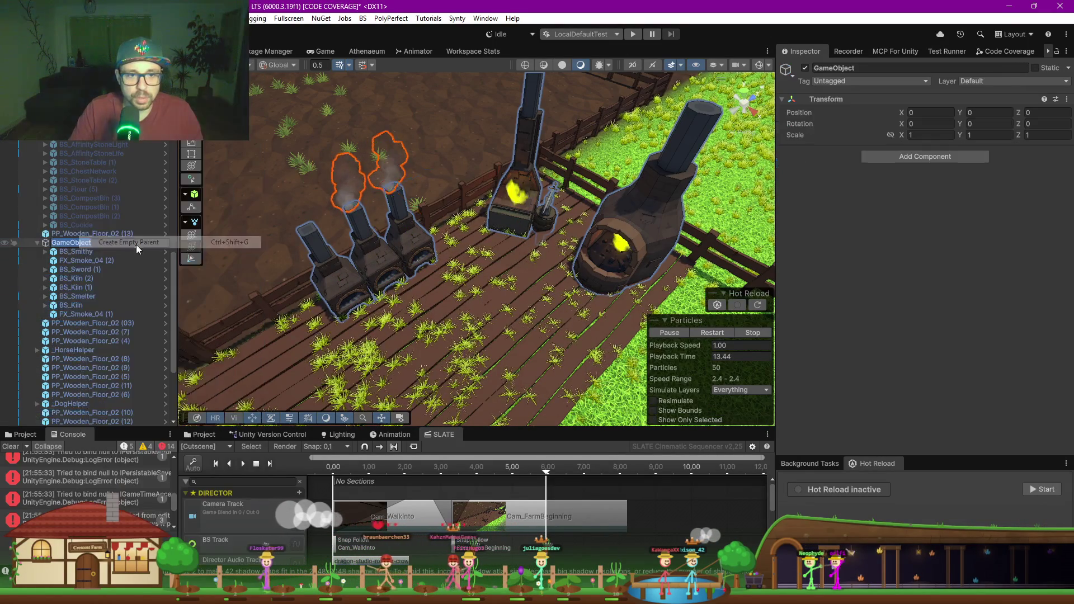
type("Slot")
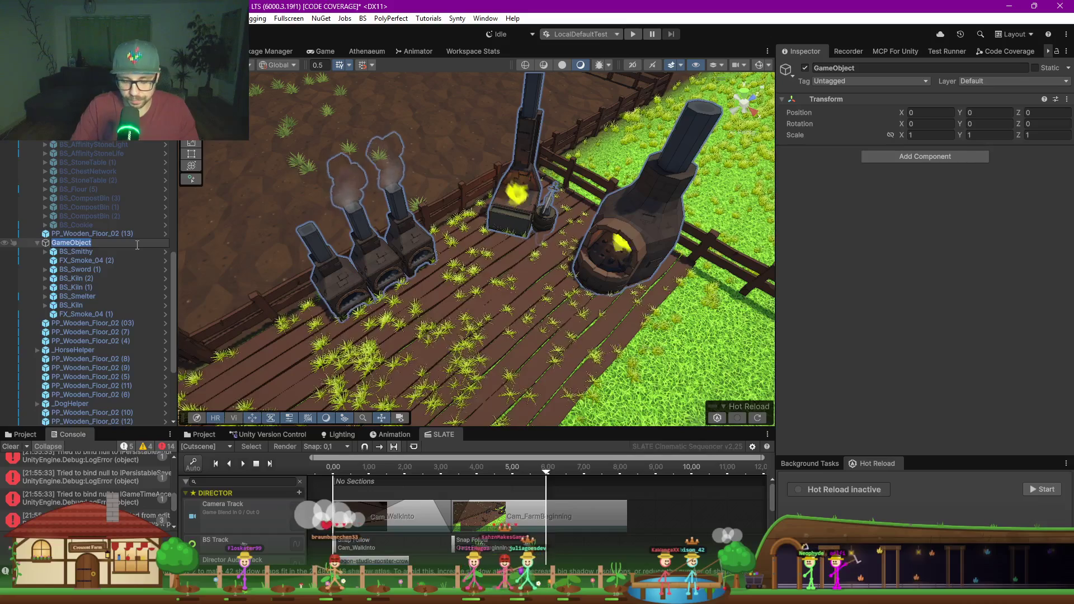
type("Crafting")
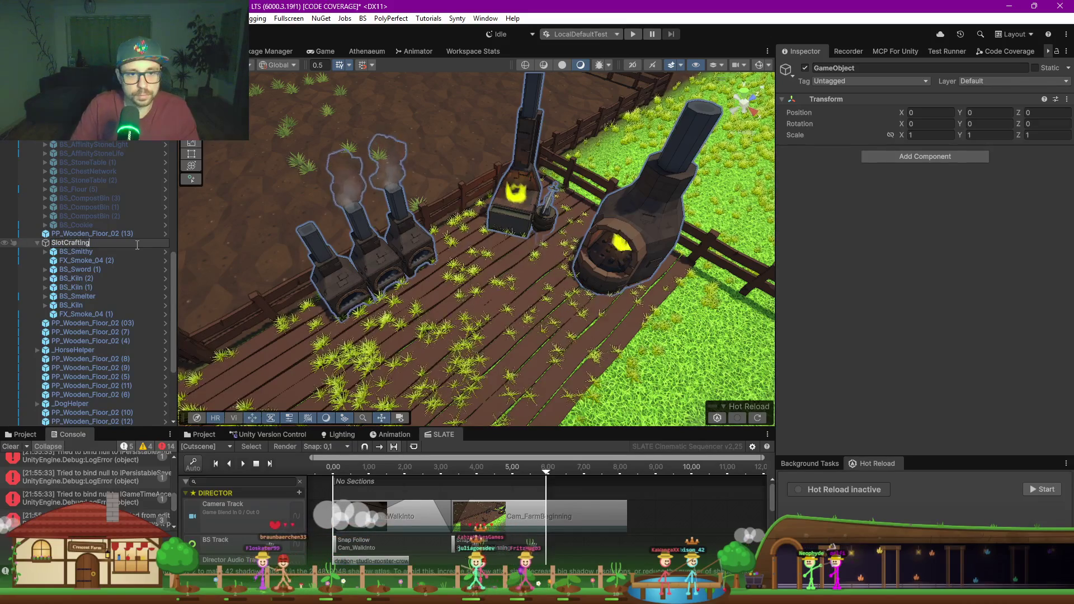
key("Return")
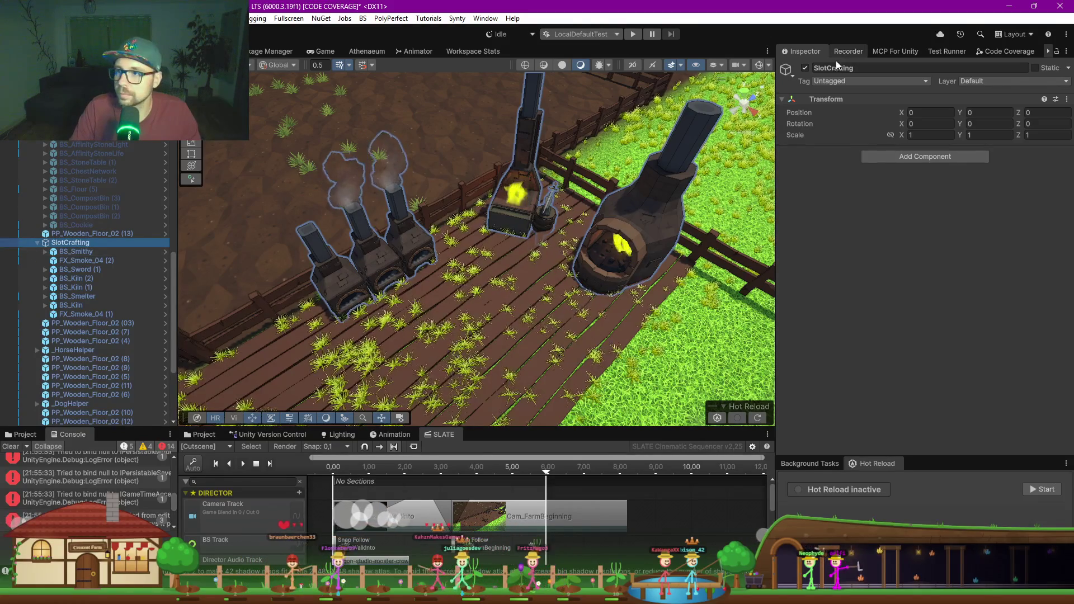
left_click(805, 68)
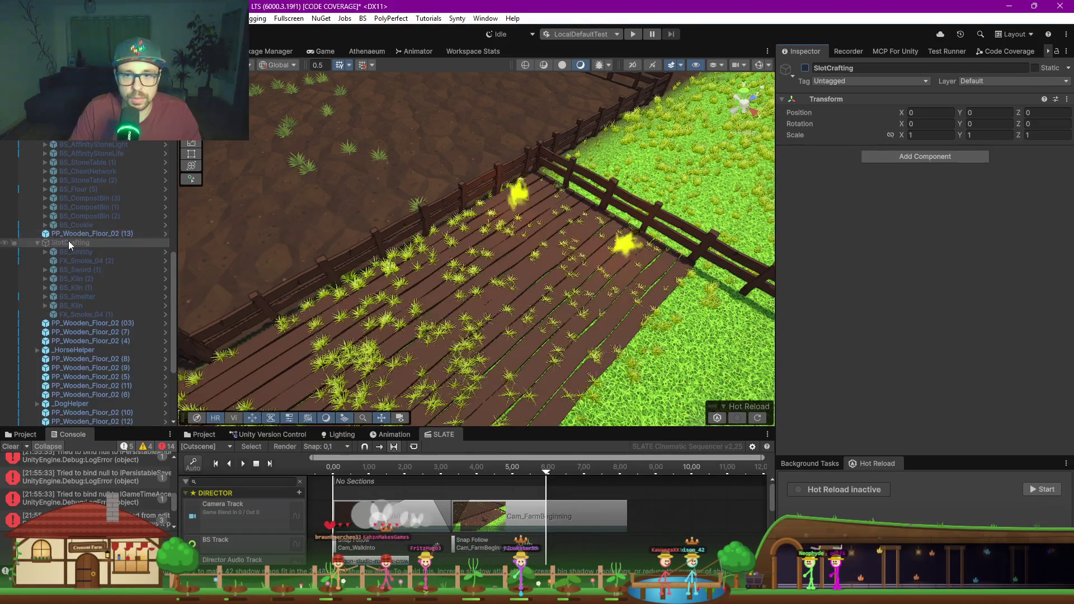
Step: Select the left fire effect and frame both fire effects in the view
left_click(517, 193)
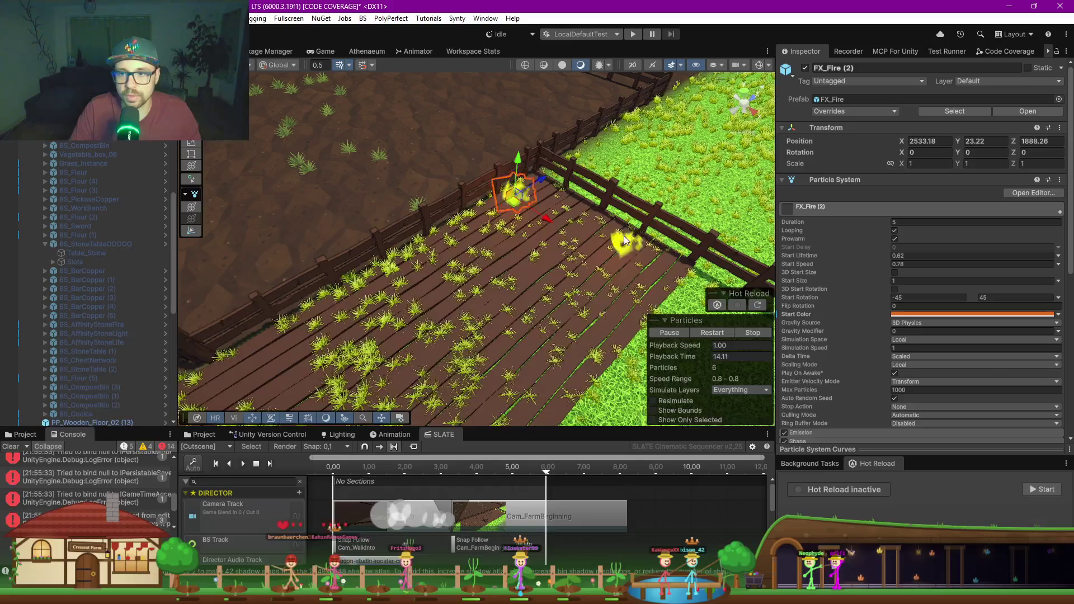
key("f")
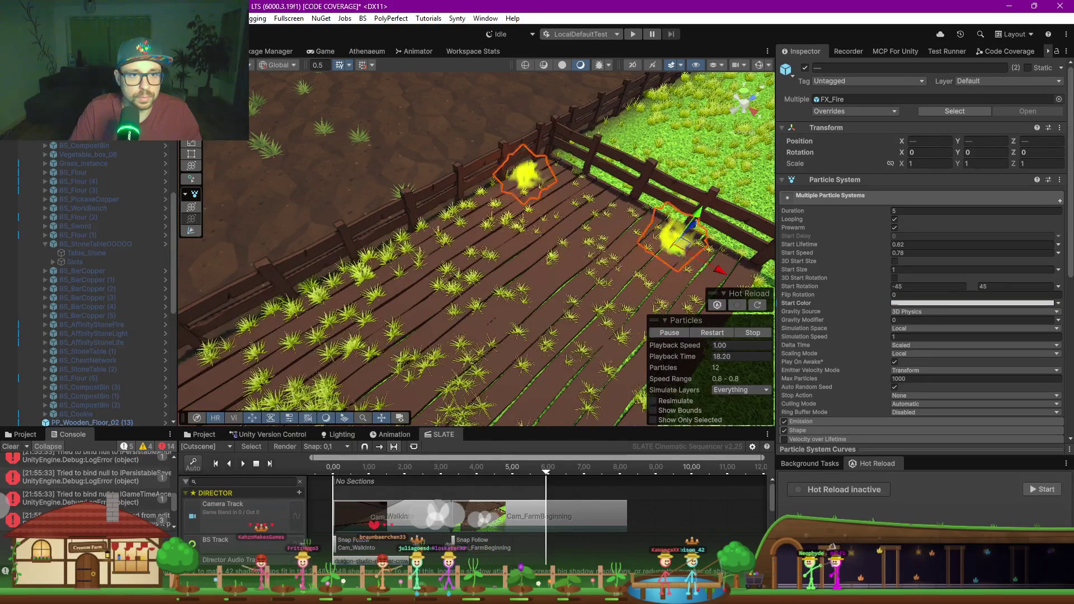
scroll(89, 143, "down", 5)
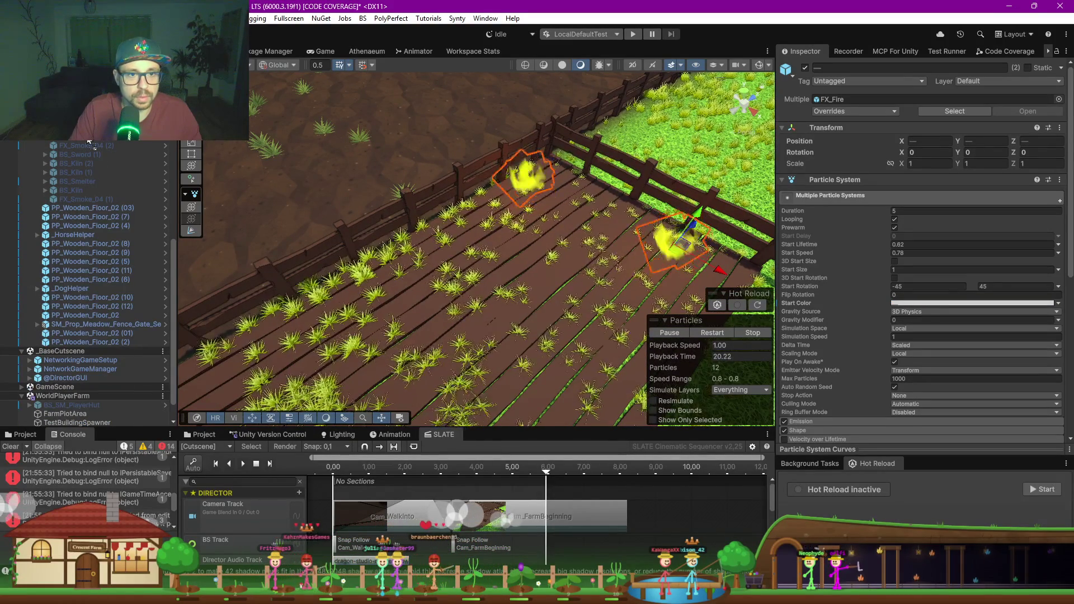
scroll(88, 143, "down", 1)
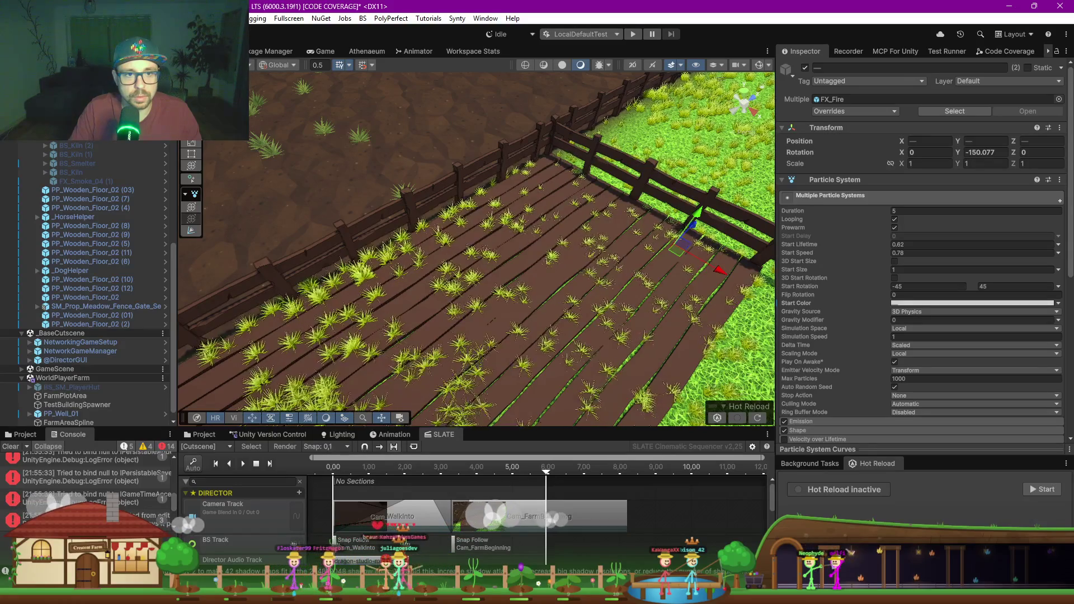
Step: Move FX_Fire (1) and (2) into SlotCrafting and collapse the group
scroll(95, 148, "up", 2)
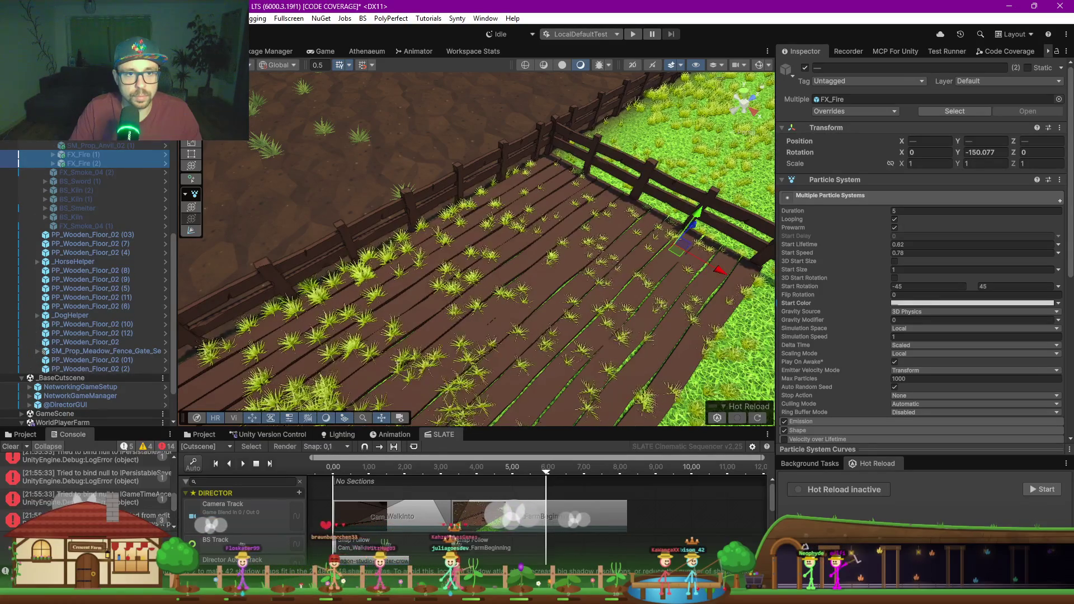
key("ctrl+z")
scroll(469, 262, "down", 3)
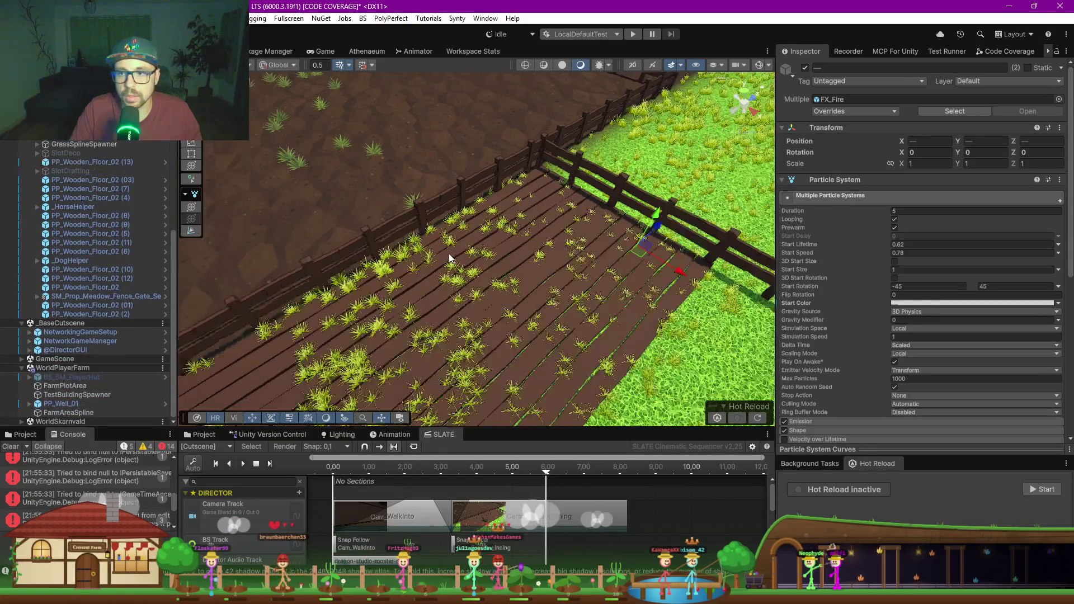
Step: Select the horse, dog and a third animal helper in the fenced field
left_click_drag(469, 261, 500, 312)
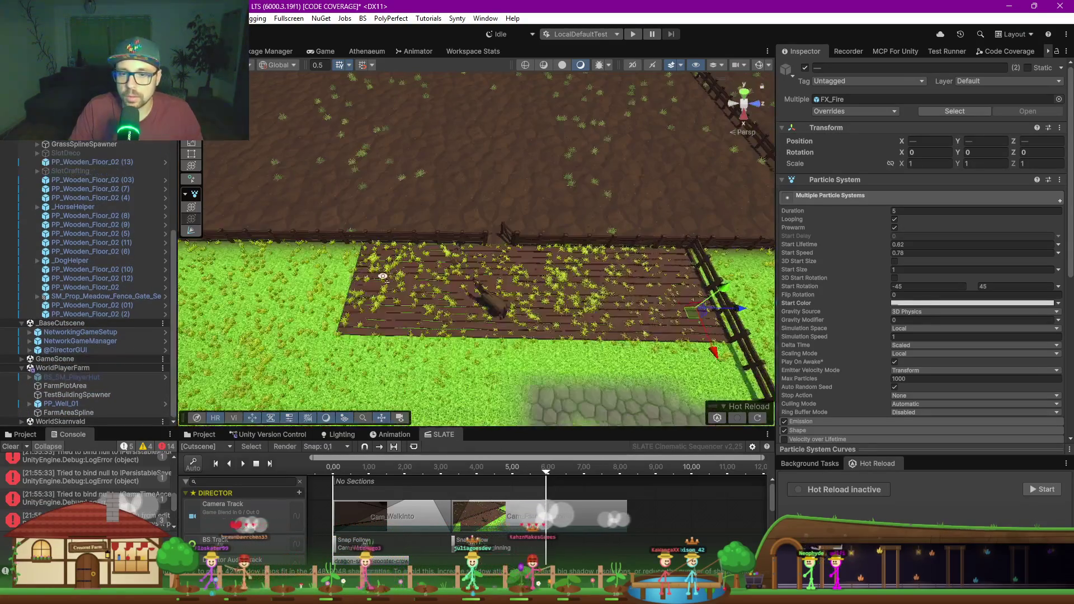
left_click(499, 312)
scroll(472, 268, "up", 5)
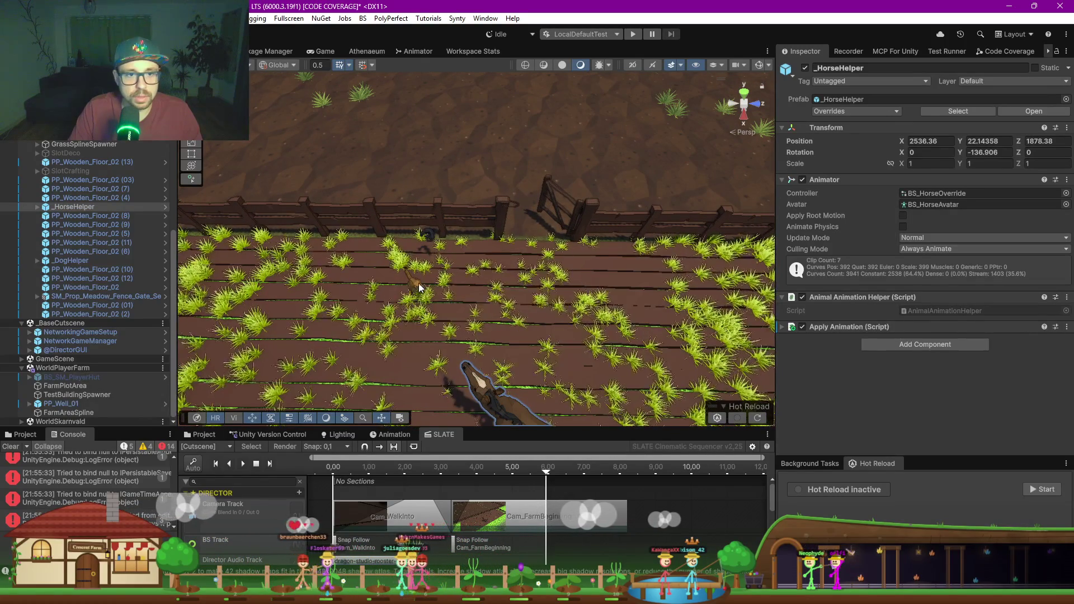
left_click(416, 285, "shift")
left_click(428, 236, "shift")
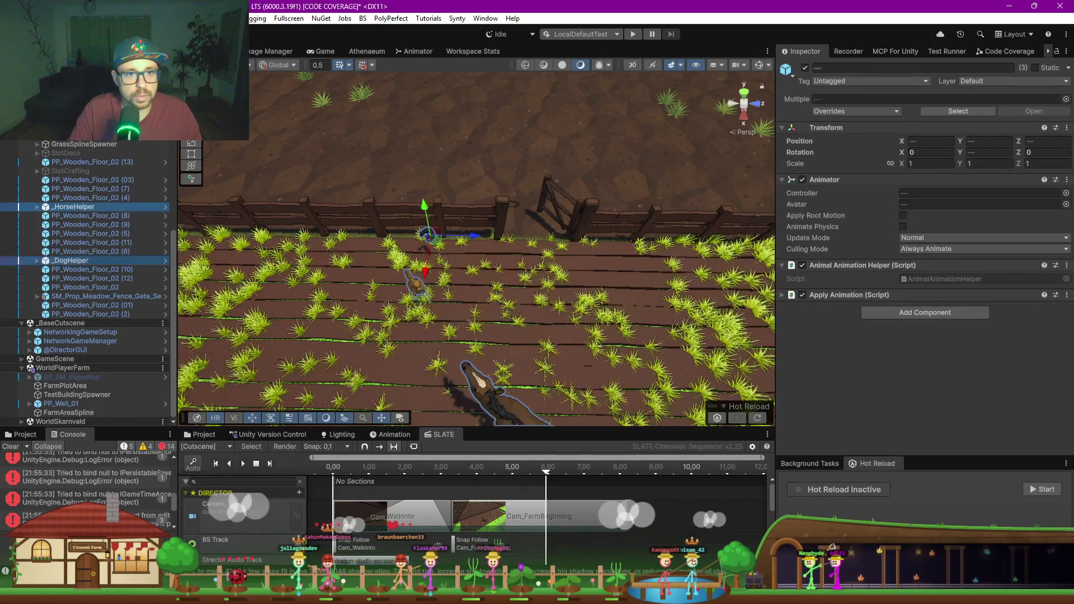
Step: Group the horse, dog and helper as SlotAnimals, then move SlotAnimals, SlotDeco and SlotCrafting under FarmReveal
right_click(83, 146)
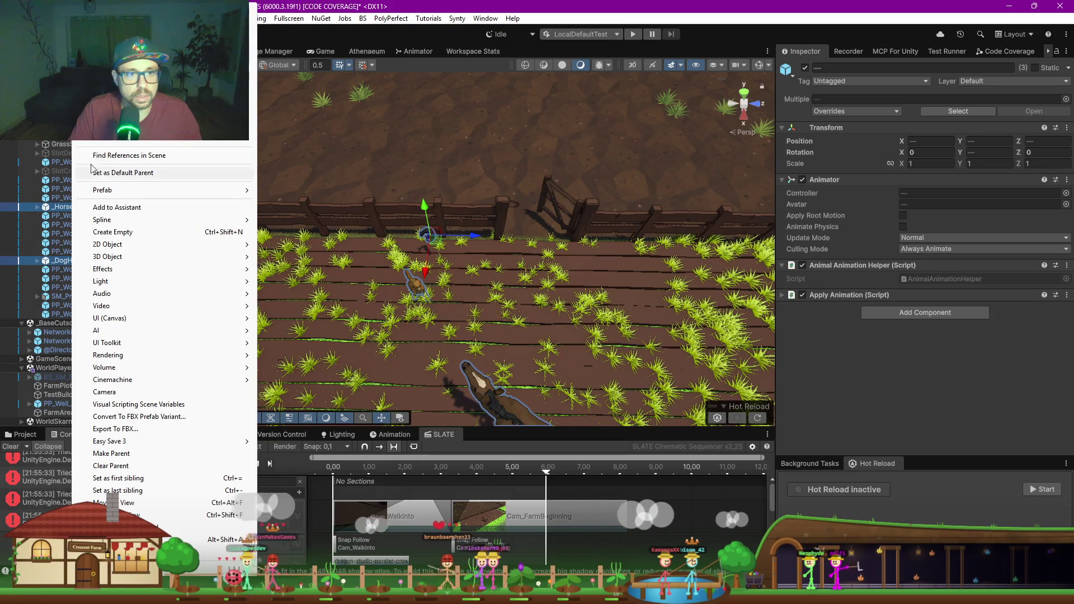
left_click(92, 171)
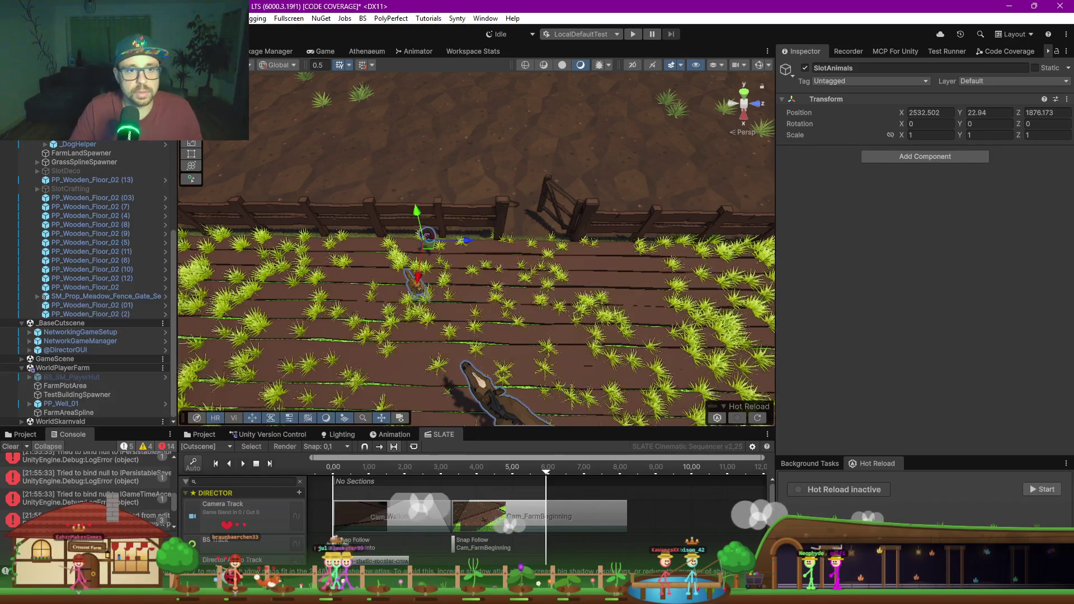
left_click_drag(64, 144, 65, 183)
left_click(65, 188, "ctrl")
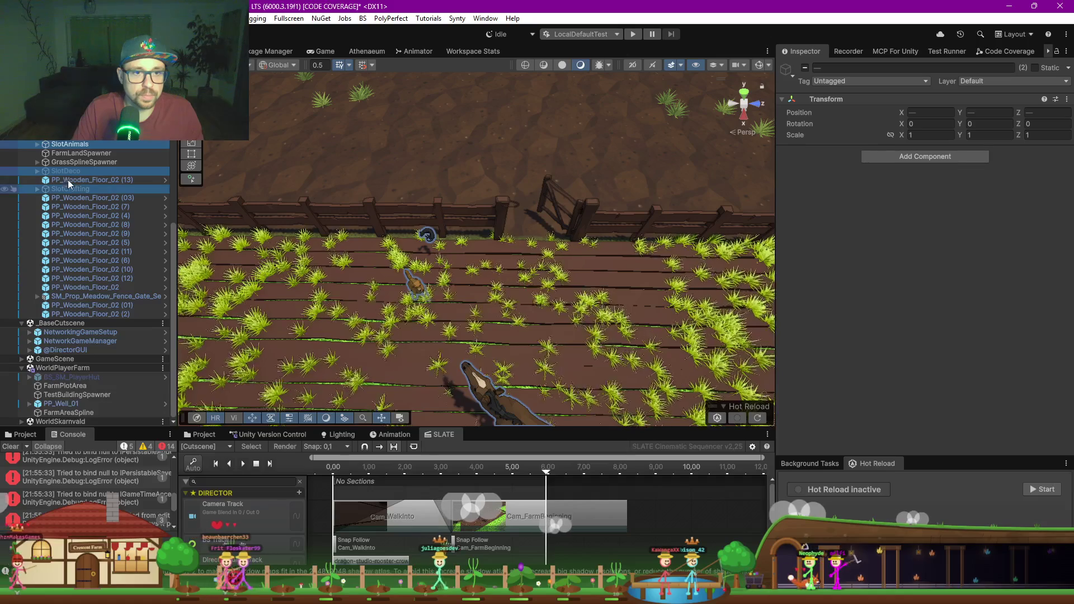
scroll(79, 179, "up", 5)
left_click_drag(56, 280, 62, 173)
scroll(72, 179, "up", 3)
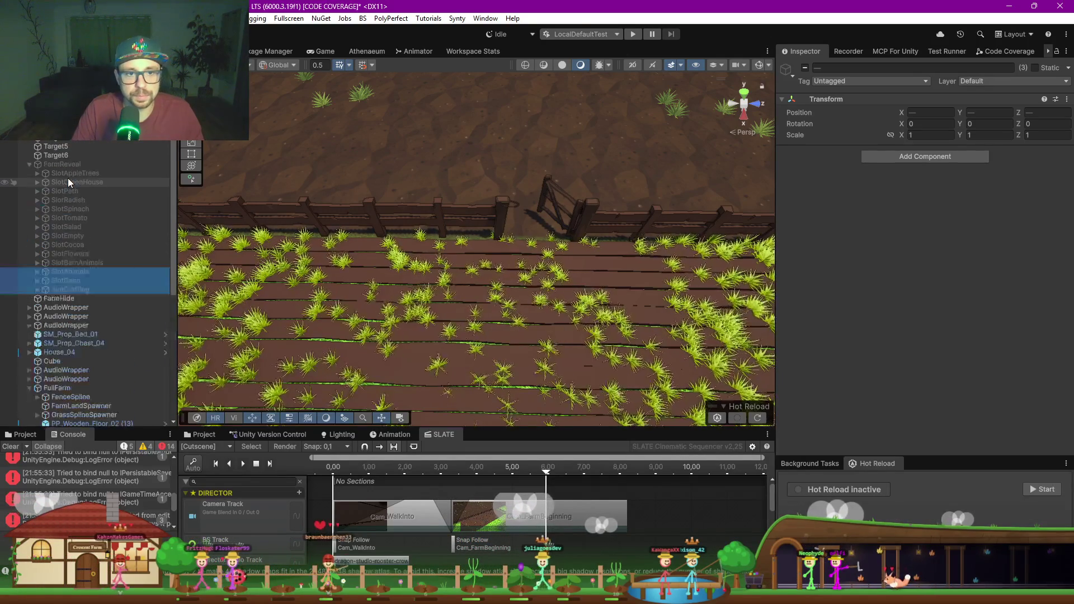
key("f")
scroll(621, 308, "down", 3)
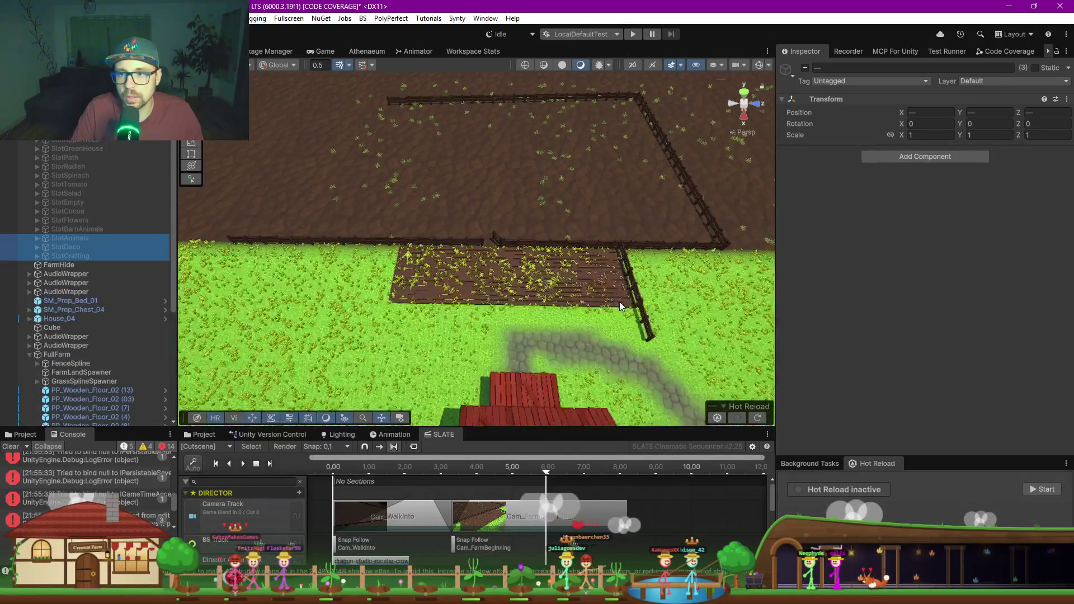
left_click(486, 279)
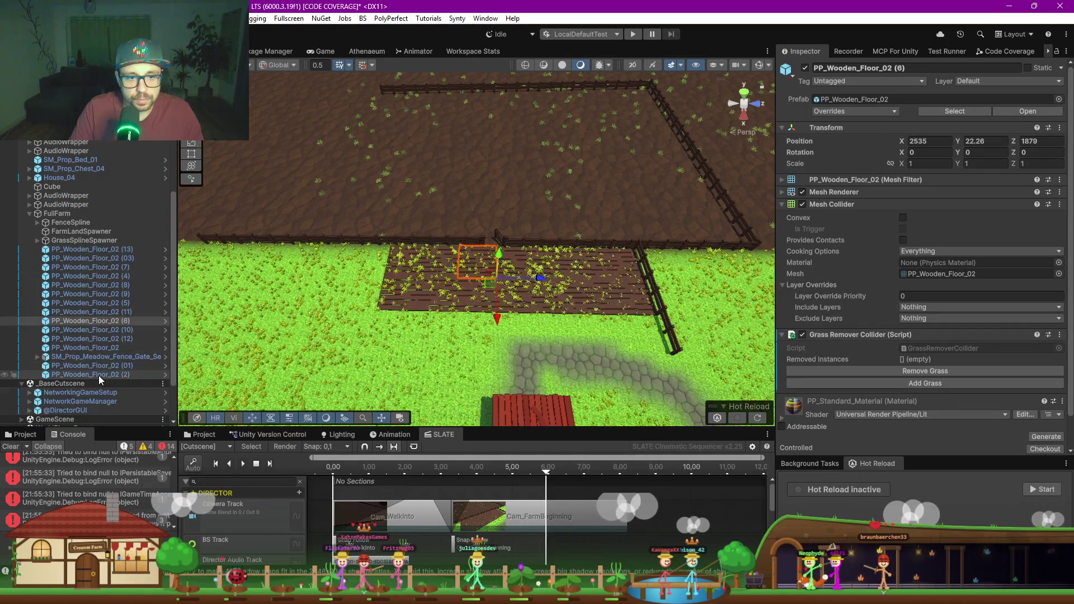
Step: Select the fourteen PP_Wooden_Floor_02 pieces and group them under a new empty parent
left_click(82, 348)
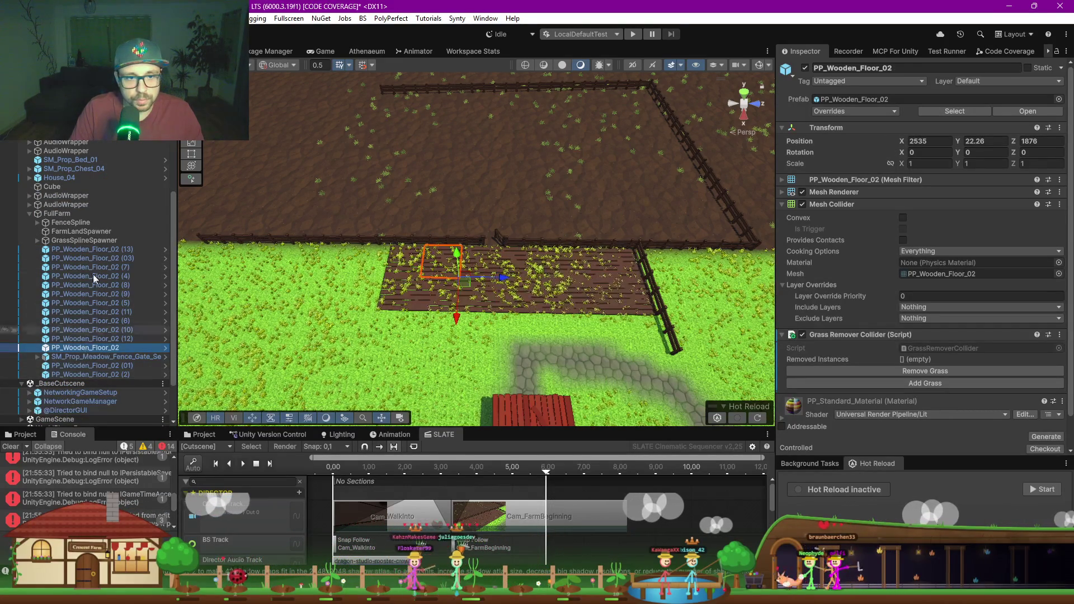
left_click(84, 249, "shift")
left_click(110, 365, "ctrl")
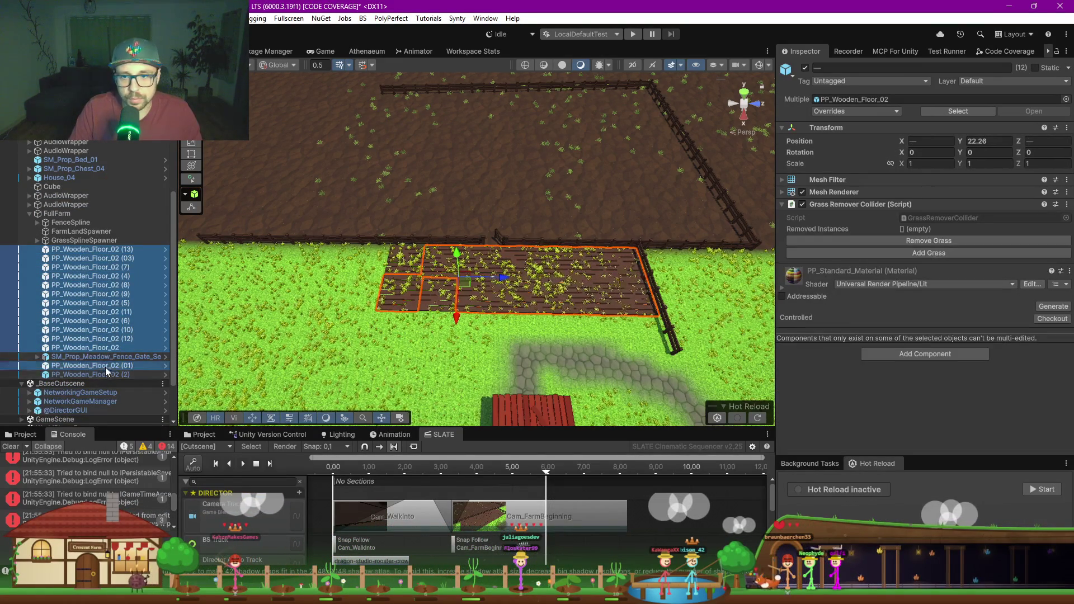
left_click(110, 375, "ctrl")
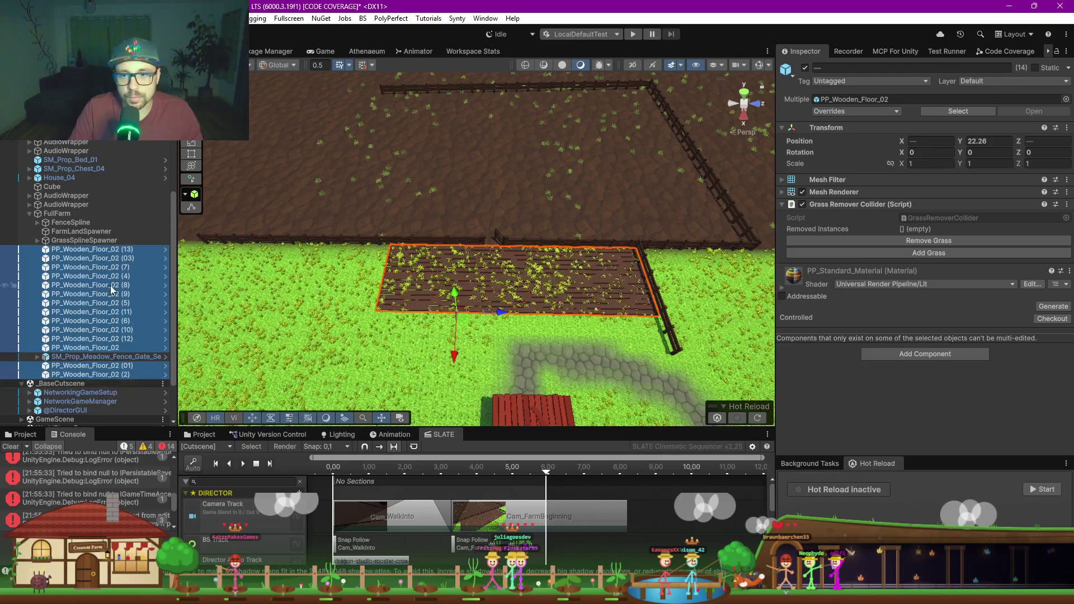
right_click(83, 290)
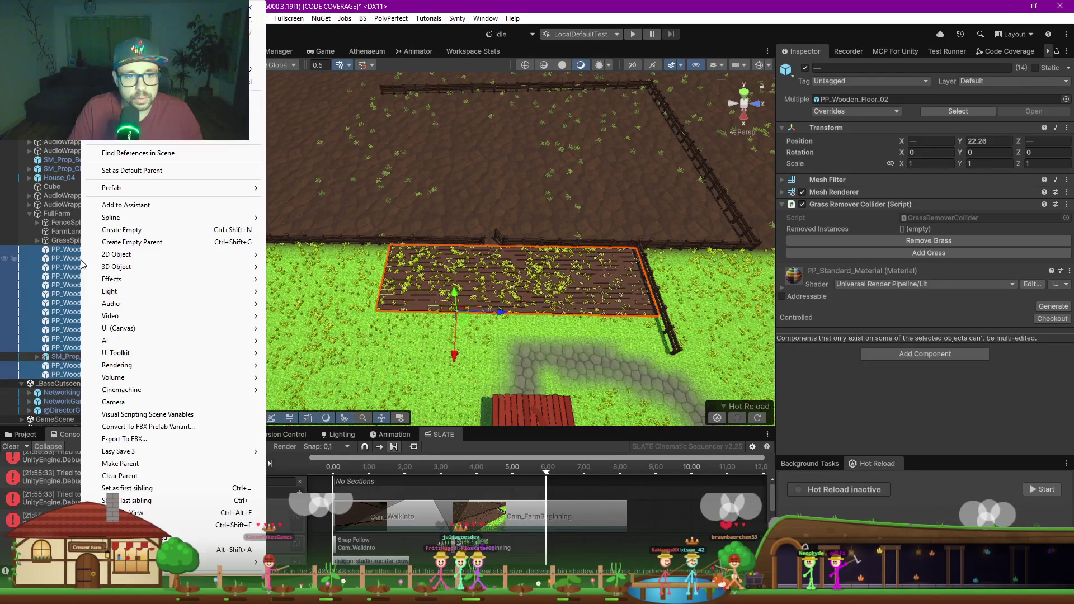
left_click(151, 245)
Step: Name the new parent SlotFloors and move it under SlotCrafting in the Hierarchy
type("SlotFloors")
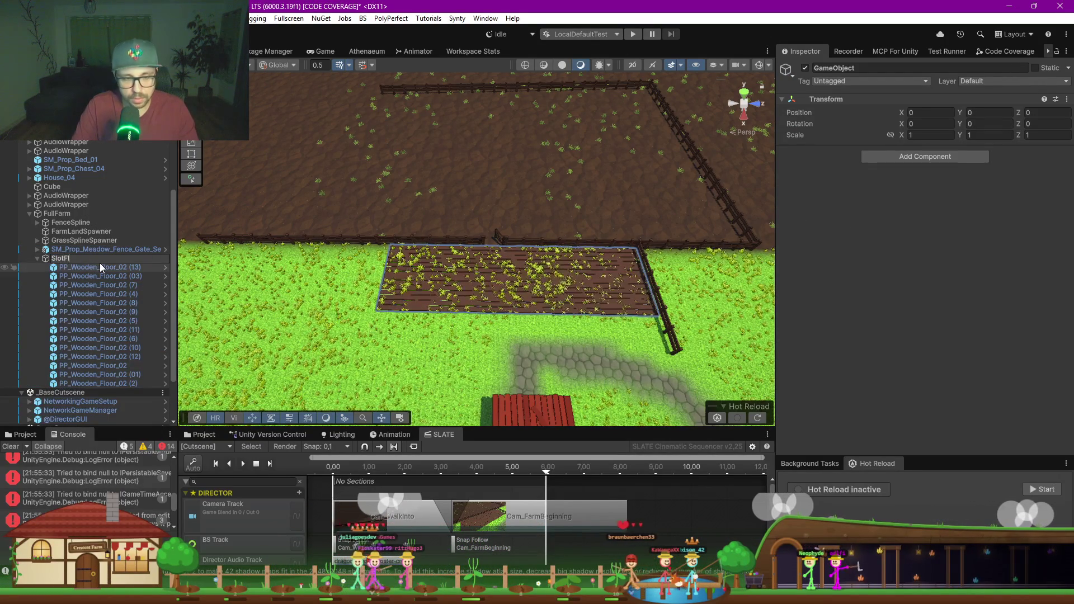
key("Return")
left_click_drag(67, 254, 58, 192)
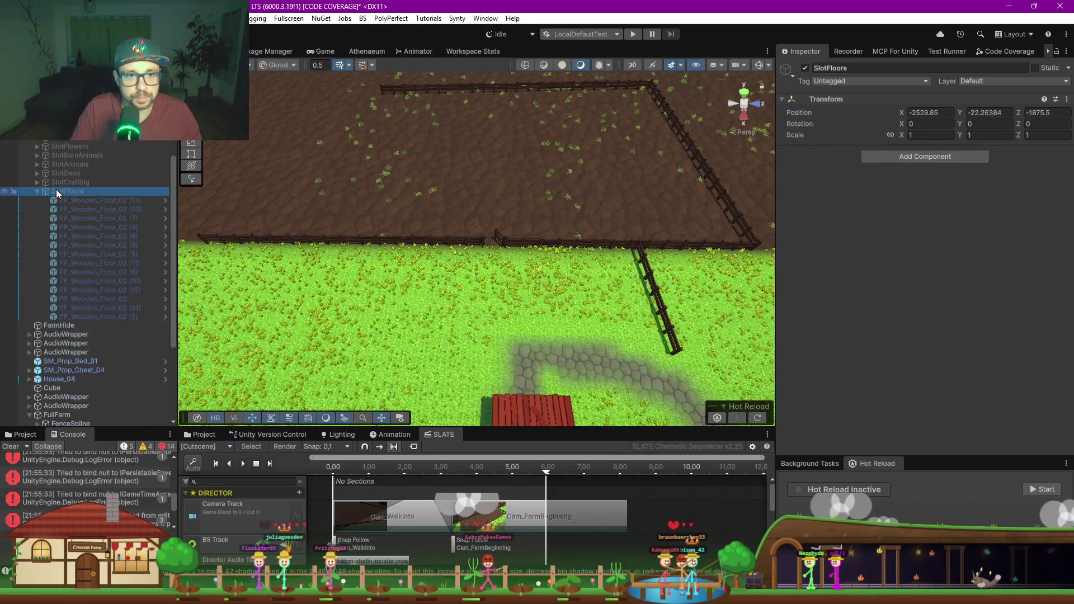
left_click(416, 241)
Step: Group FenceSpline and the meadow fence gate under a new empty parent named SlotFence
left_click(71, 153)
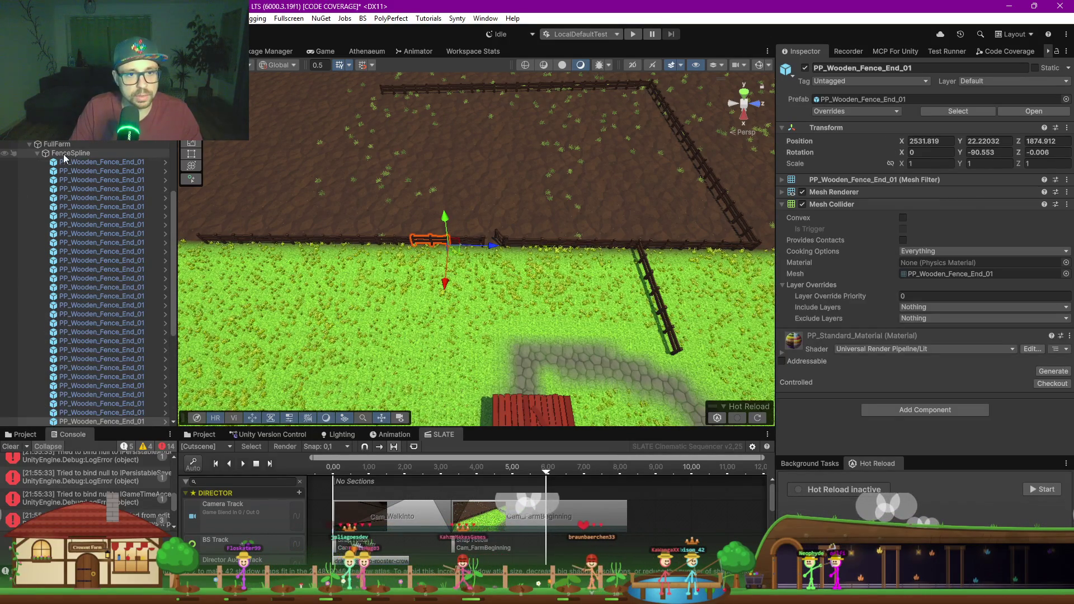
key("Left")
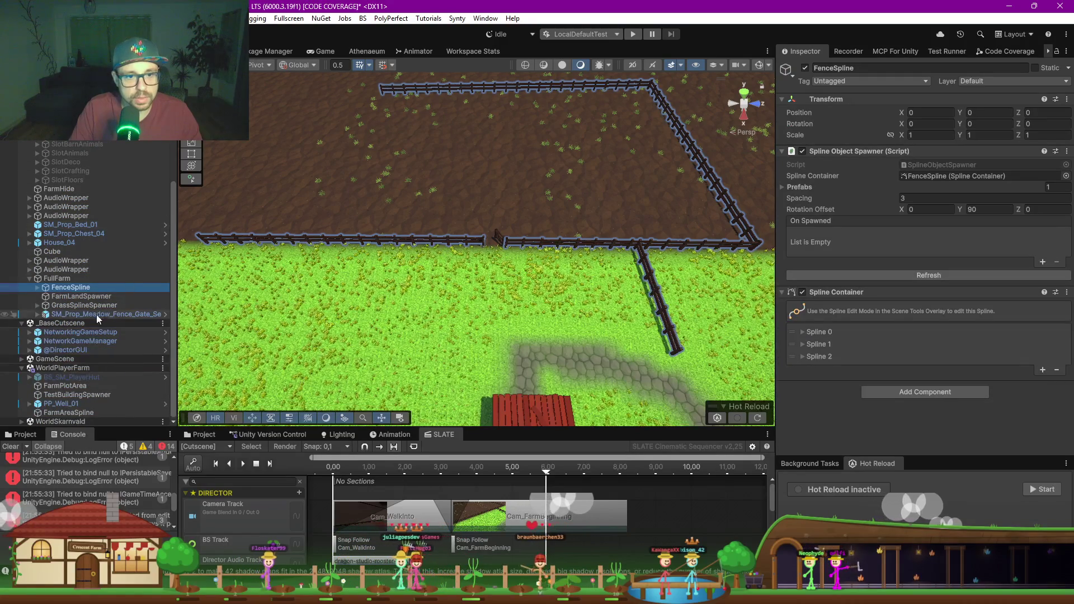
left_click(81, 316, "ctrl")
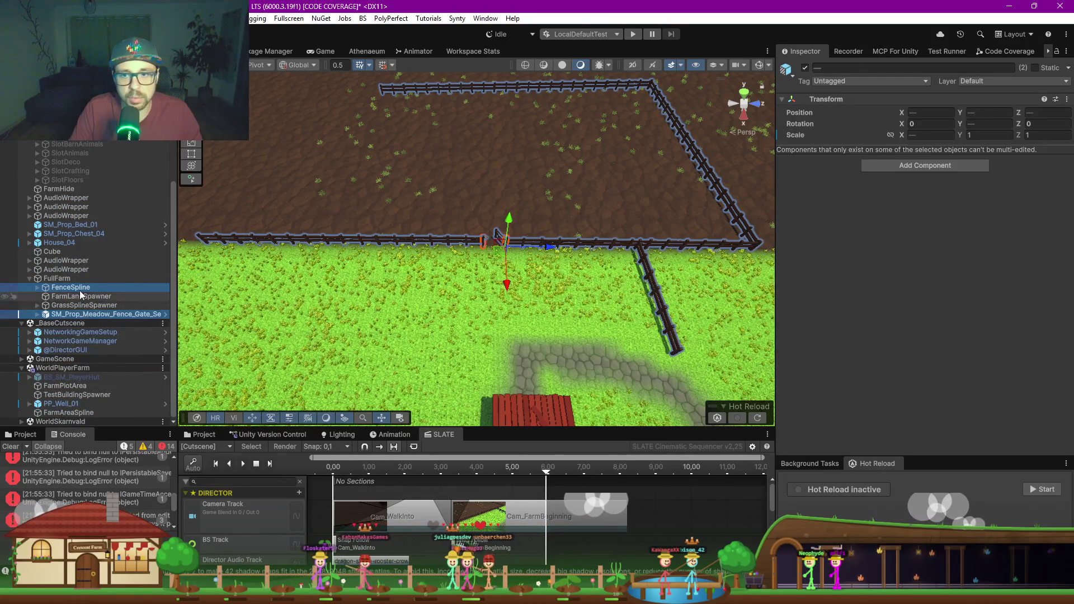
right_click(81, 317)
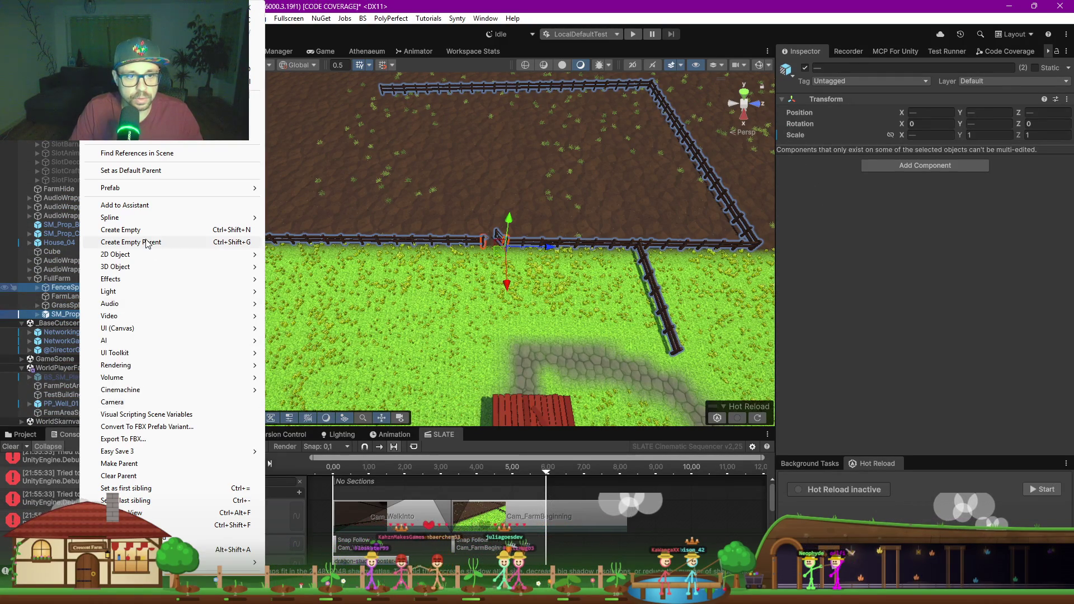
left_click(149, 241)
type("SlotFence")
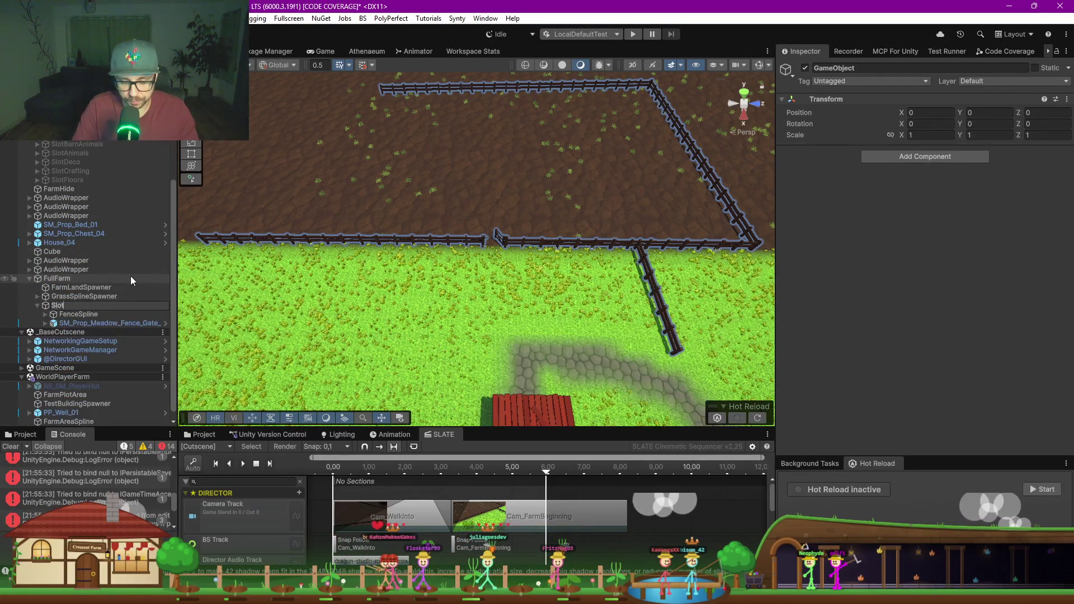
key("Return")
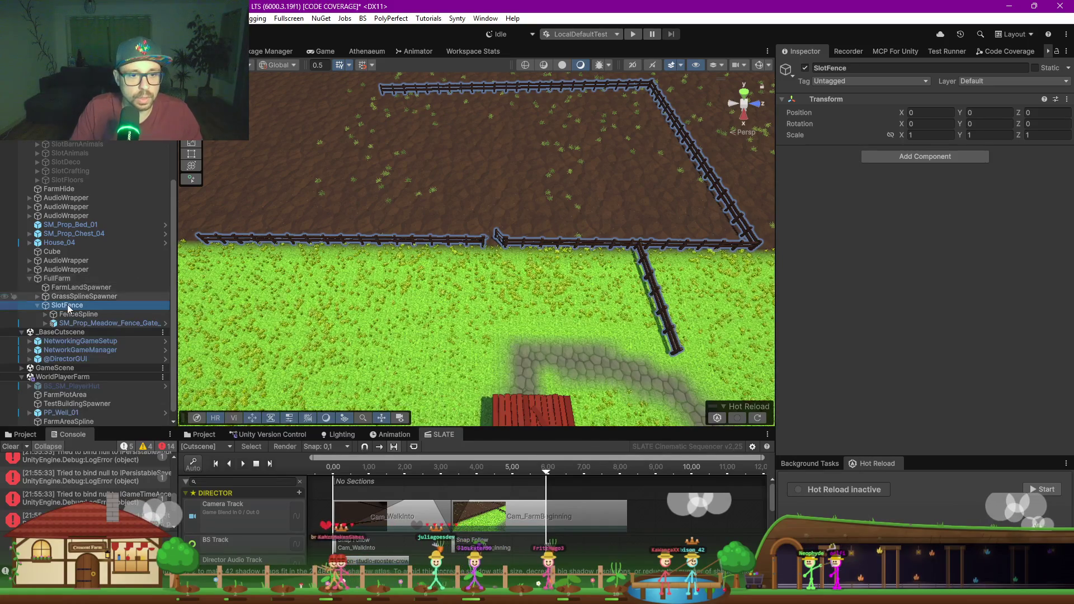
Step: Place SlotFence directly below SlotFloors and orbit the Scene view to show the field and river
left_click_drag(67, 305, 62, 190)
scroll(495, 286, "up", 2)
scroll(495, 286, "down", 3)
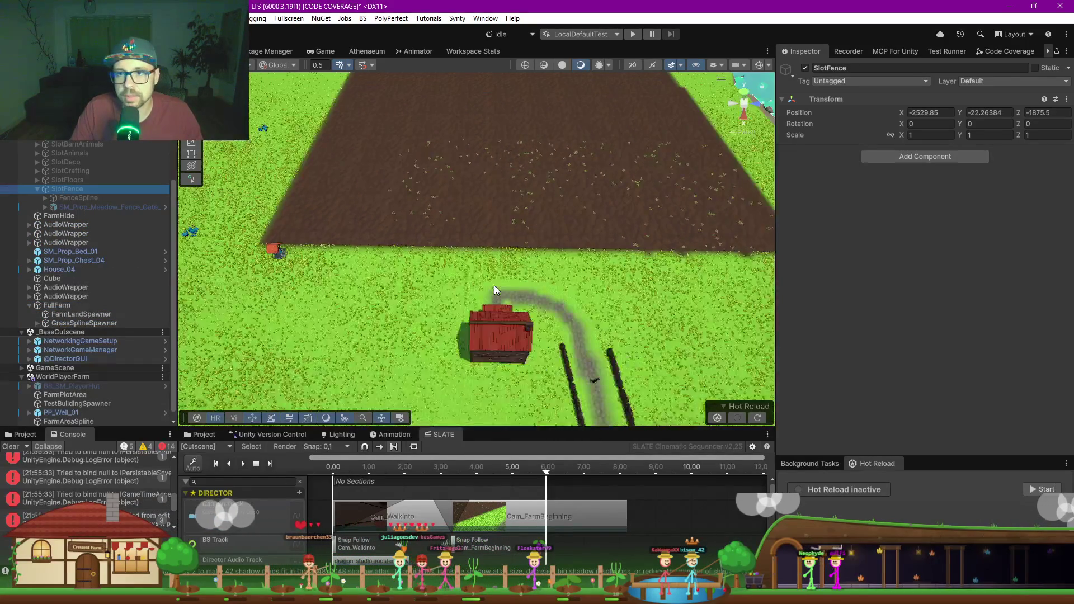
mouse_move(414, 287)
left_mouse_down()
mouse_move(496, 249)
mouse_move(500, 258)
left_mouse_up()
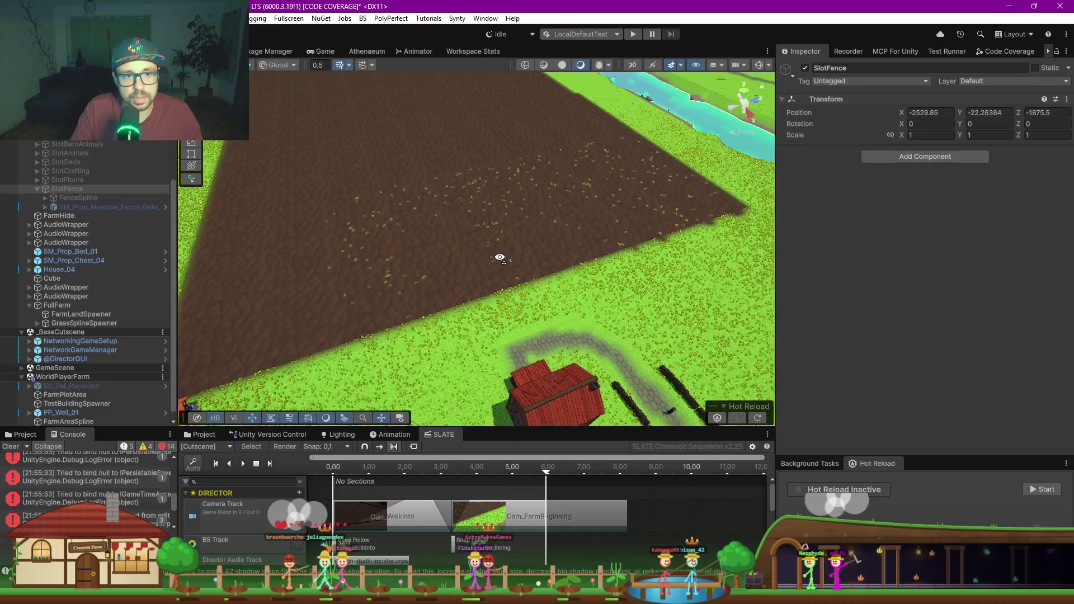
left_click(75, 324)
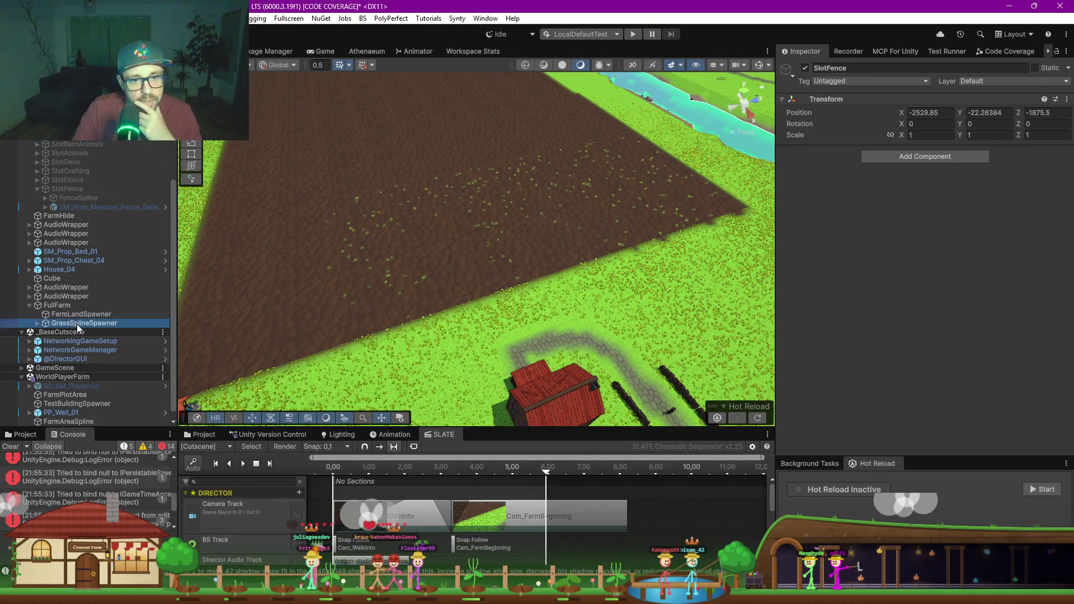
Step: Delete GrassSplineSpawner, FarmLandSpawner and the FullFarm group
key("Delete")
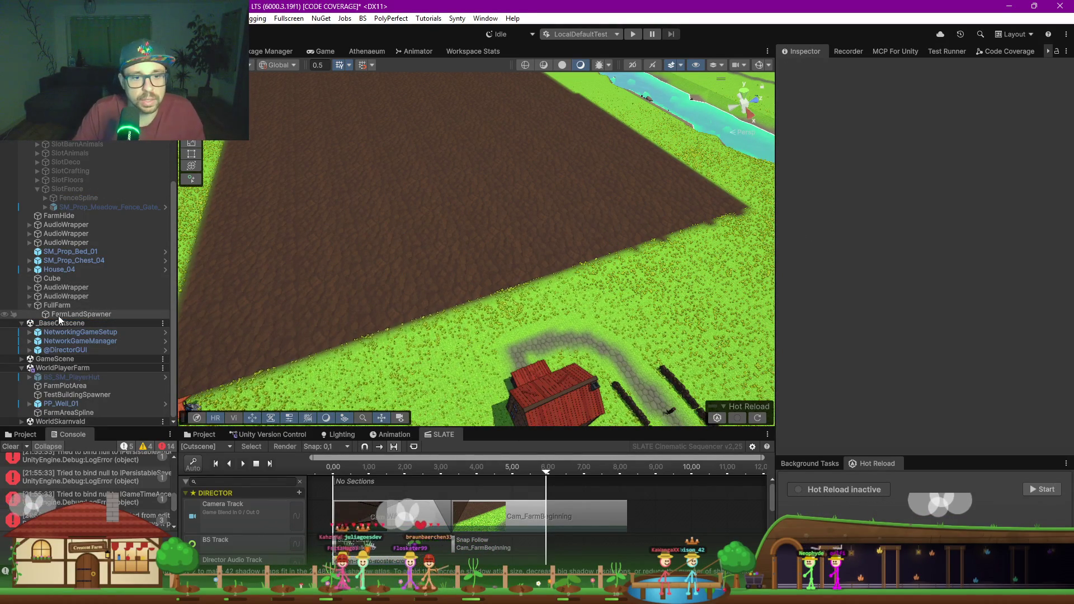
left_click(63, 317)
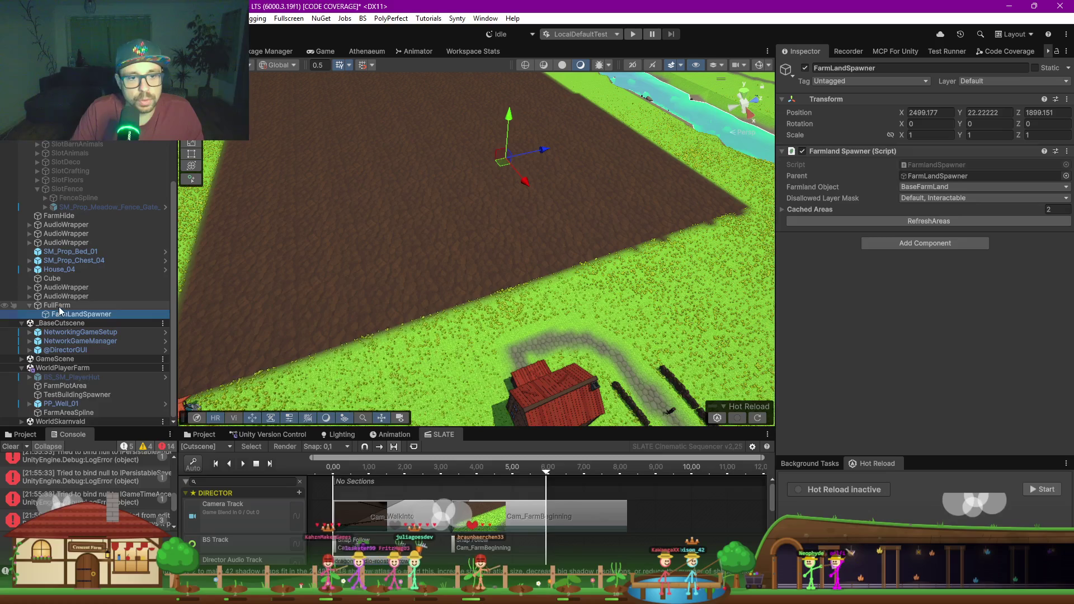
left_click(61, 309)
key("Delete")
Step: Activate FarmReveal in the Inspector so its greenhouse, apple trees and fence appear
left_click(61, 307)
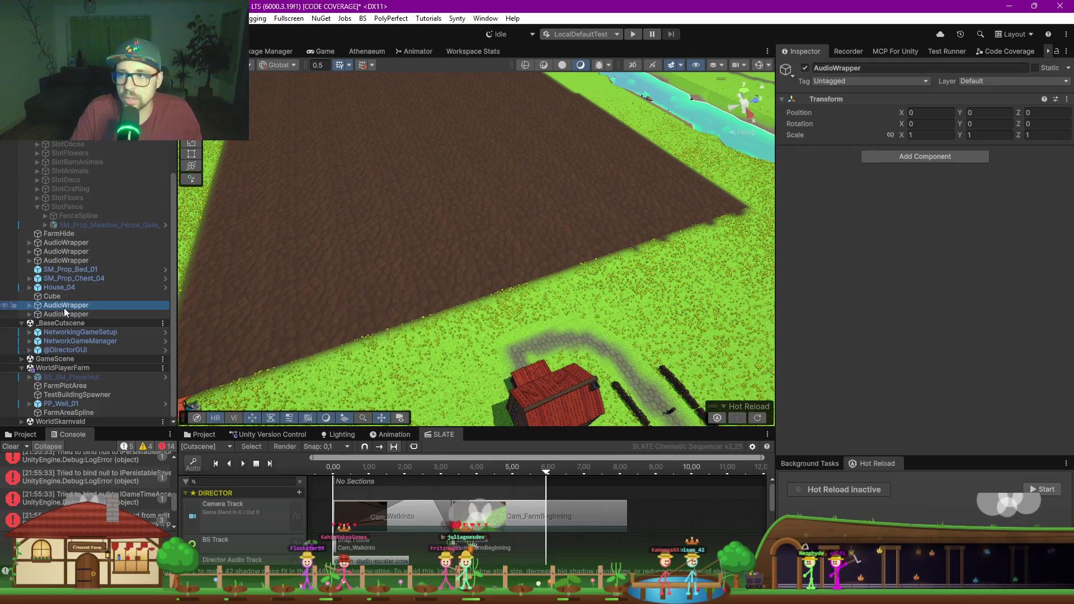
scroll(316, 333, "down", 3)
scroll(78, 186, "up", 5)
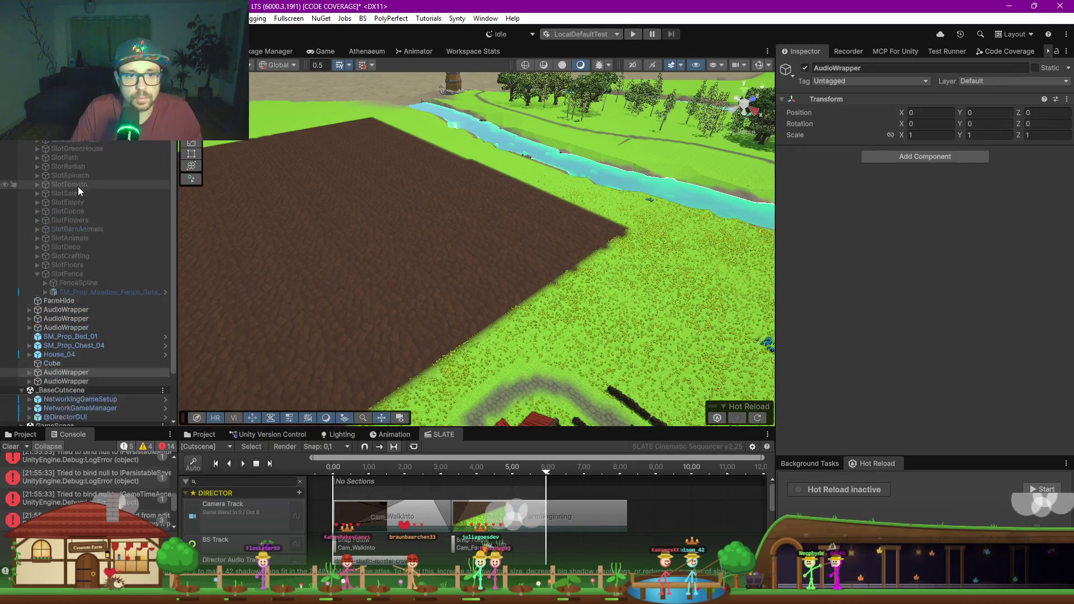
left_click(62, 208)
left_click(805, 68)
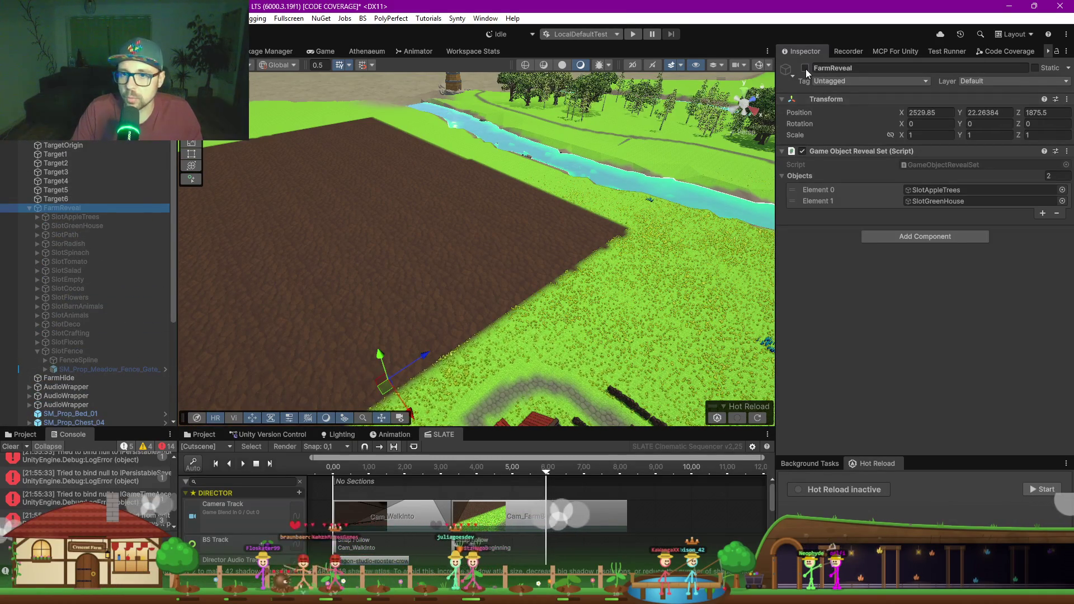
Step: Activate the SlotDeco and SlotCrafting groups
left_click(67, 324)
left_click(74, 334, "shift")
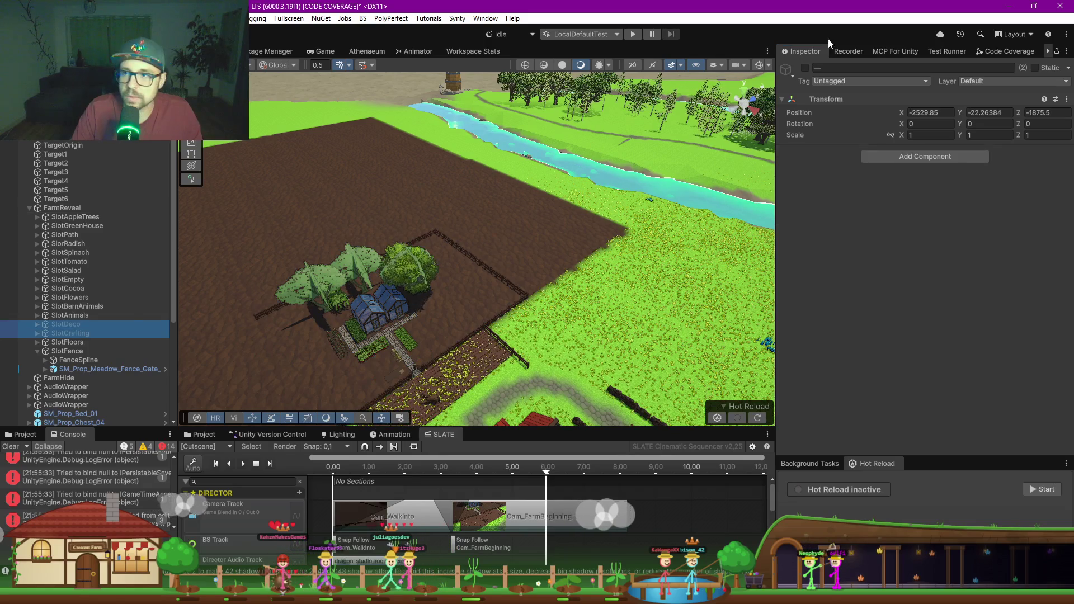
left_click(806, 67)
Step: Clear FarmReveal's Objects list, lock the Inspector, and add all 16 Slot groups, SlotAppleTrees through SlotFence
left_click(106, 209)
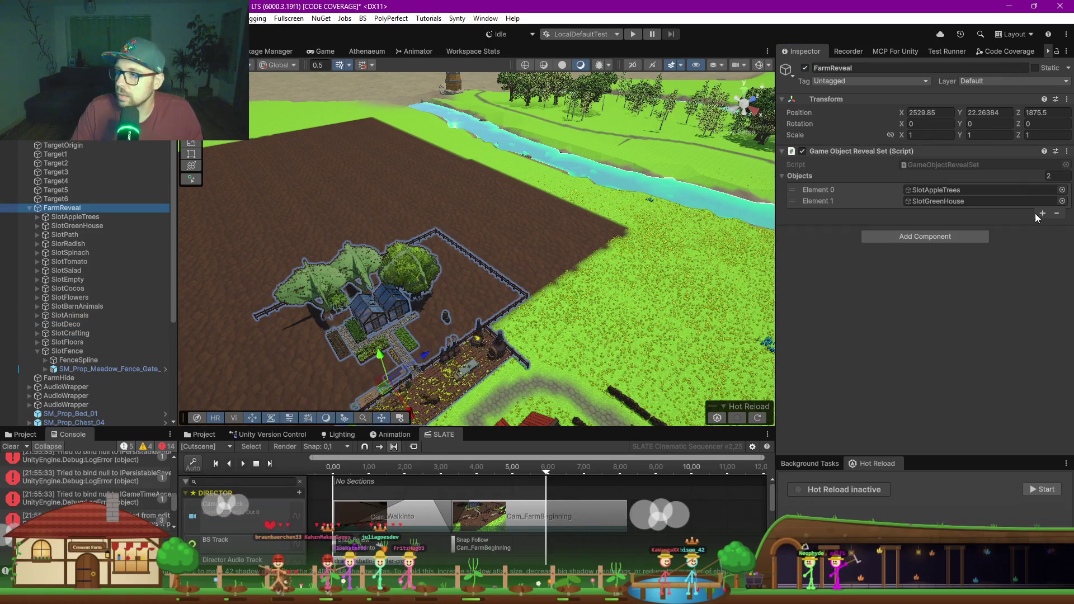
left_click(1050, 176)
type("0")
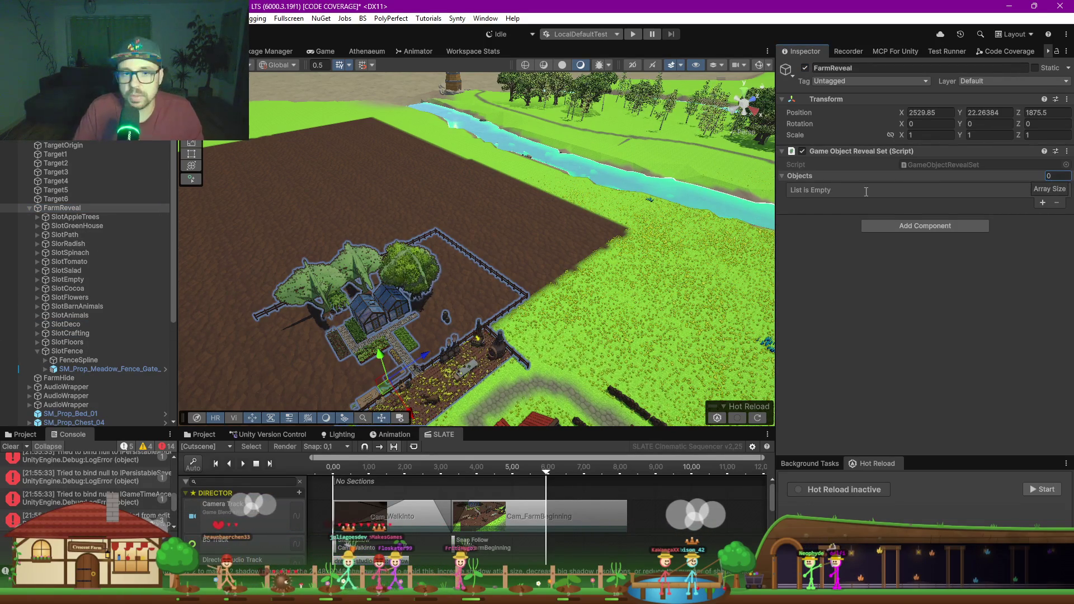
left_click(1056, 51)
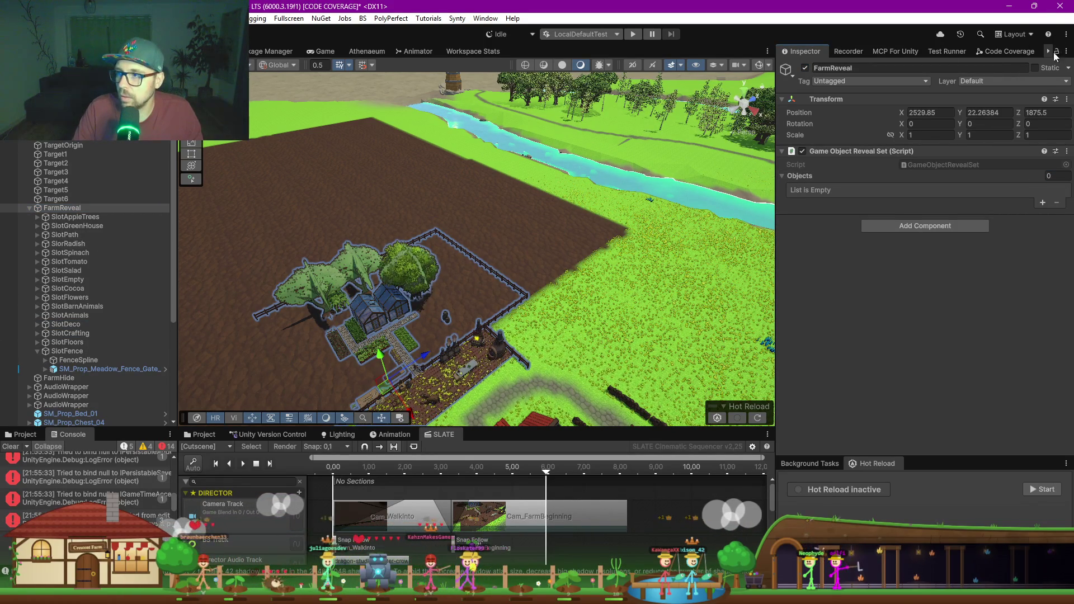
left_click(38, 351)
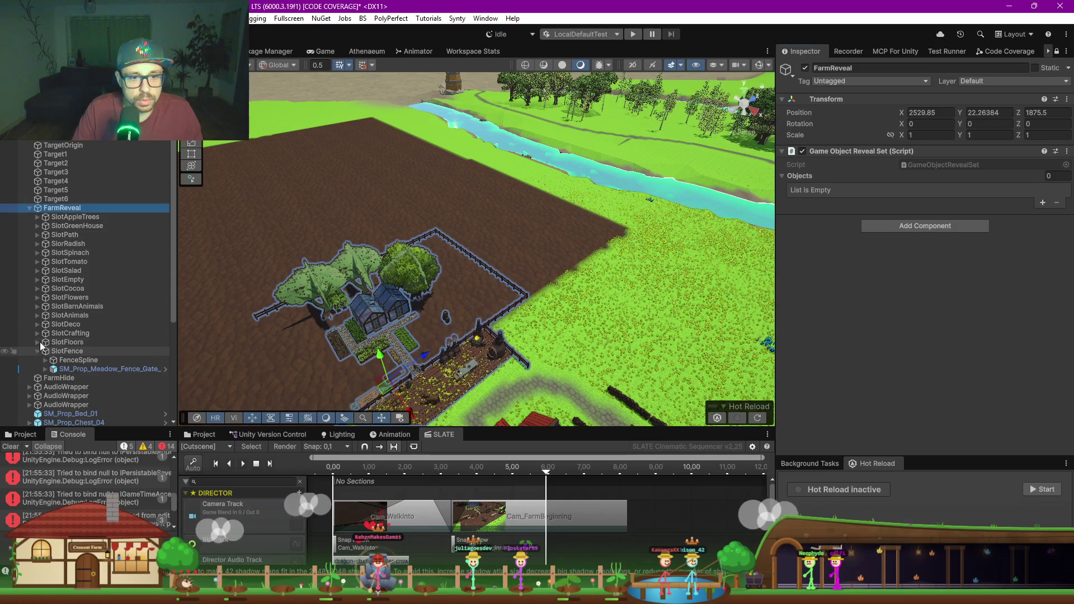
left_click(71, 219)
left_click(59, 351, "shift")
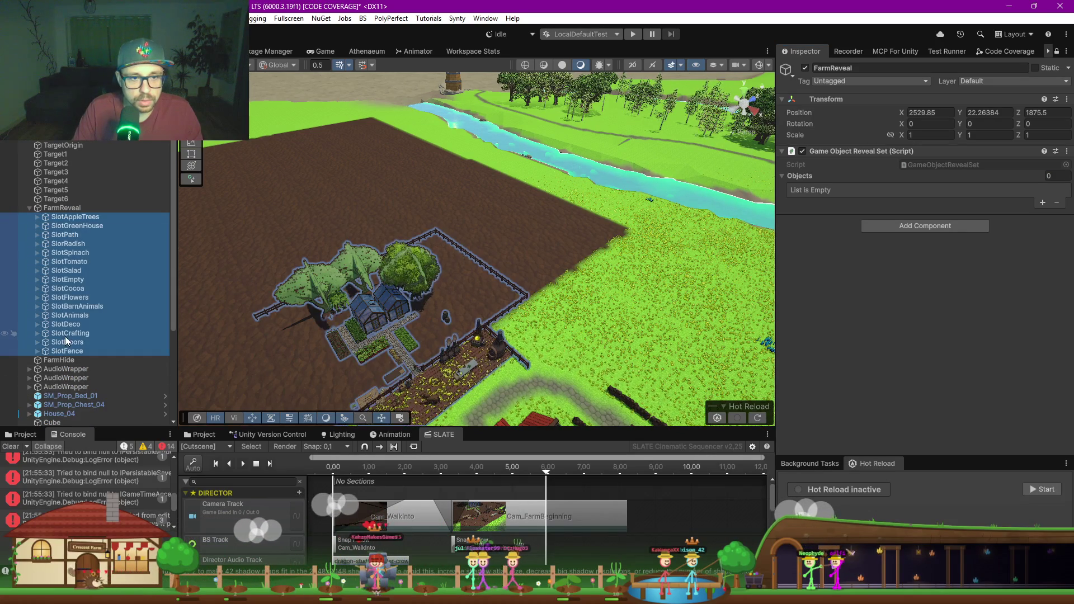
mouse_move(72, 220)
left_mouse_down()
mouse_move(343, 216)
mouse_move(1027, 169)
mouse_move(967, 177)
left_mouse_up()
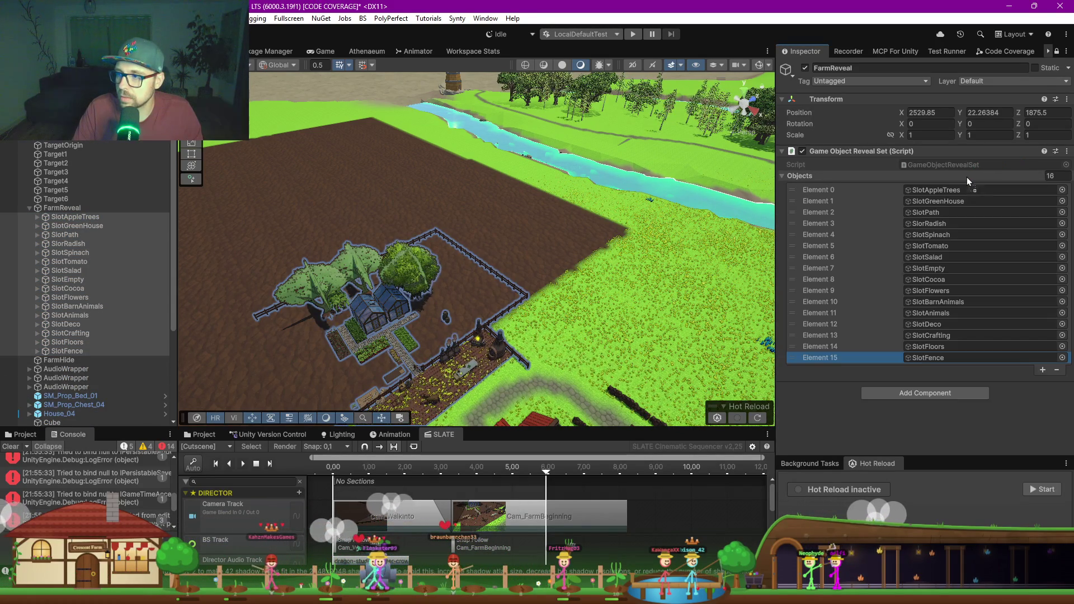
mouse_move(498, 429)
left_mouse_down()
mouse_move(456, 252)
mouse_move(479, 286)
left_mouse_up()
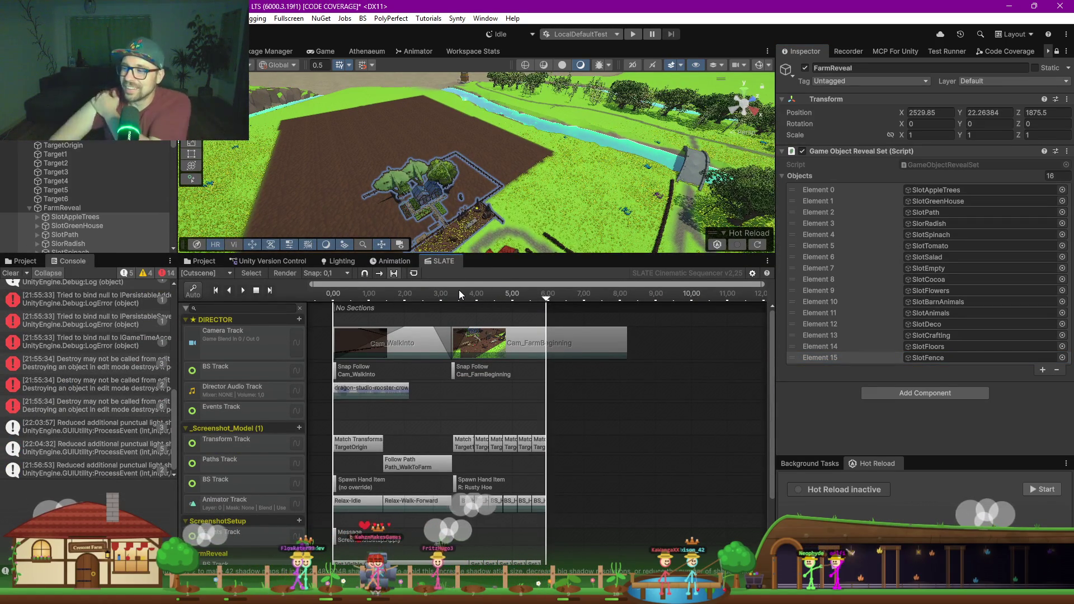
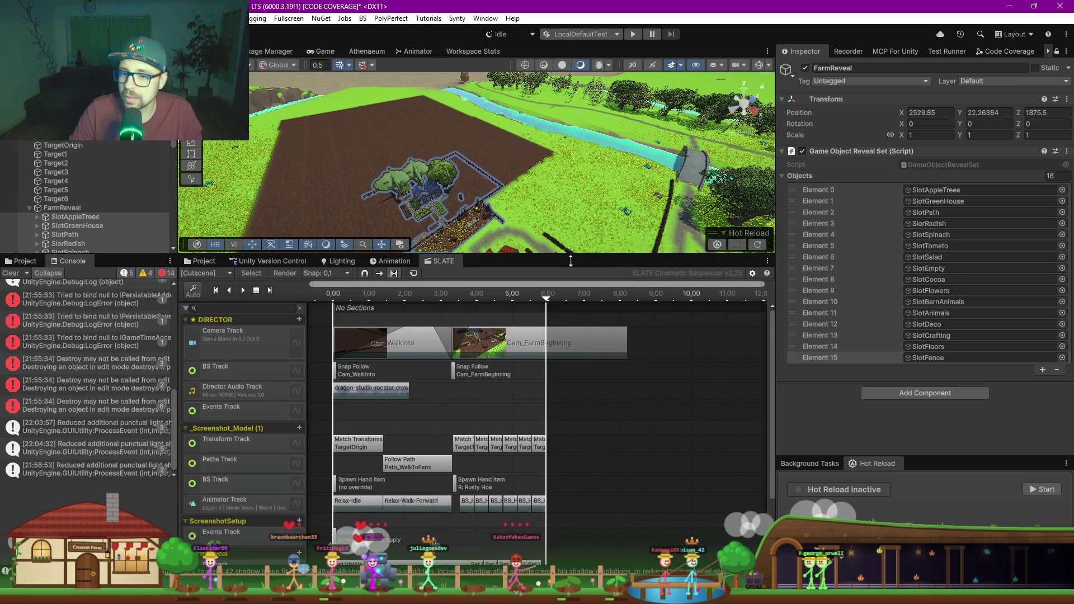
Step: Frame the FarmReveal objects, then scrub the Game view preview forward to about 3.3 seconds
left_click_drag(571, 256, 571, 278)
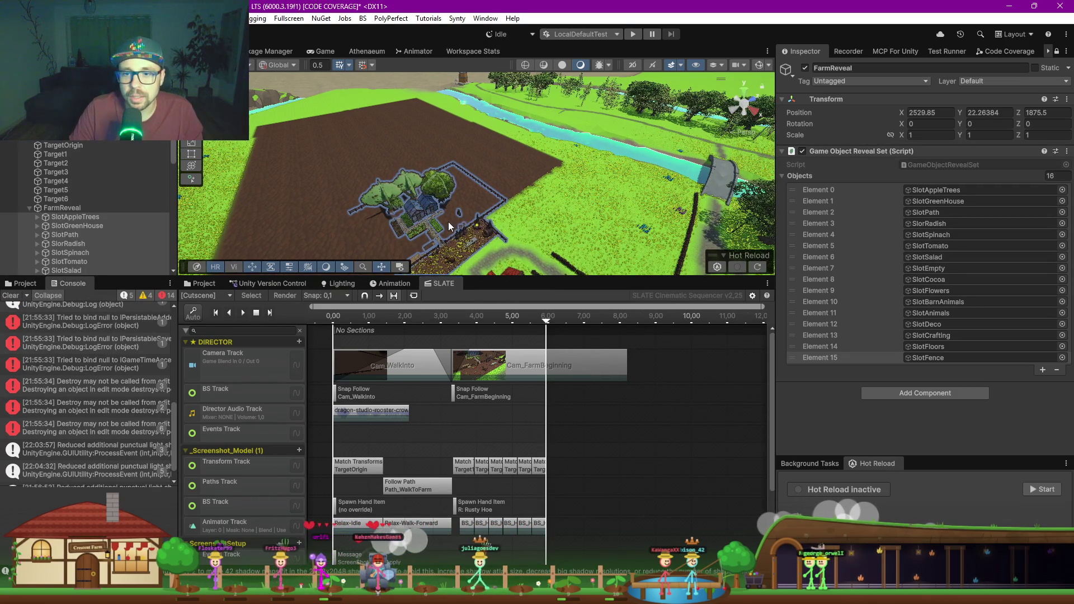
key("f")
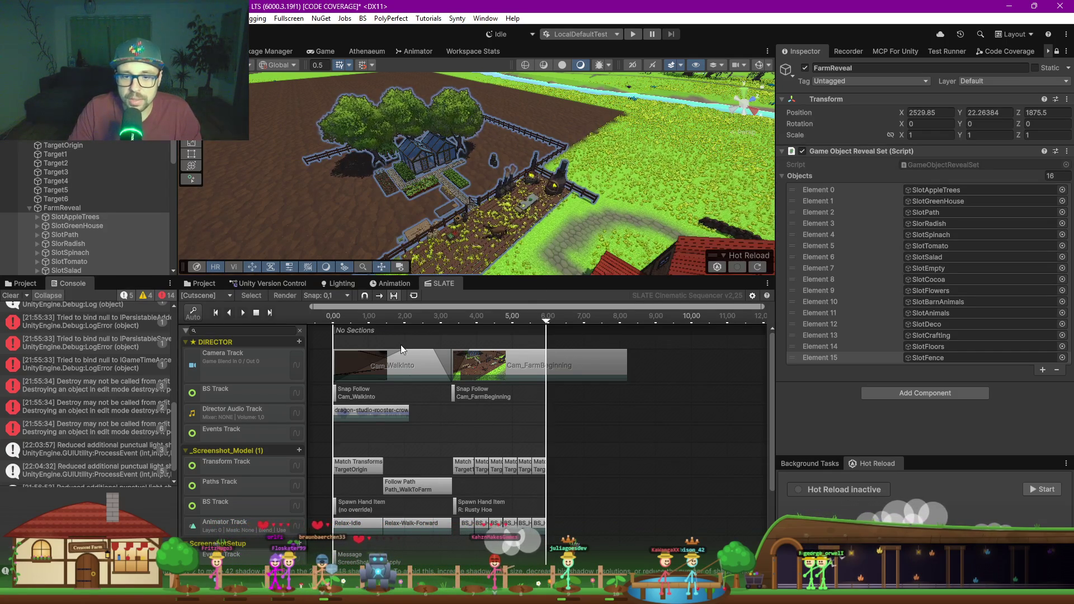
left_click(316, 50)
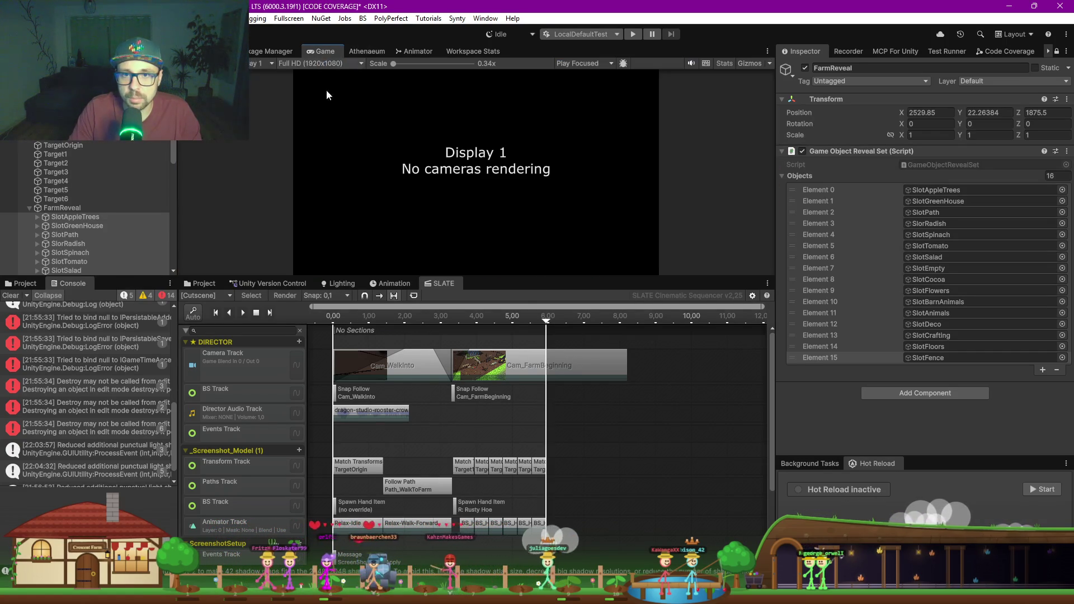
mouse_move(353, 321)
left_mouse_down()
mouse_move(556, 317)
mouse_move(452, 323)
left_mouse_up()
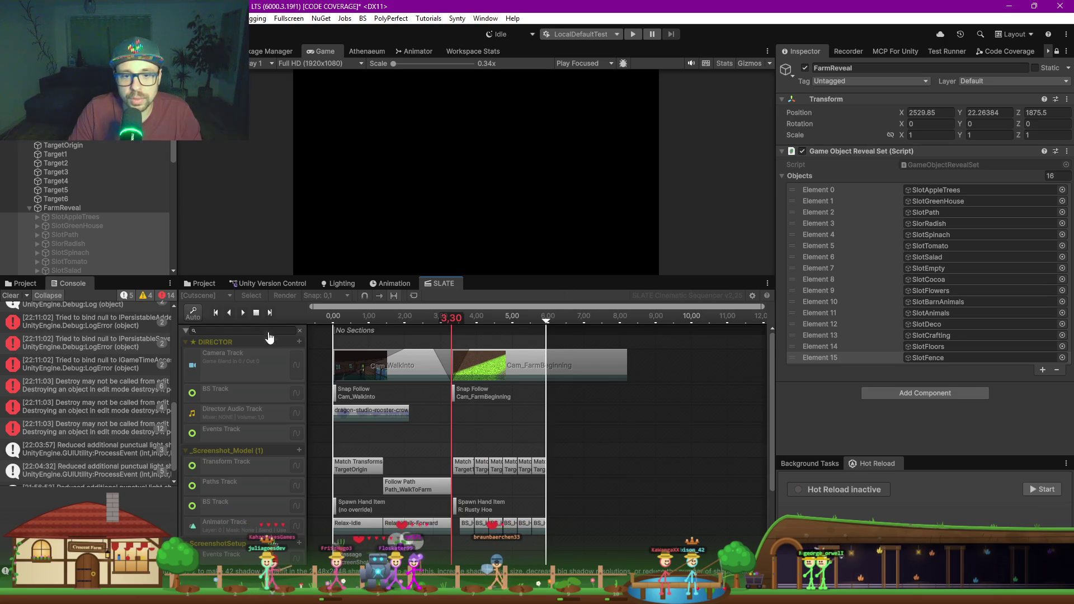
left_click(257, 313)
Step: Enlarge the timeline, select the 10/16 Set Visible Count clip and change its Visible Count to 5
left_click_drag(514, 278, 476, 142)
scroll(485, 431, "up", 5)
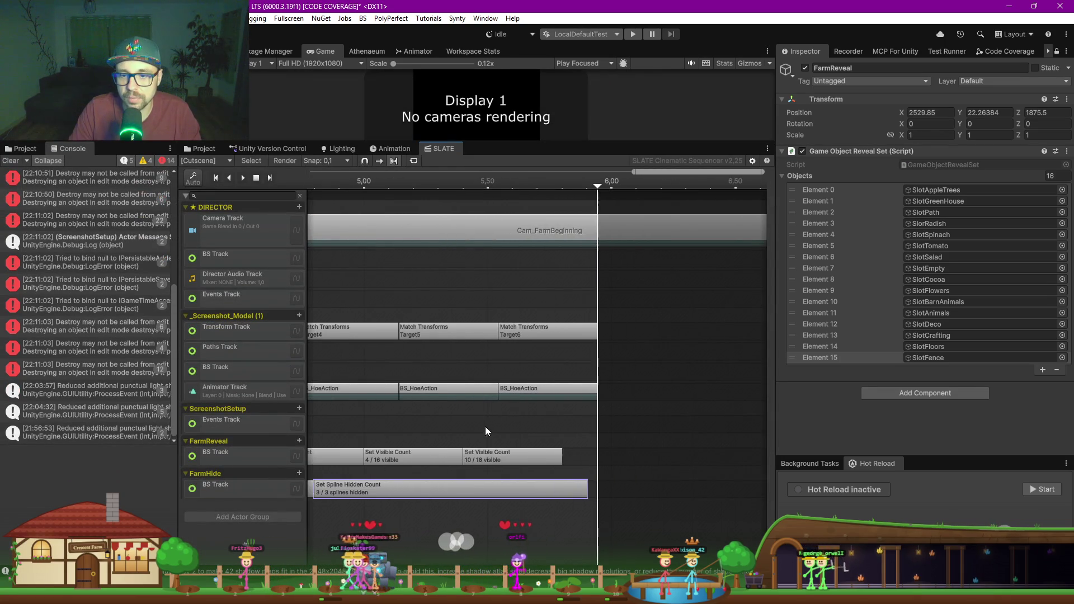
scroll(504, 403, "down", 5)
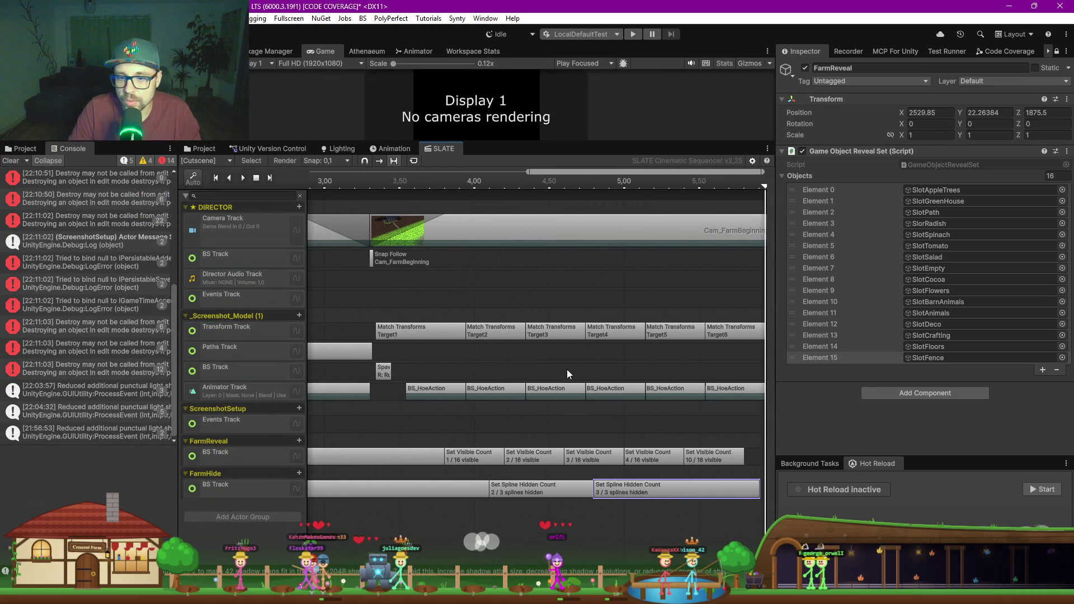
left_click(704, 460)
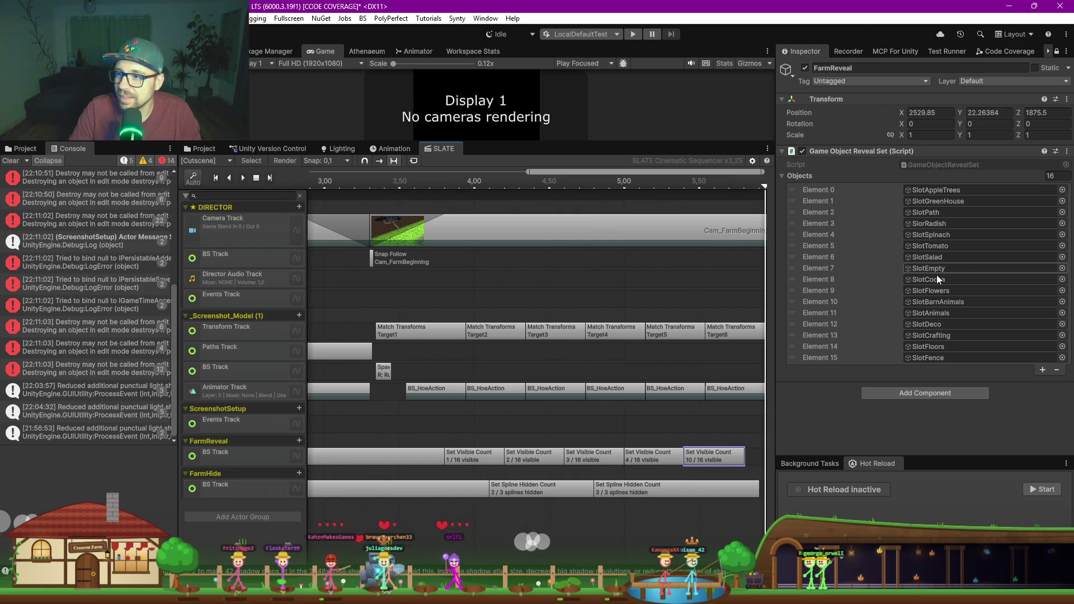
left_click(1056, 51)
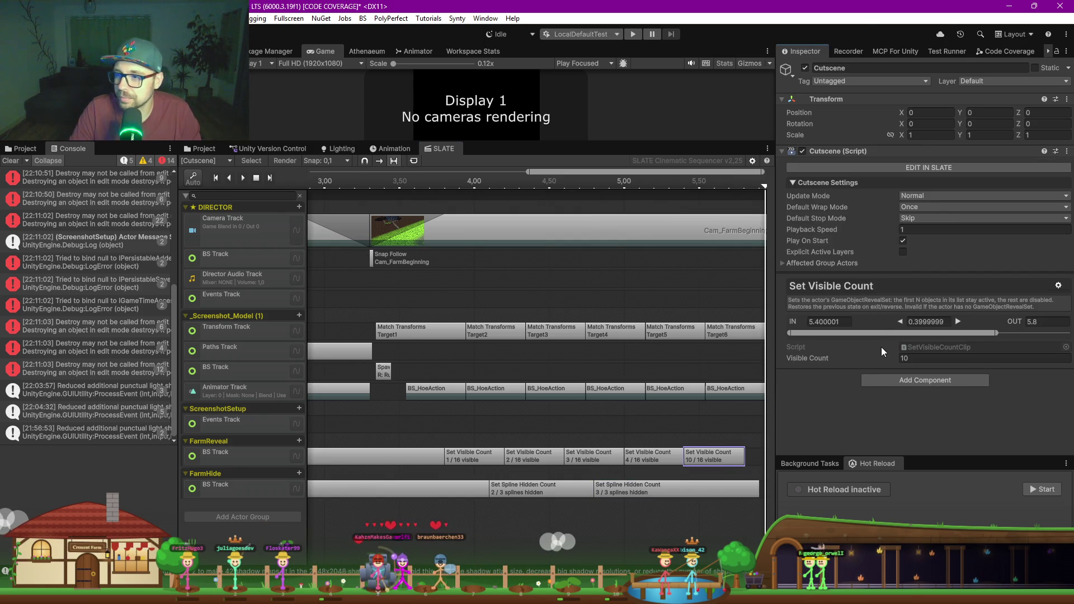
left_click(913, 358)
type("5")
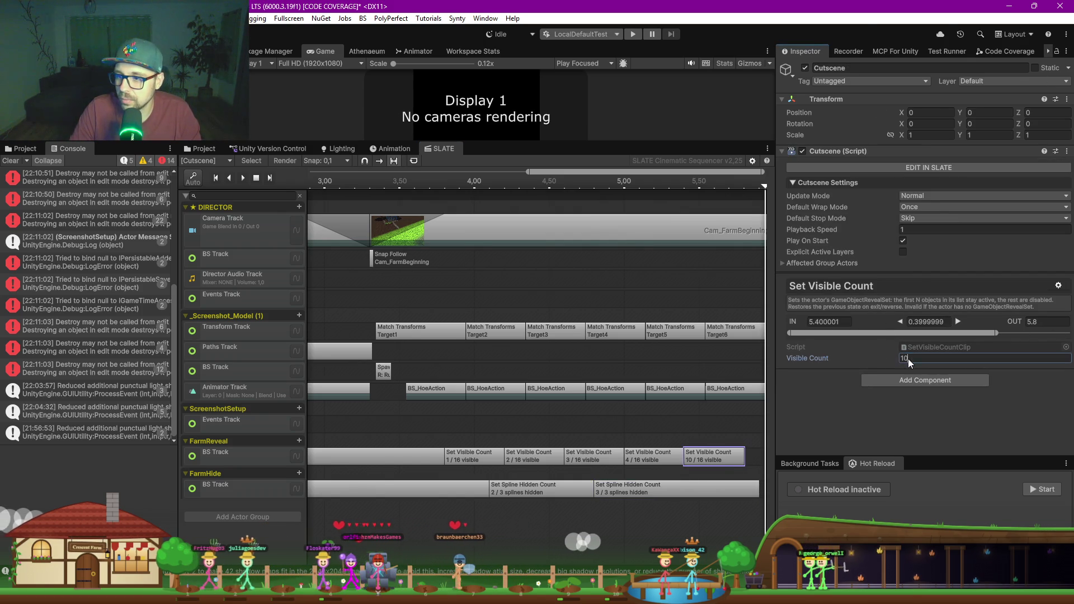
scroll(626, 431, "down", 5)
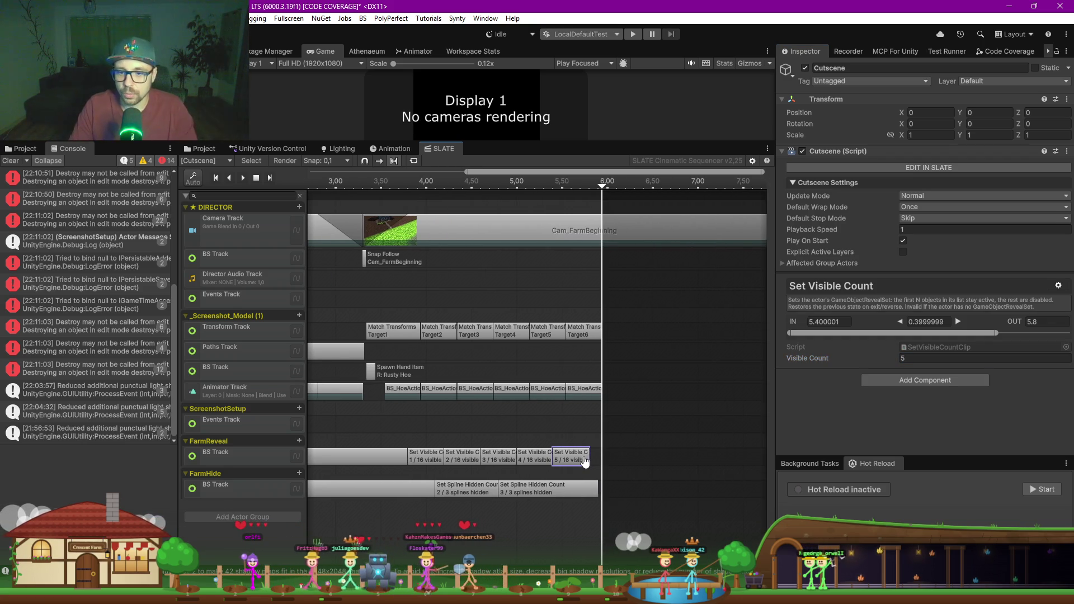
Step: Copy the 5/16 reveal clip and paste two copies positioned at 5.8 and 6.2–6.6
right_click(585, 461)
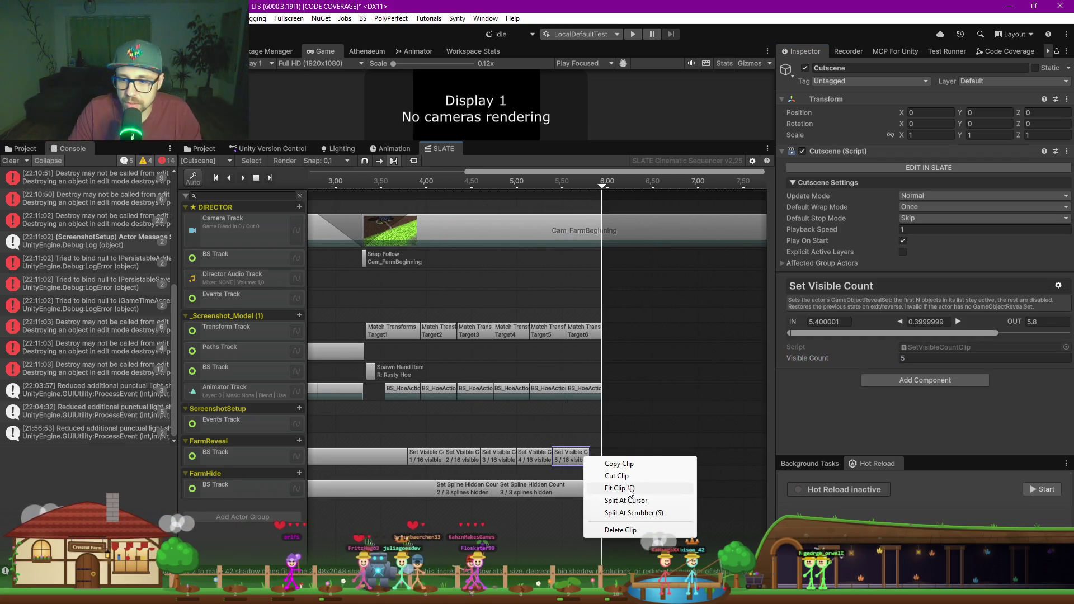
left_click(618, 467)
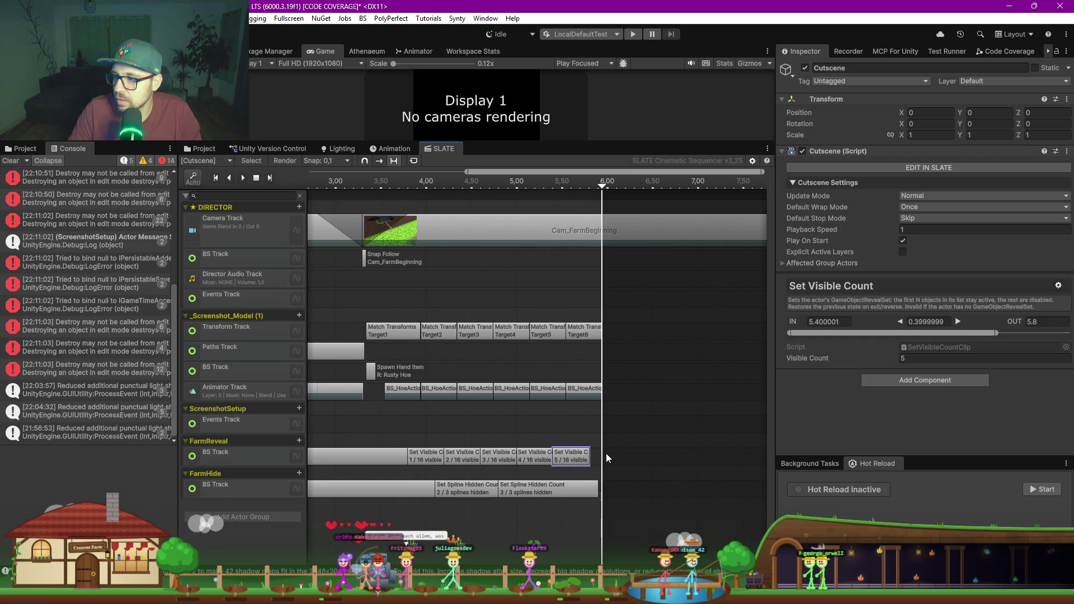
right_click(606, 462)
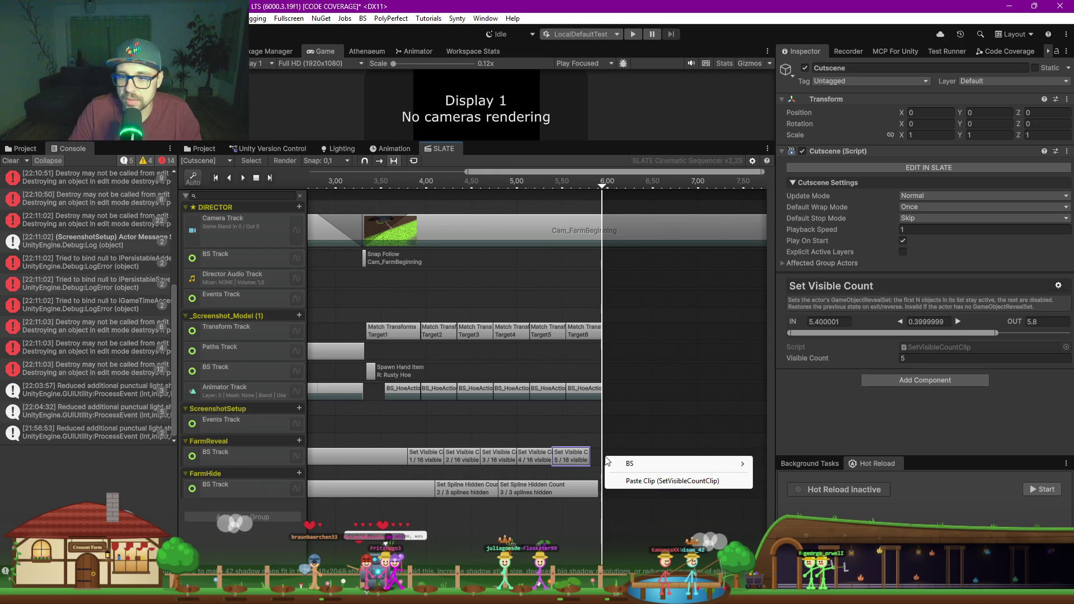
left_click(644, 480)
left_click_drag(624, 464, 606, 464)
right_click(654, 462)
left_click(688, 479)
left_click_drag(683, 456, 656, 456)
Step: Paste four more reveal clip copies back-to-back along the track out to about 8.5
right_click(679, 456)
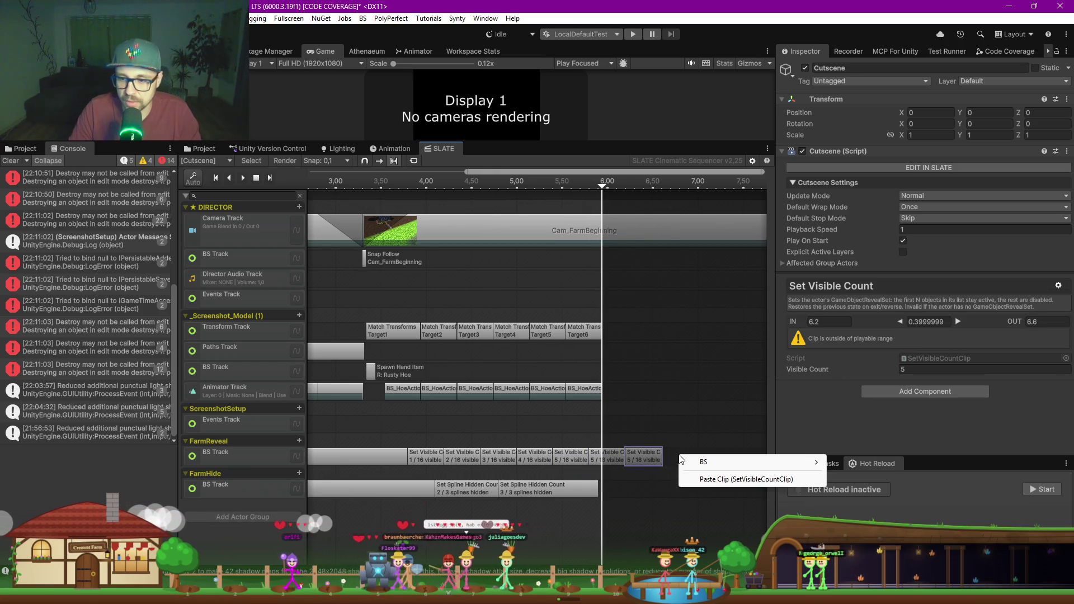
left_click(706, 479)
left_click_drag(707, 421, 610, 393)
mouse_move(599, 466)
left_mouse_down()
mouse_move(586, 466)
mouse_move(687, 460)
left_mouse_up()
right_click(649, 455)
left_click(675, 480)
right_click(673, 461)
left_click(722, 486)
right_click(706, 462)
left_click(727, 486)
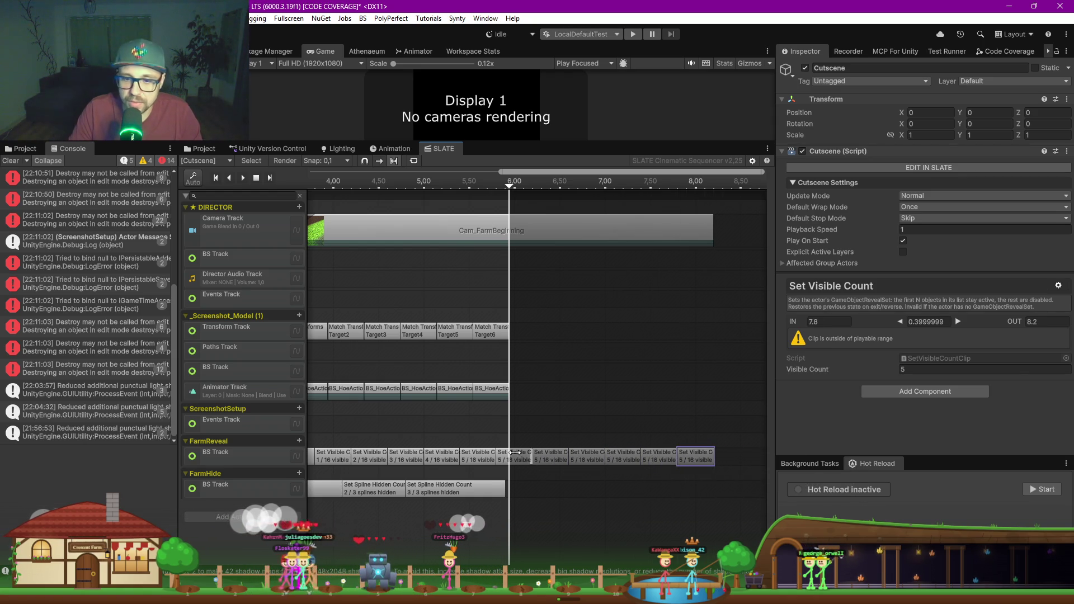
Step: Give the copies after the 5/16 clip Visible Counts 6, 7 and 8
left_click(482, 462)
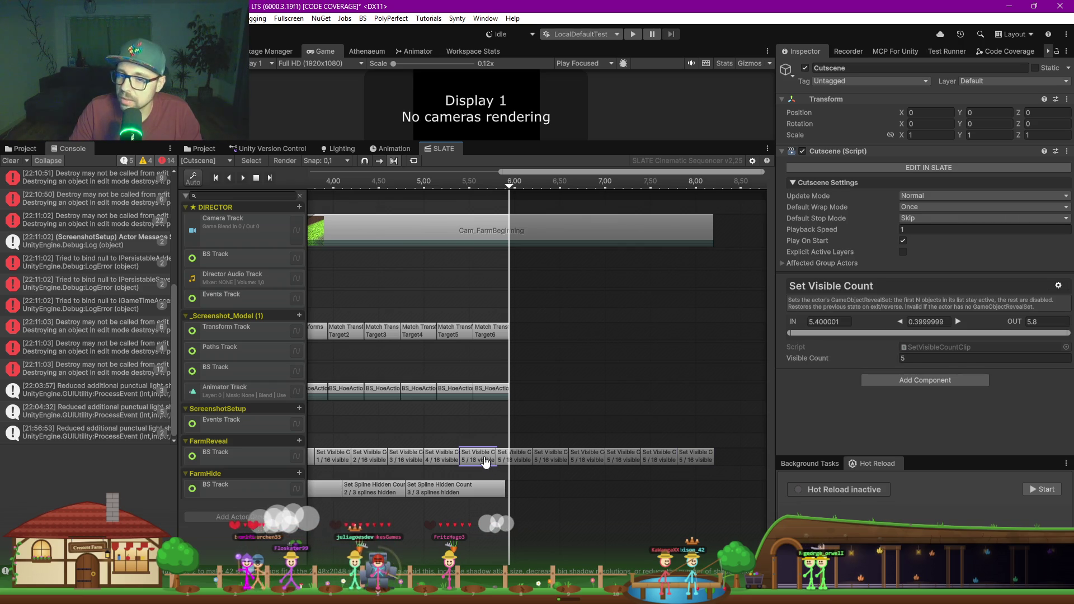
left_click(511, 462)
left_click(957, 369)
type("6")
left_click(557, 463)
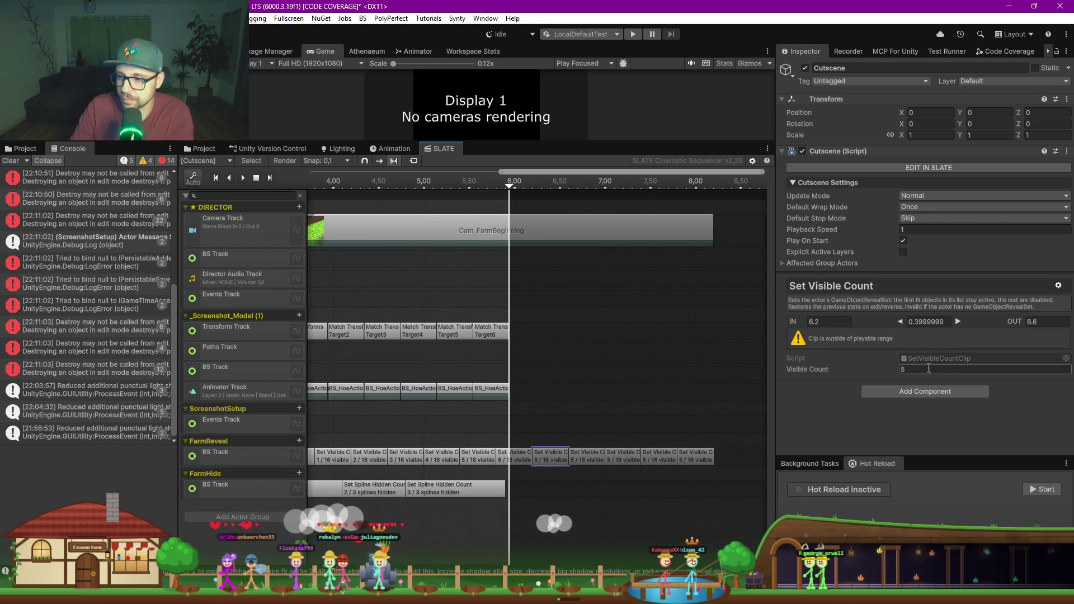
type("7")
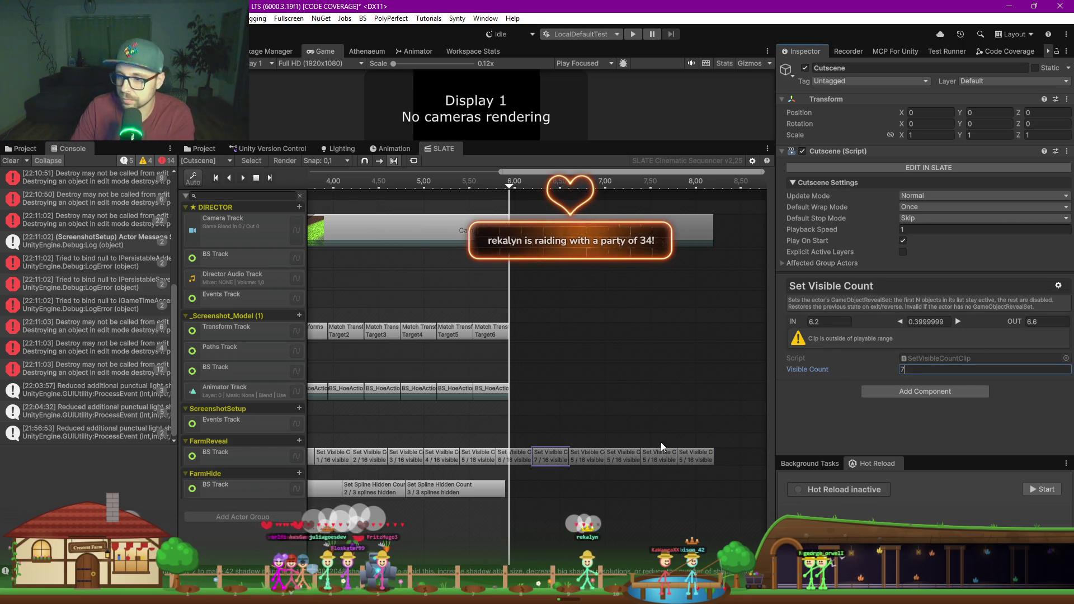
left_click(591, 462)
left_click(921, 371)
Step: Set the last three reveal clips to Visible Counts 9, 10 and 11, then deselect
left_click(623, 456)
left_click(951, 370)
type("9")
left_click(667, 462)
left_click(929, 369)
type("10")
left_click(696, 456)
left_click(903, 369)
type("11")
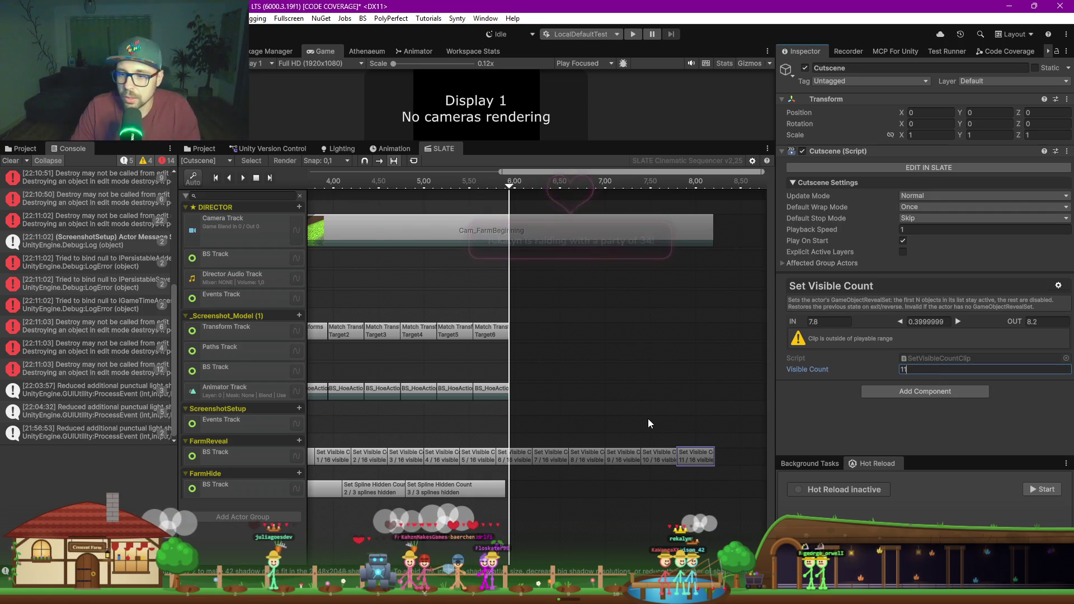
left_click(648, 423)
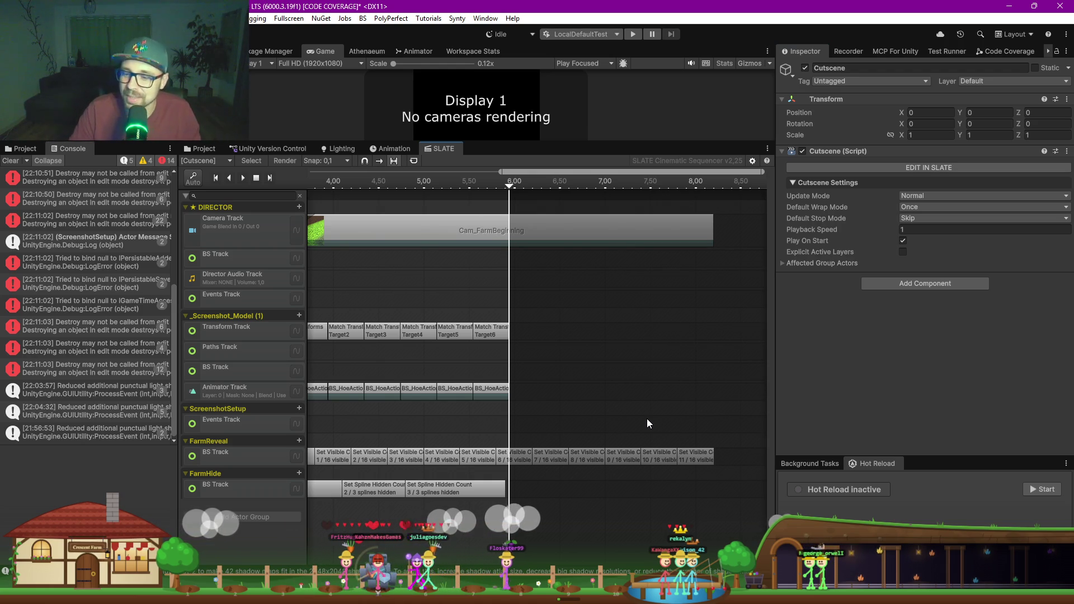
Step: Return to the Scene view and drag the splitter down so the farm shows larger
scroll(663, 340, "down", 3)
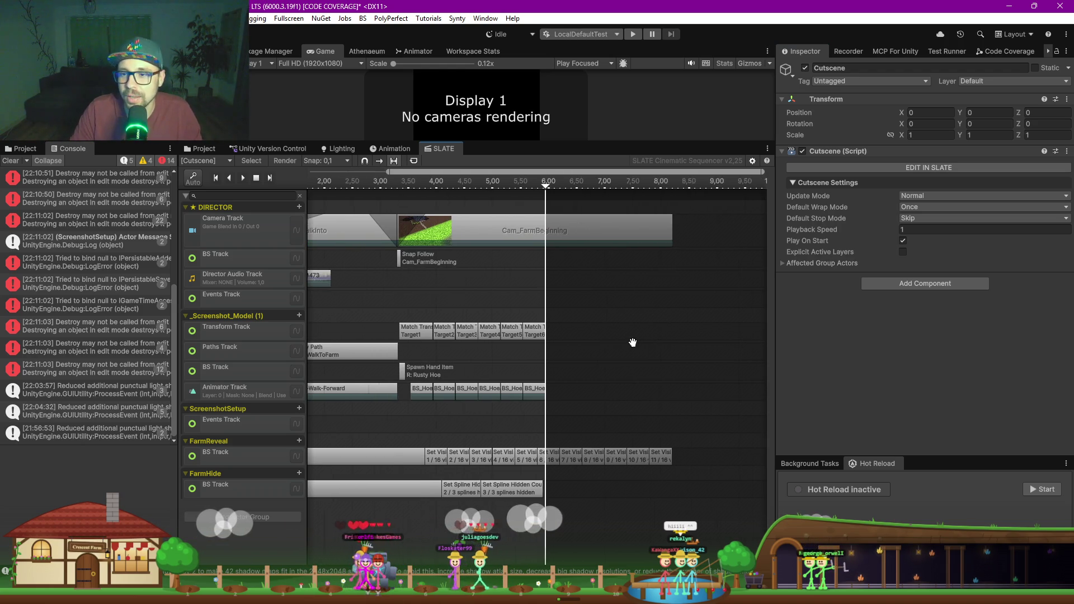
left_click_drag(632, 342, 578, 338)
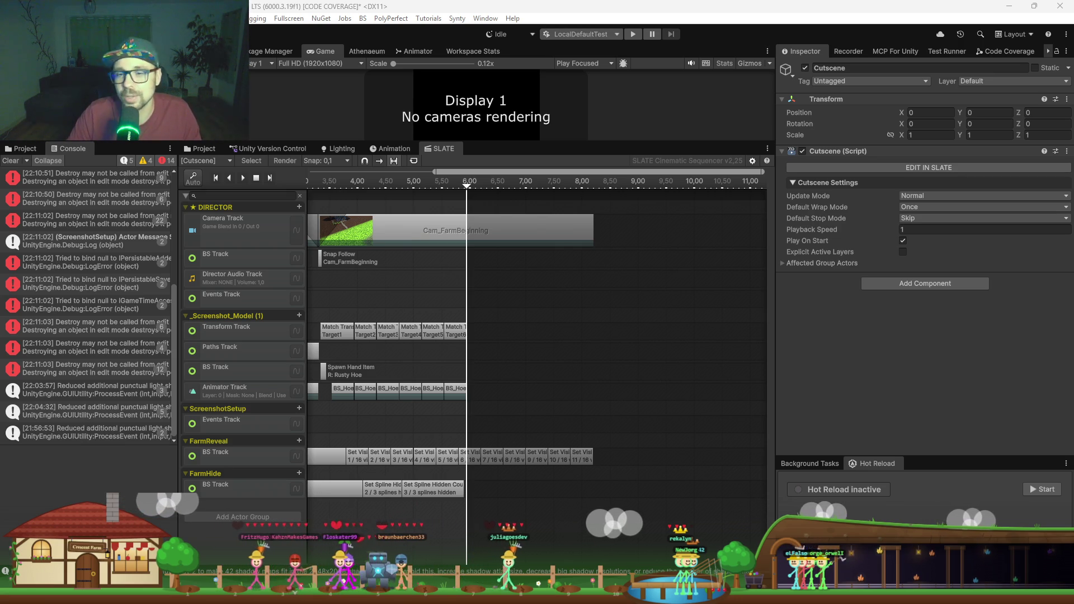
key("ctrl+1")
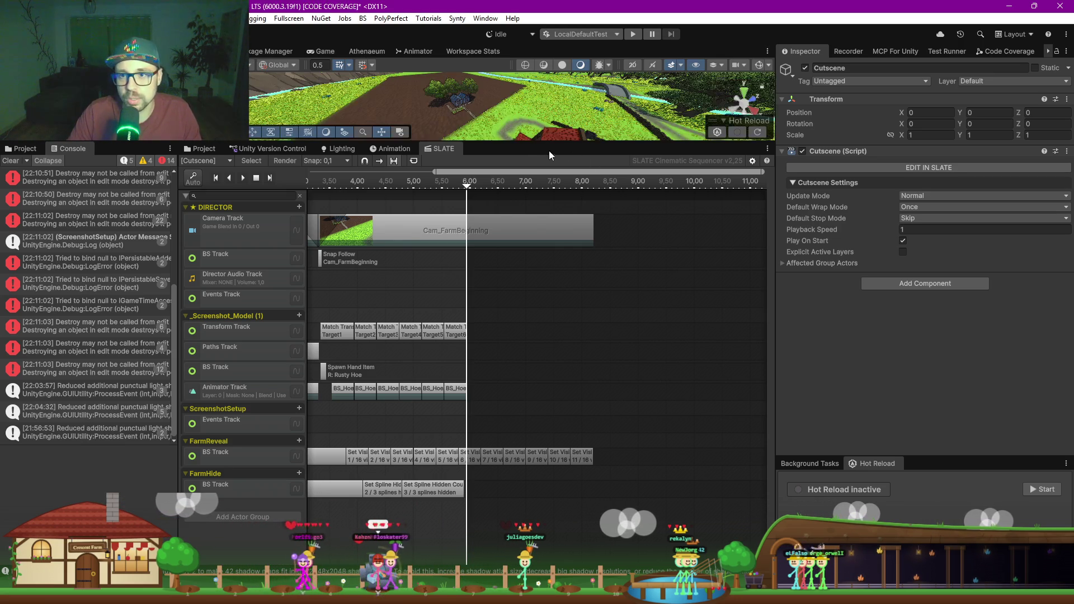
left_click_drag(529, 144, 532, 259)
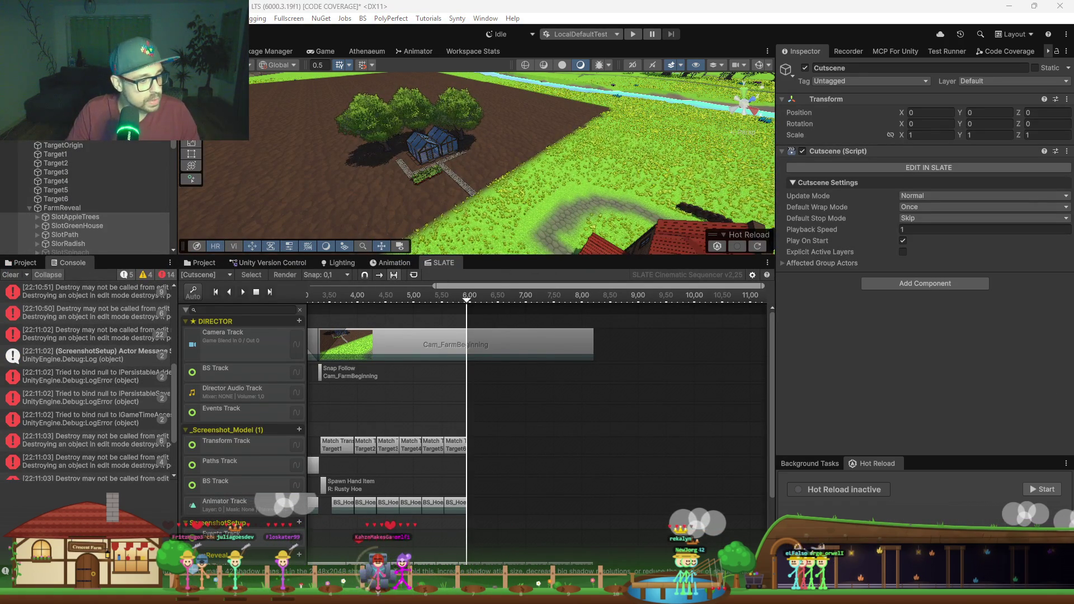
key("super+e")
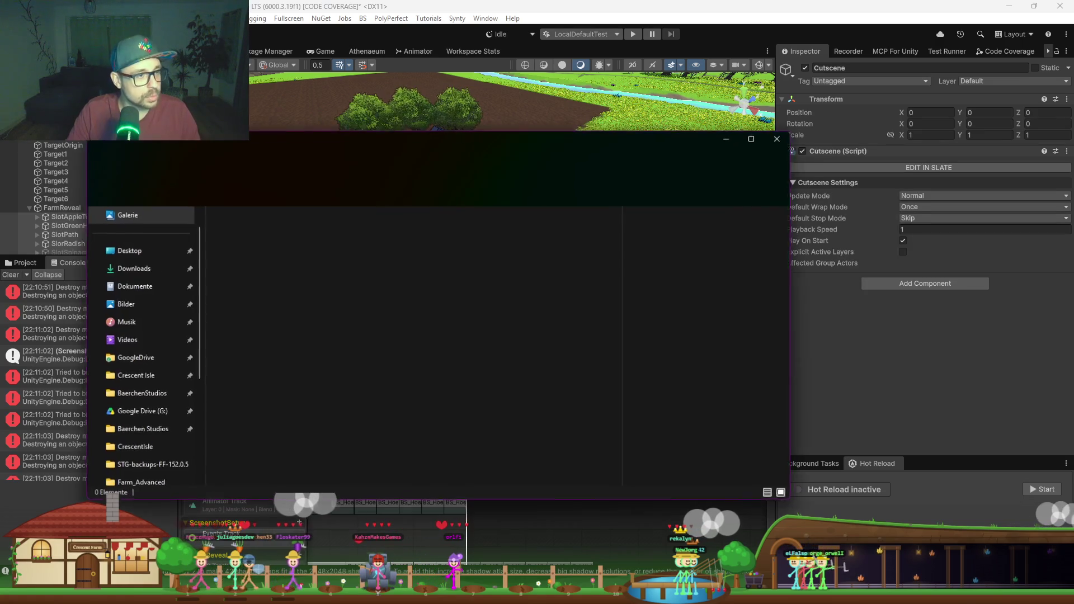
Step: Browse to C:\BaerchenStudios\Screenshots\CrescentIsle\Farm_Advanced and open Farm_Advanced_8k.png
left_click(141, 394)
double_click(240, 279)
left_click(253, 231)
double_click(254, 230)
double_click(262, 244)
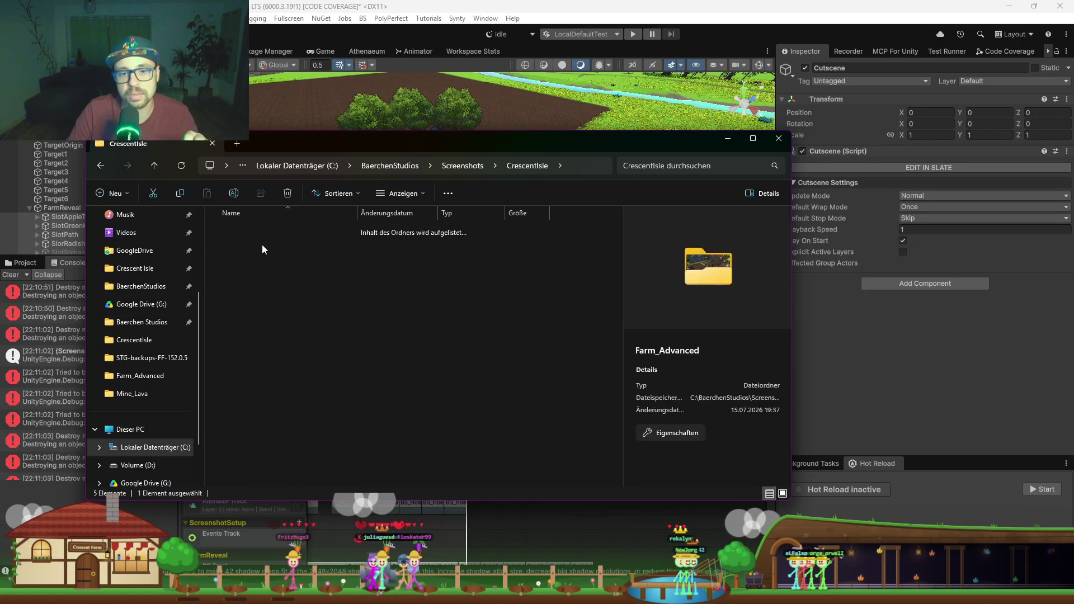
left_click(510, 252)
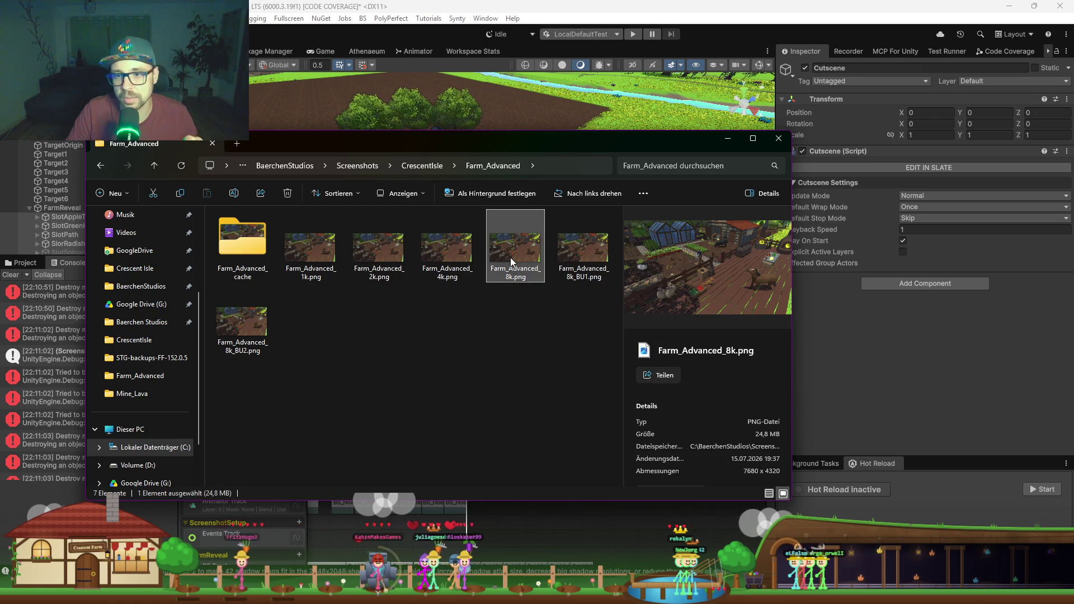
double_click(511, 256)
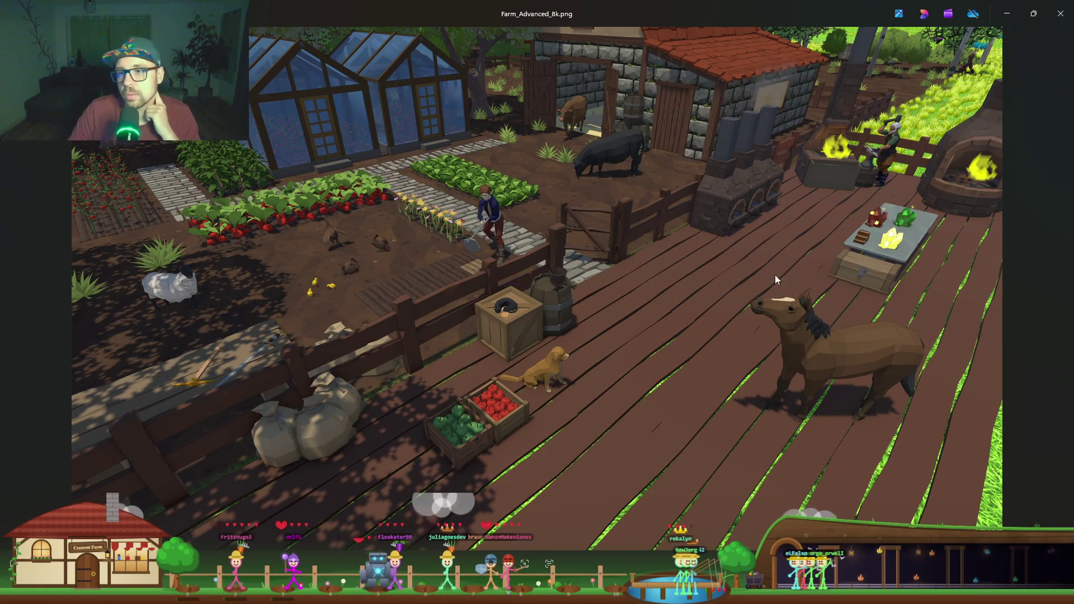
Step: Zoom into Farm_Advanced_8k.png to inspect the greenhouse, tomatoes and beans, then return to the folder
scroll(467, 201, "up", 5)
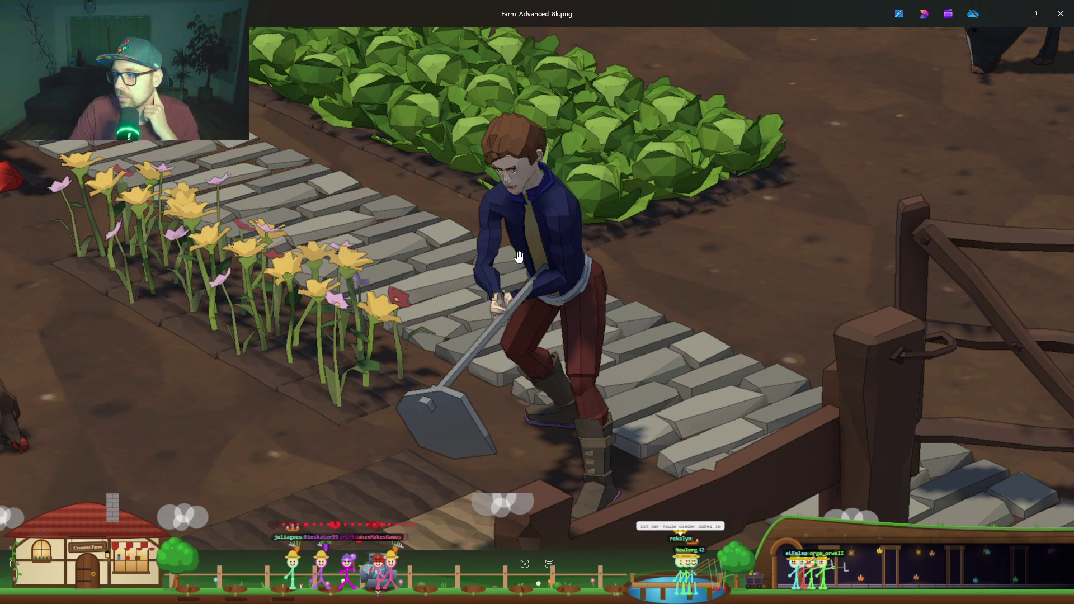
mouse_move(502, 228)
left_mouse_down()
mouse_move(532, 352)
mouse_move(616, 408)
left_mouse_up()
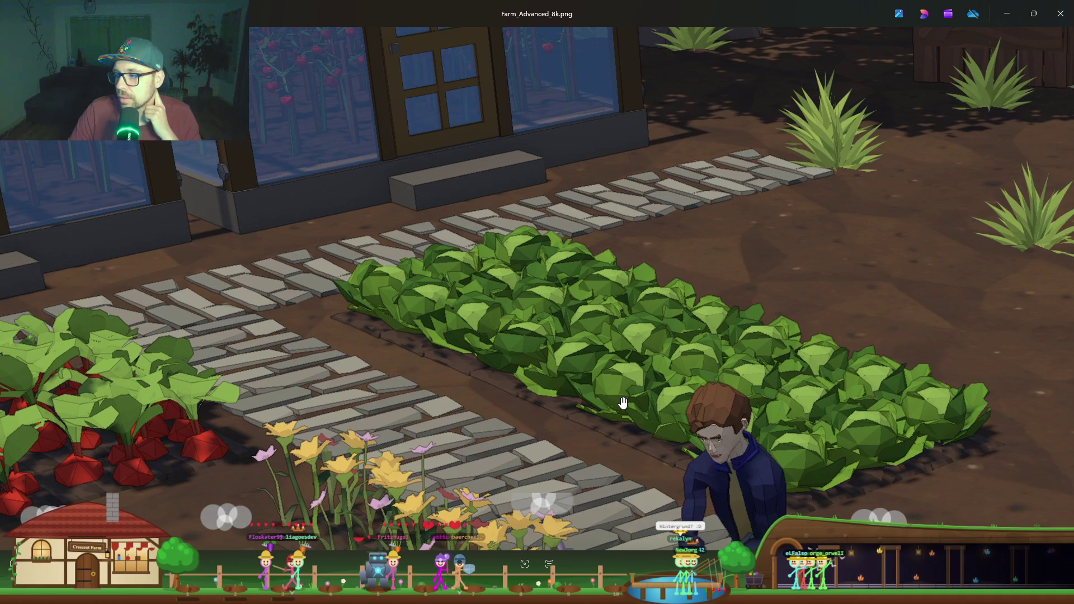
mouse_move(484, 274)
left_mouse_down()
mouse_move(551, 314)
mouse_move(672, 313)
mouse_move(597, 275)
left_mouse_up()
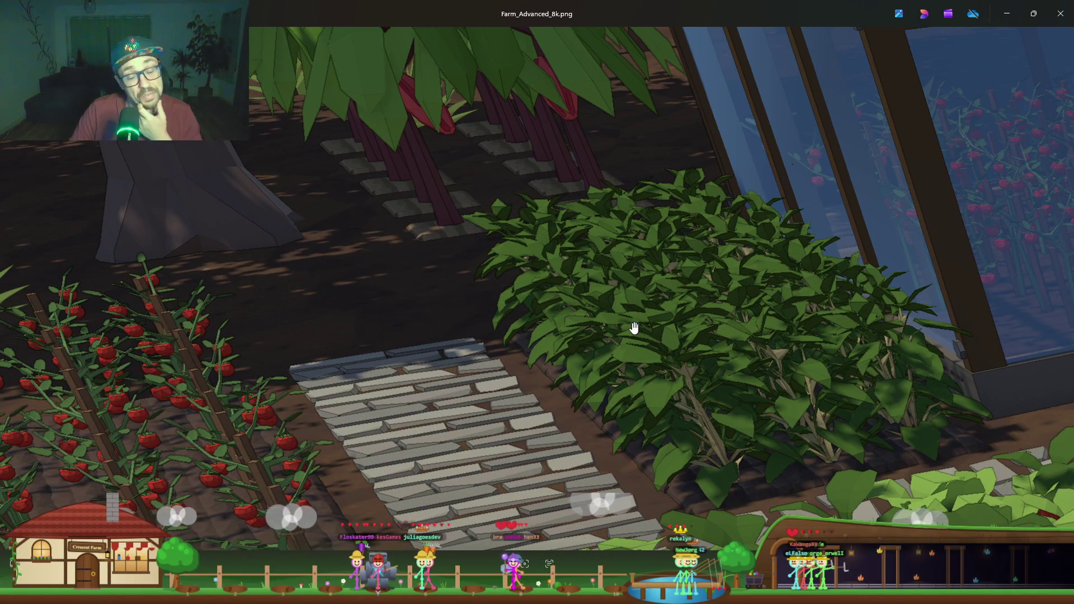
left_click_drag(651, 339, 743, 494)
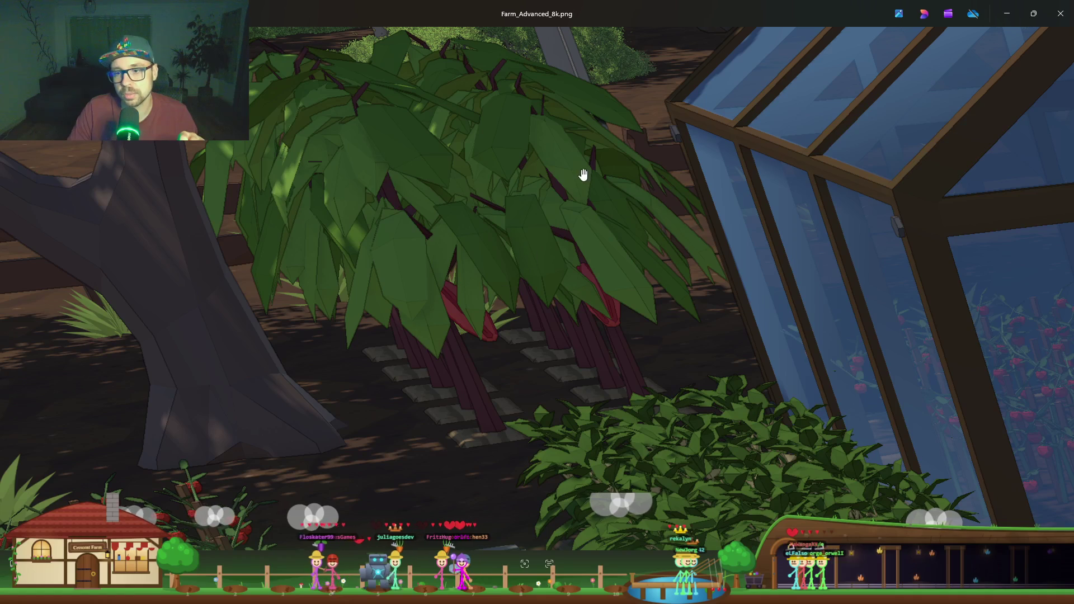
scroll(477, 284, "down", 8)
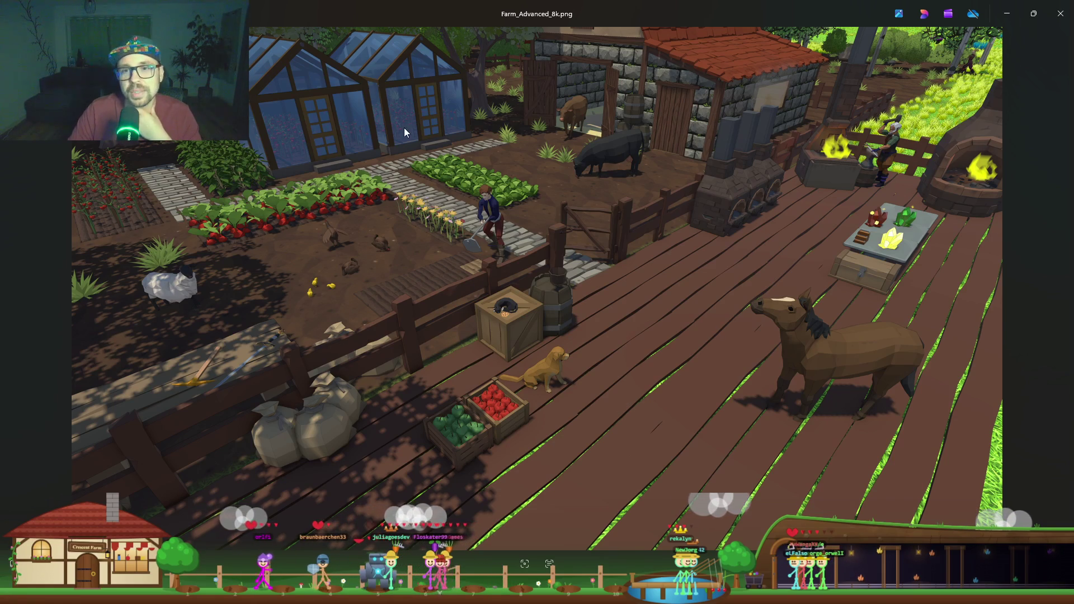
scroll(925, 87, "up", 3)
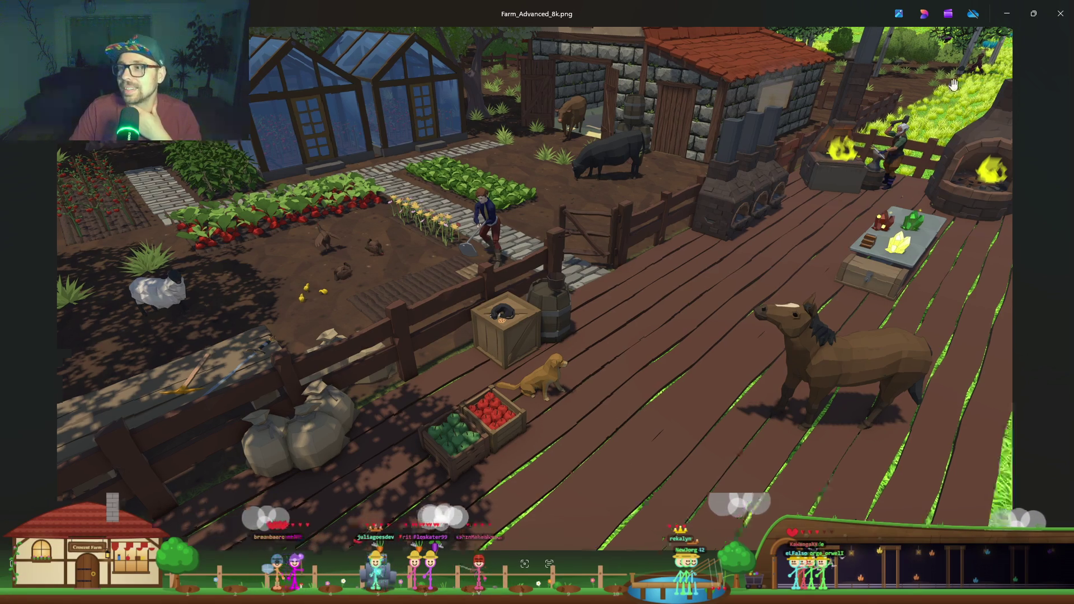
scroll(995, 120, "up", 5)
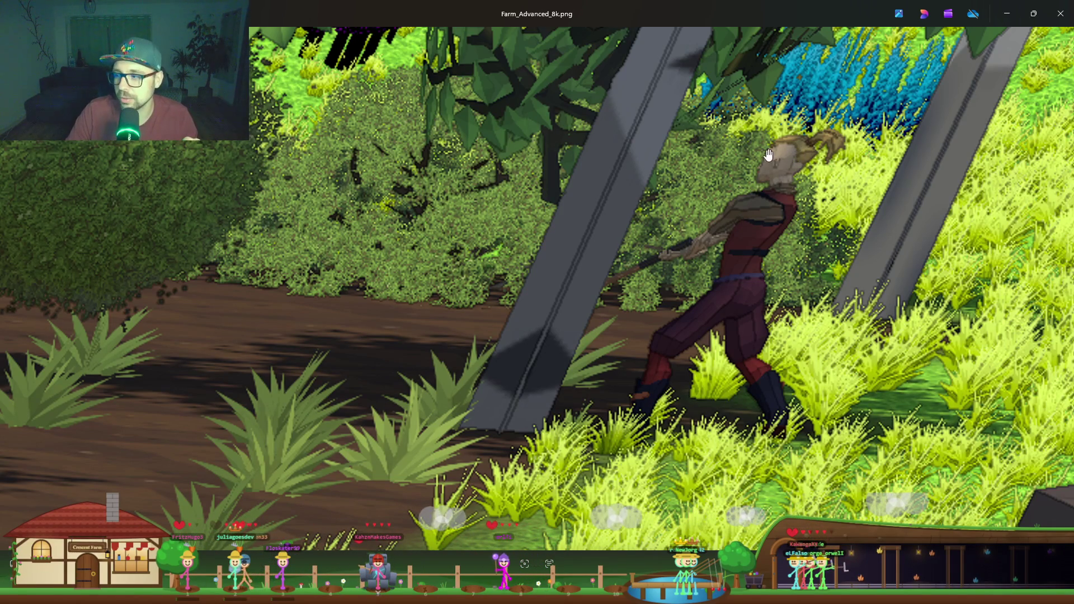
scroll(714, 246, "down", 10)
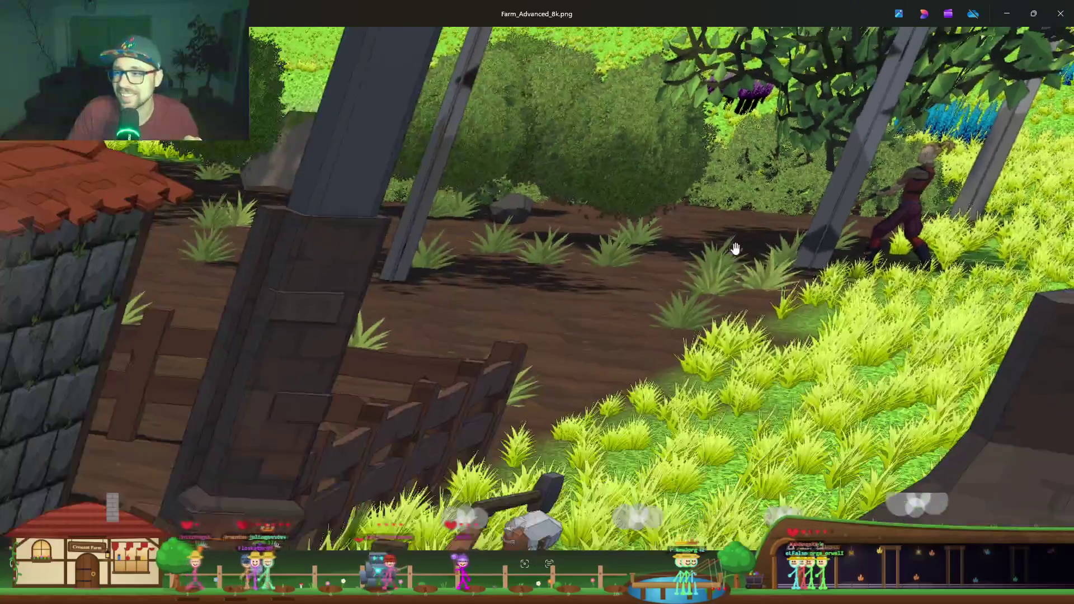
scroll(740, 243, "down", 2)
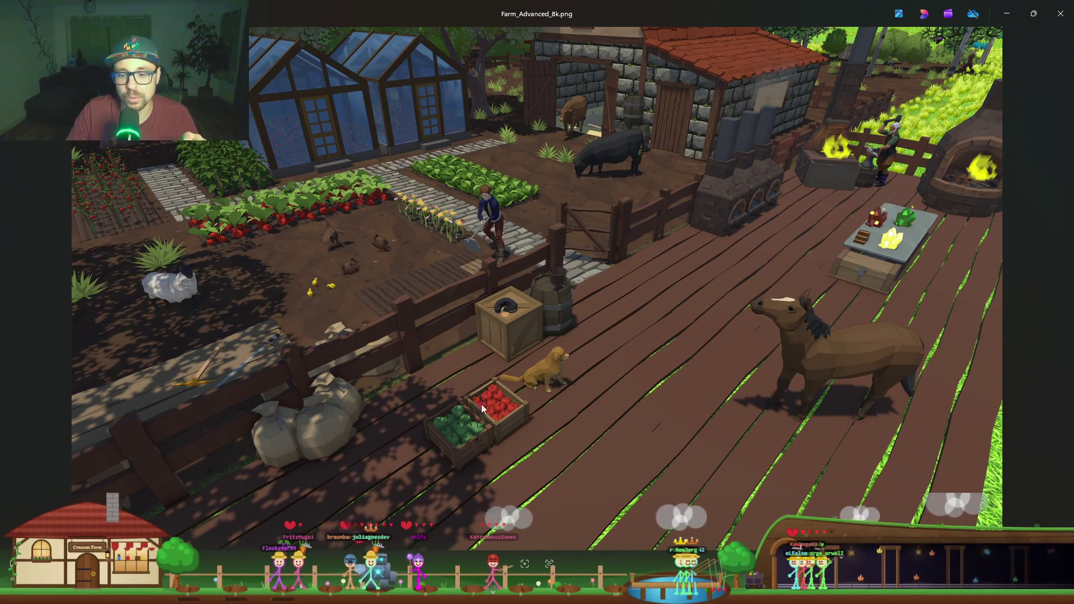
left_click(478, 528)
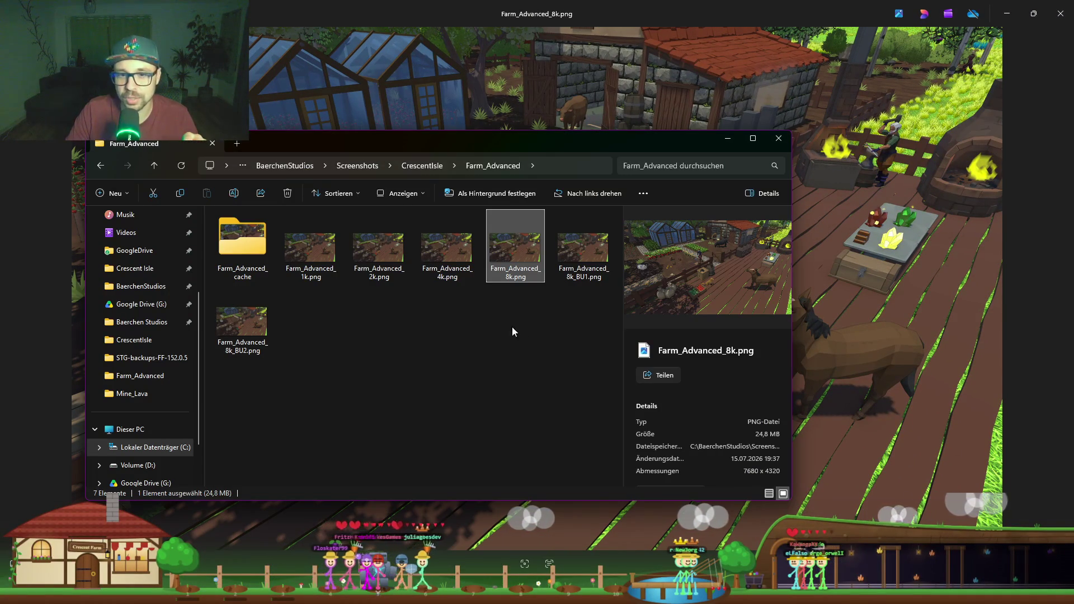
Step: View the Mine_Lava_8k.png screenshot from the Mine_Lava folder, then close it
left_click(434, 165)
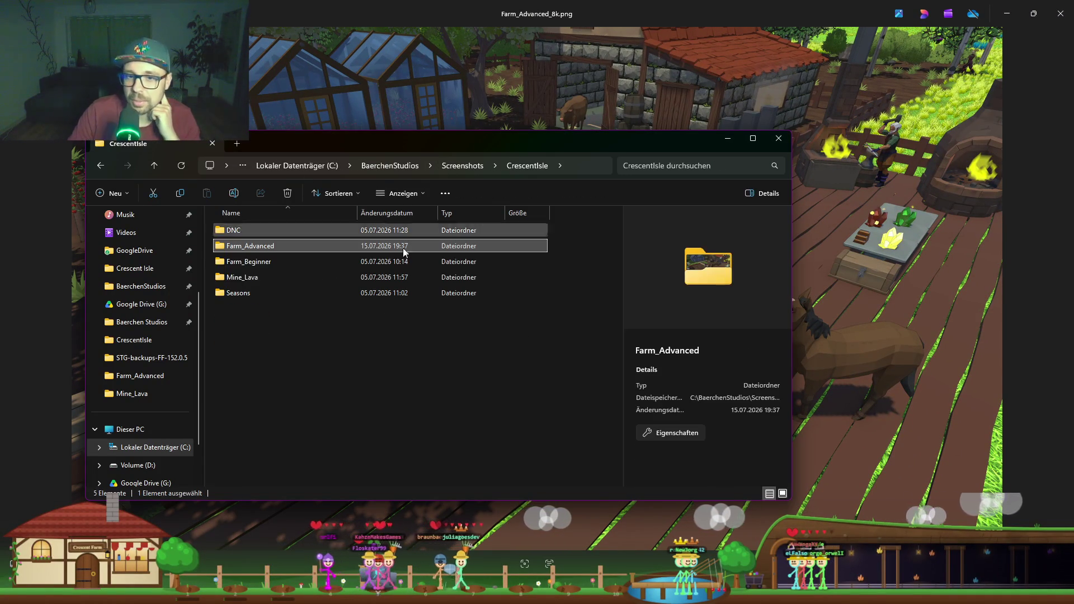
double_click(257, 279)
left_click(514, 248)
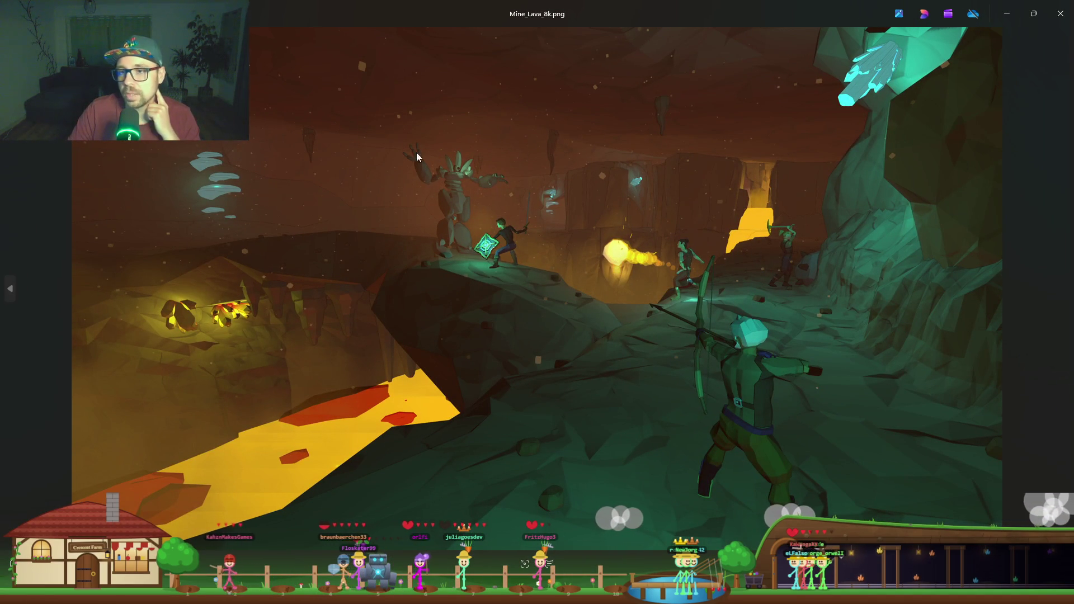
scroll(854, 261, "up", 10)
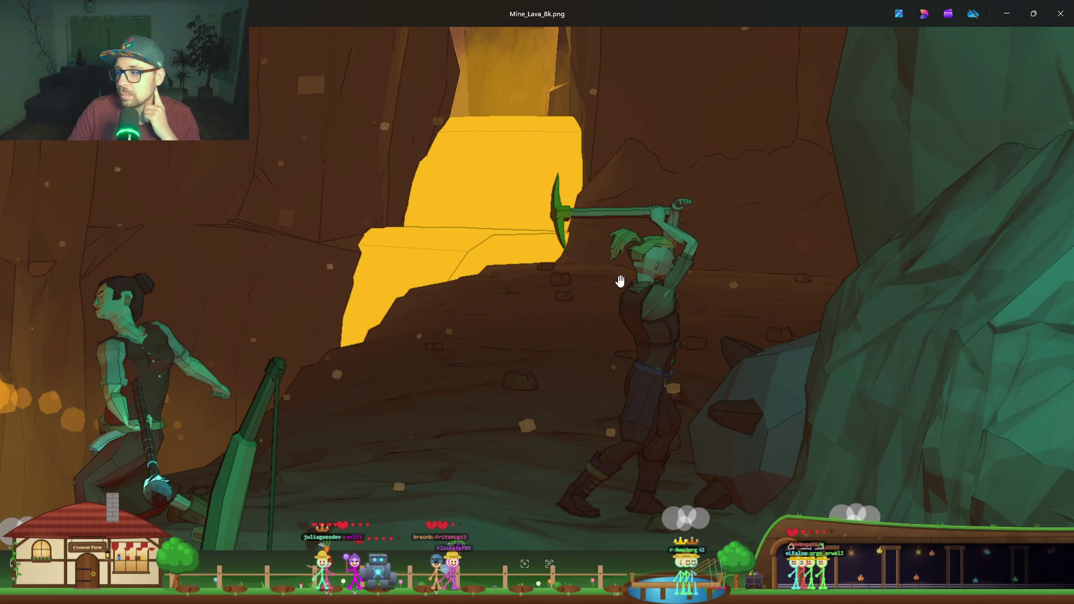
scroll(574, 288, "down", 2)
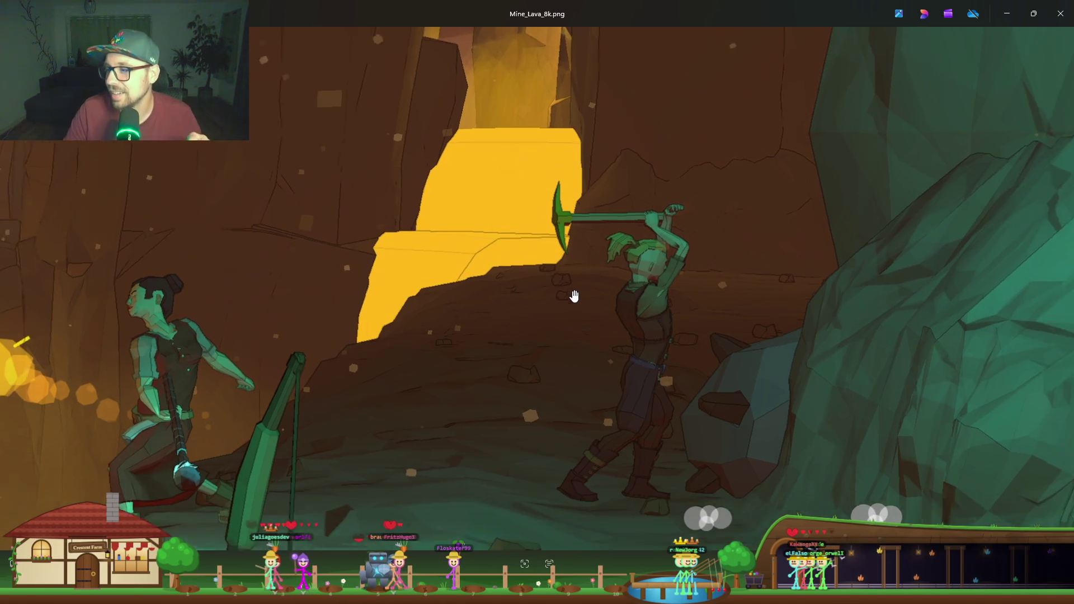
scroll(637, 305, "down", 8)
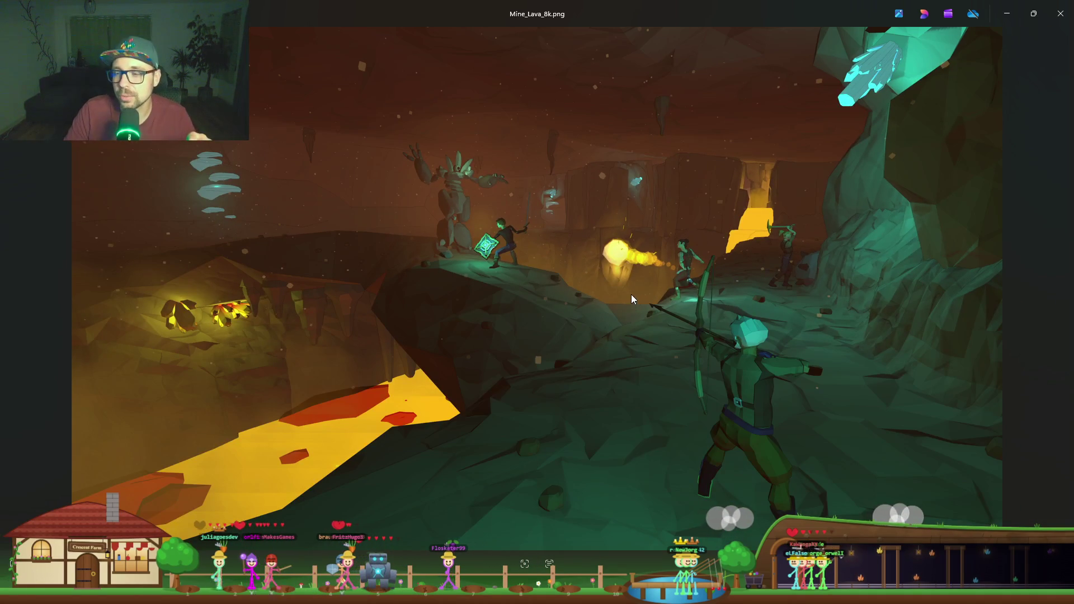
left_click(1062, 15)
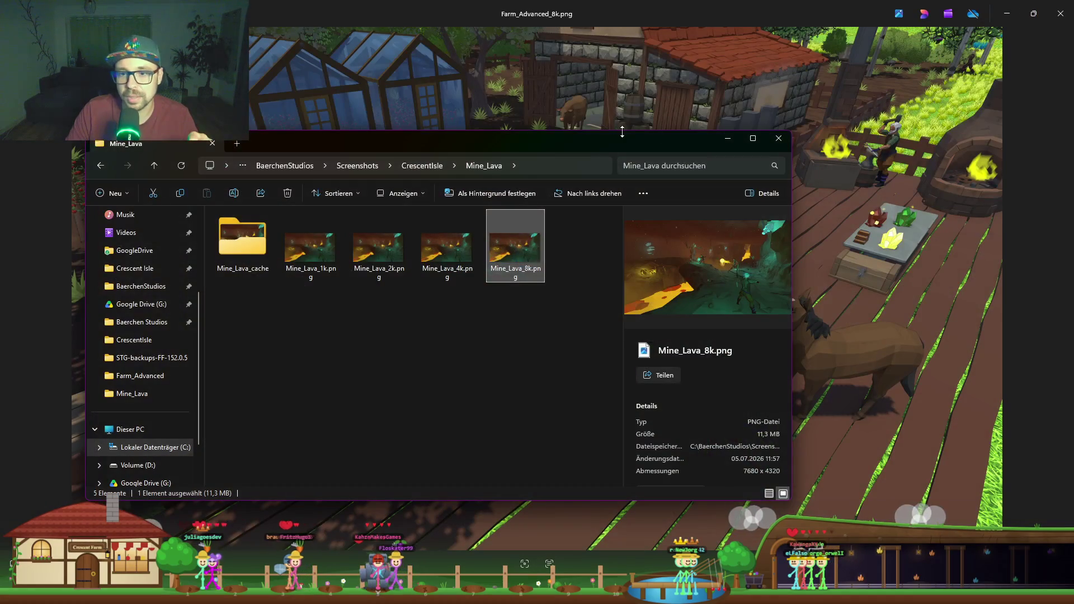
Step: Open Seasons_8k.png from the CrescentIsle Seasons folder
left_click(421, 168)
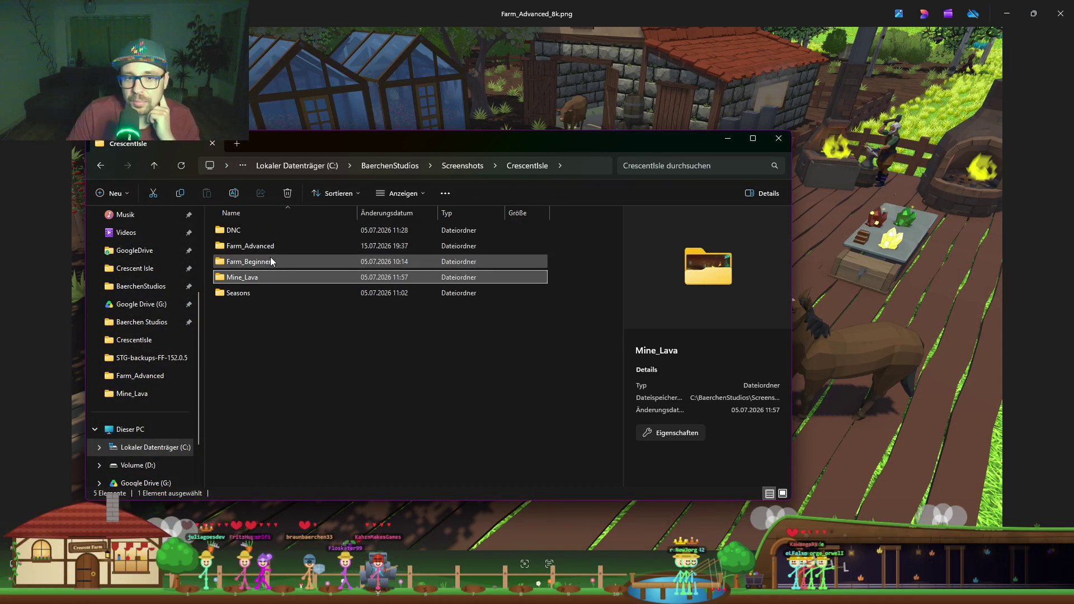
double_click(250, 291)
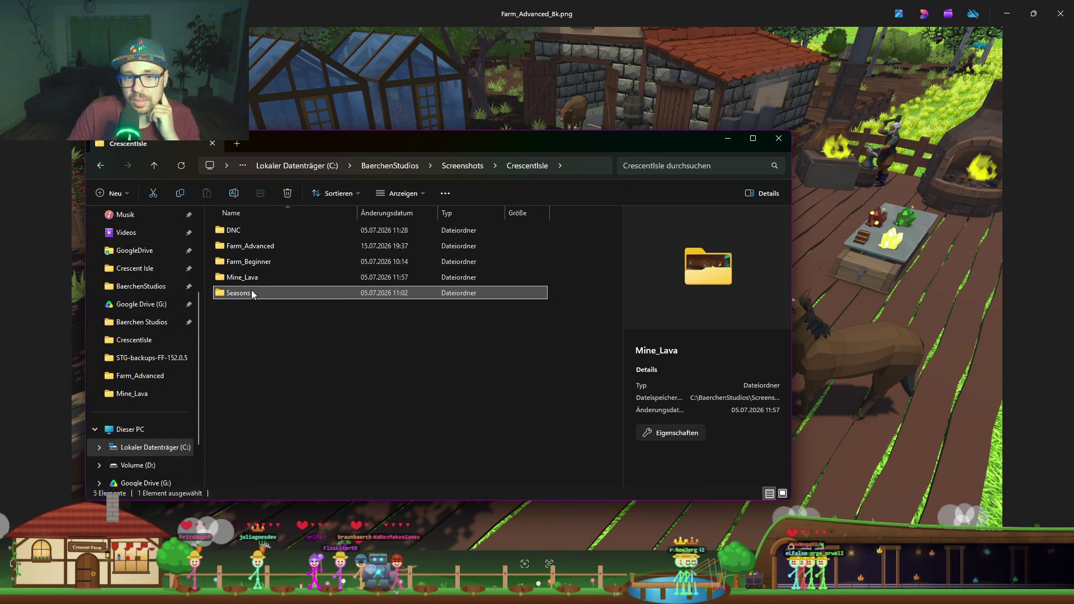
double_click(491, 252)
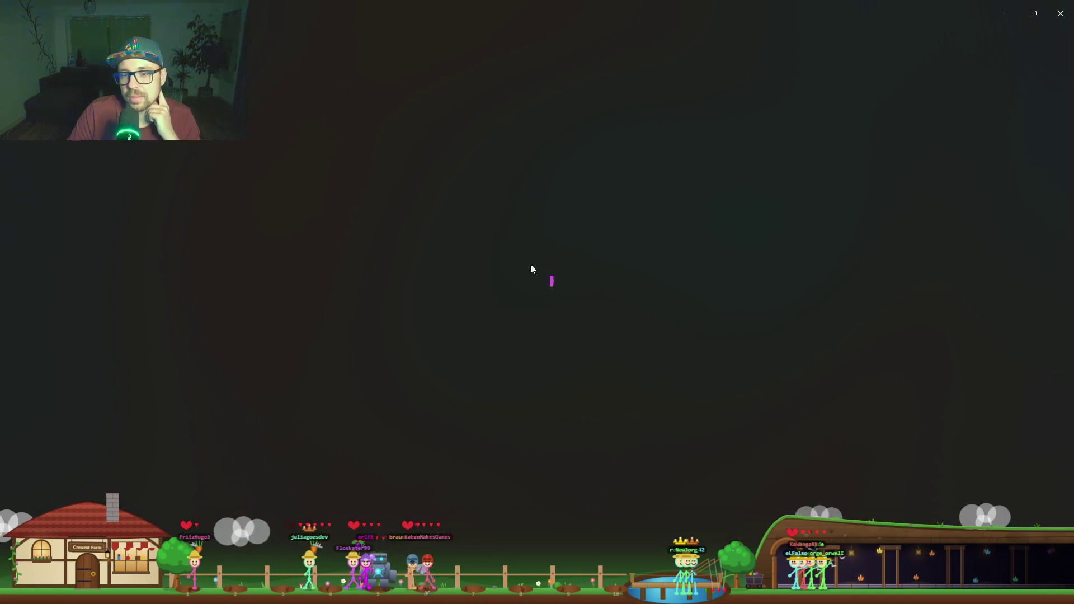
Step: Zoom and pan around Seasons_8k.png to see the green meadow and archer
scroll(808, 285, "up", 5)
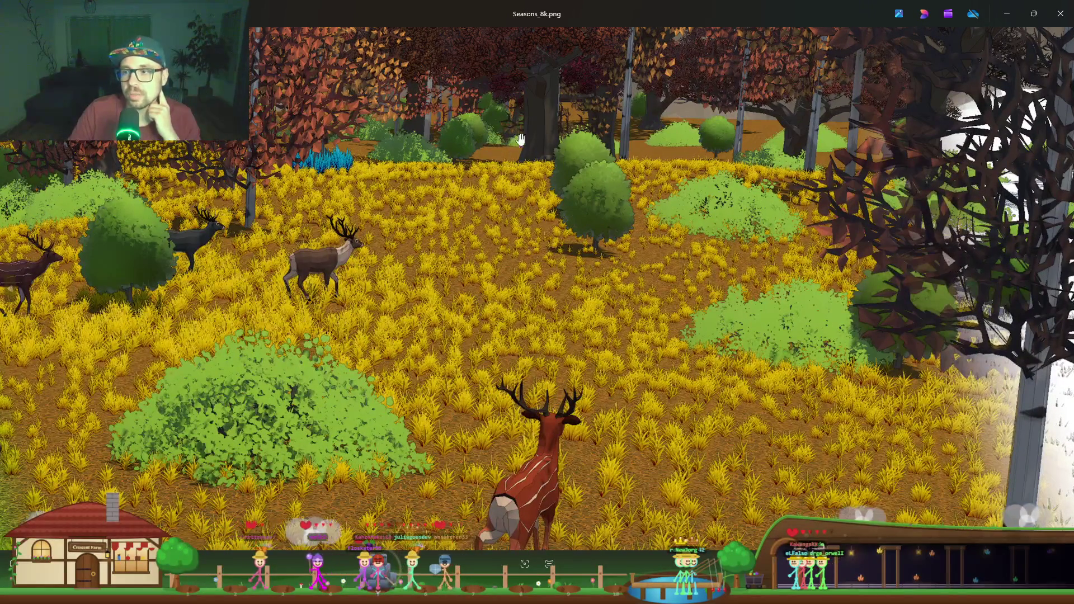
scroll(479, 304, "down", 4)
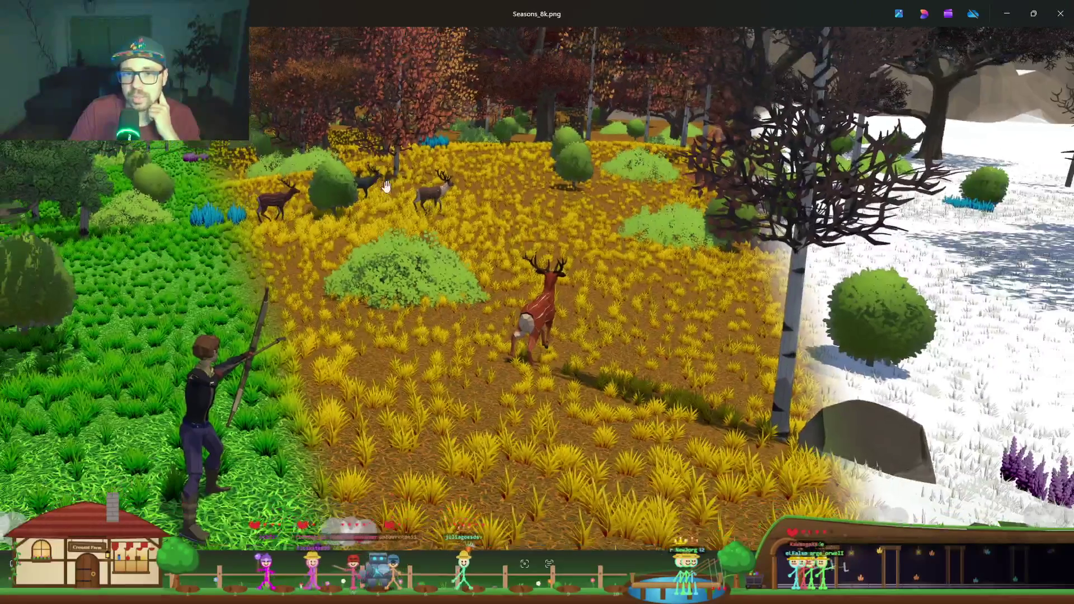
left_click_drag(386, 186, 632, 175)
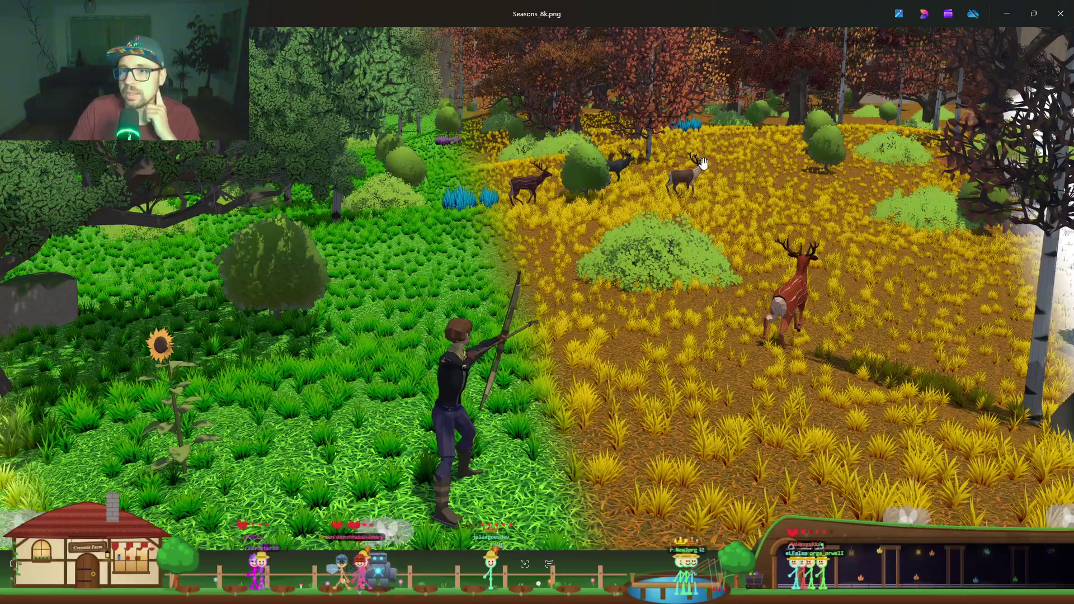
scroll(702, 162, "down", 3)
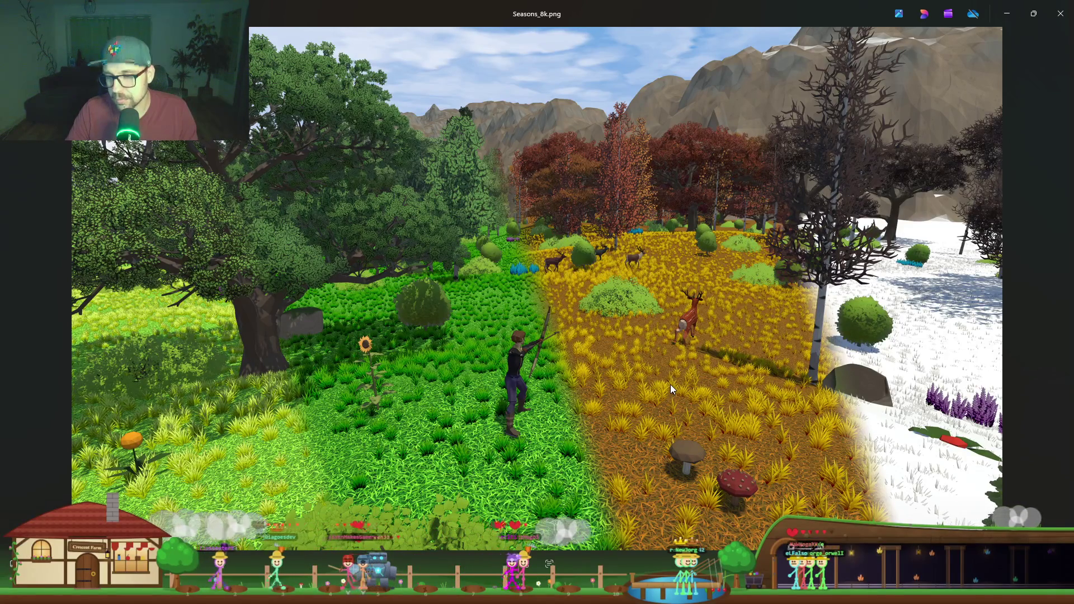
Step: Switch back to the Farm_Advanced_8k.png screenshot, then close the image viewer
key("Left")
key("alt+Tab")
left_click(773, 142)
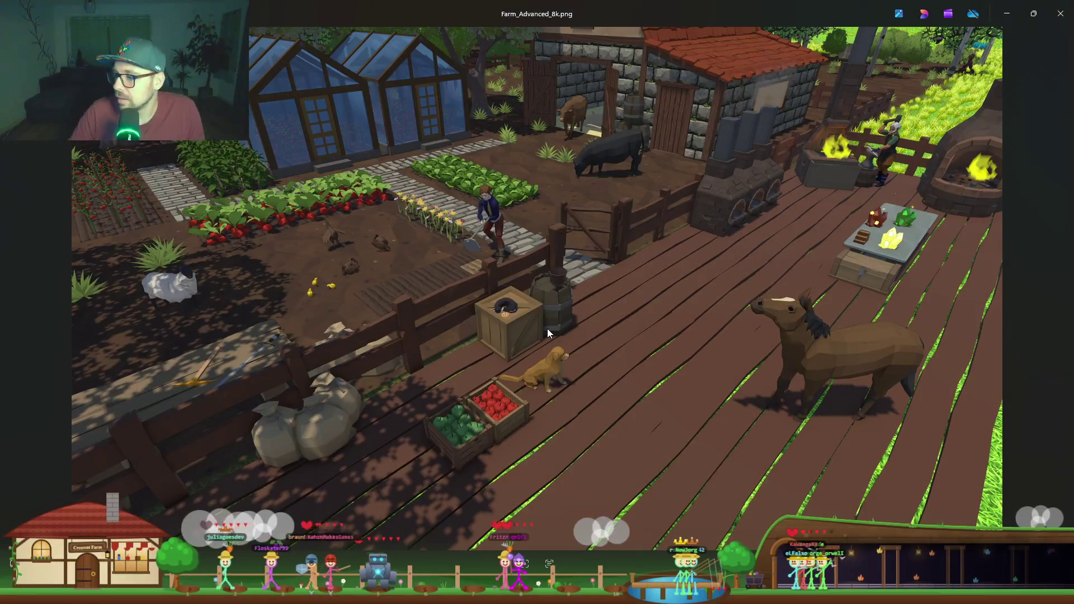
left_click(1060, 19)
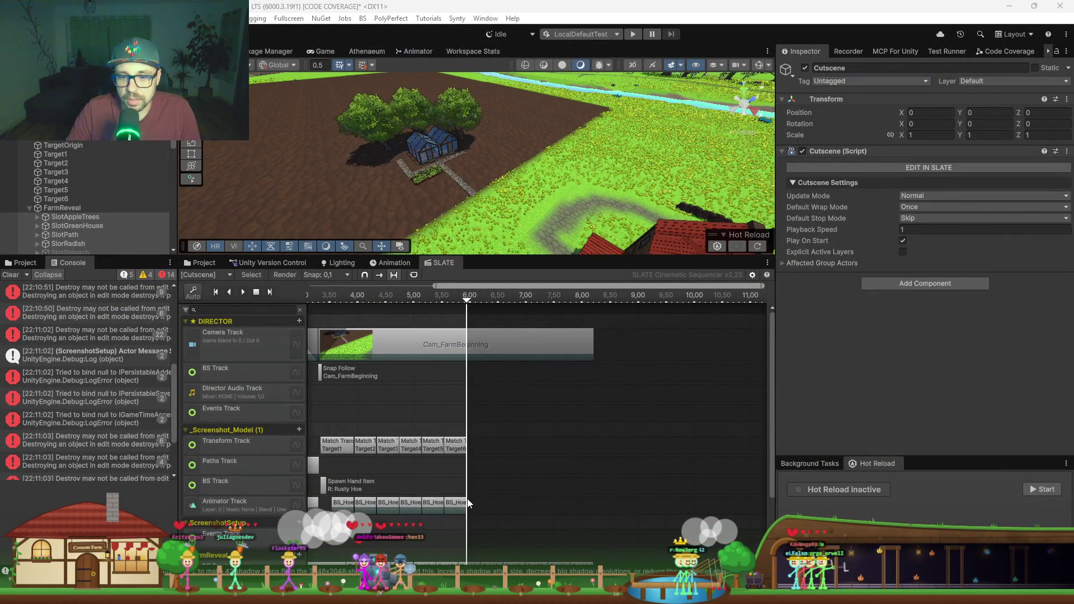
Step: Paste two more Set Visible Count clips onto FarmReveal, placing the second at 8.6 seconds
scroll(419, 472, "up", 2)
scroll(413, 480, "up", 2)
left_click_drag(413, 480, 631, 399)
scroll(631, 399, "right", 2)
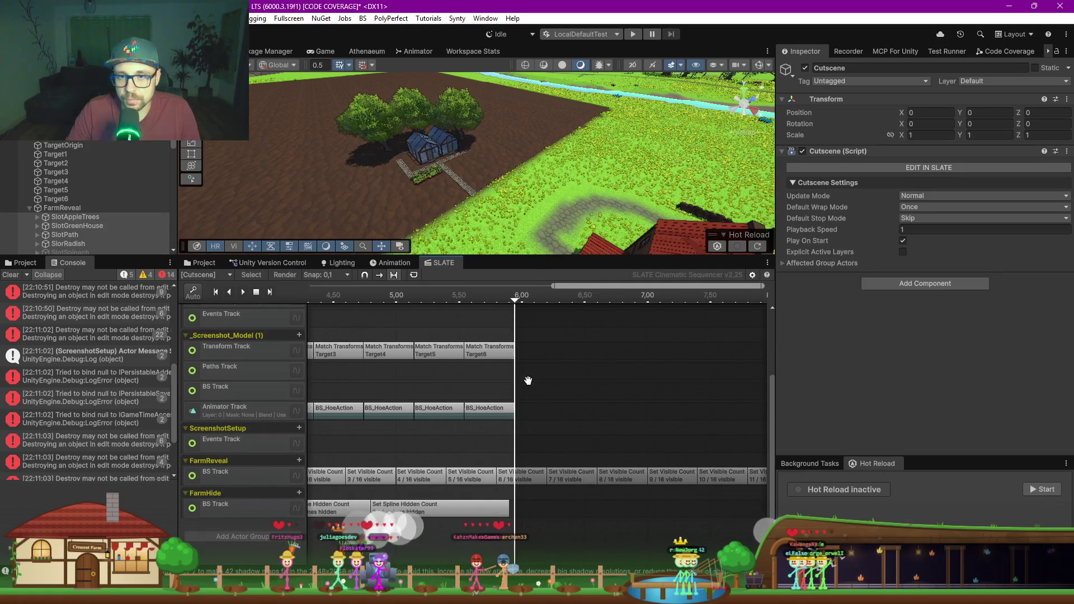
scroll(627, 405, "right", 3)
scroll(542, 423, "up", 1)
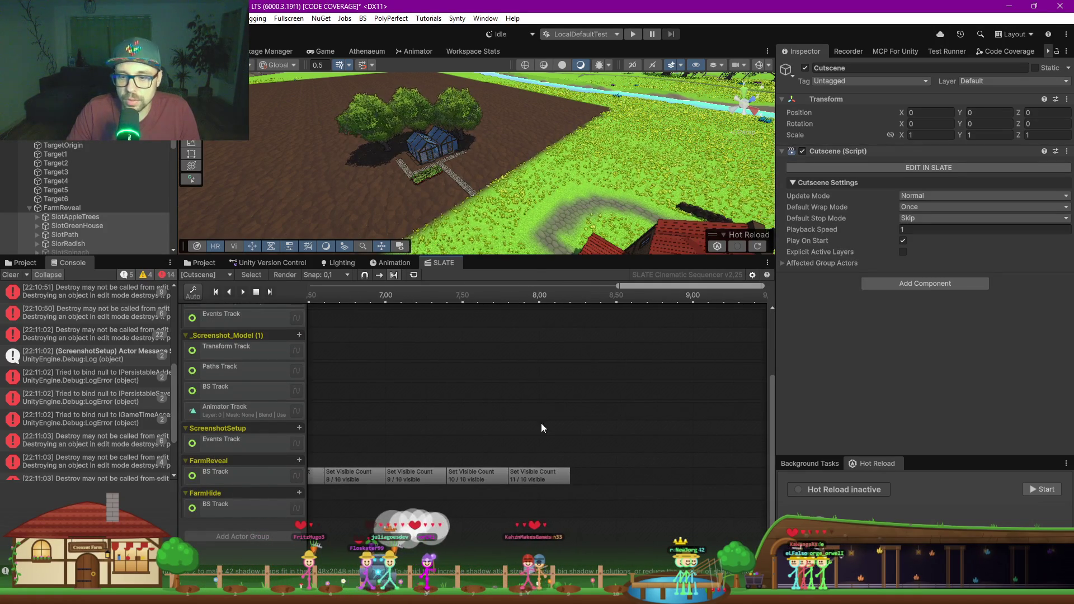
right_click(585, 476)
left_click(633, 501)
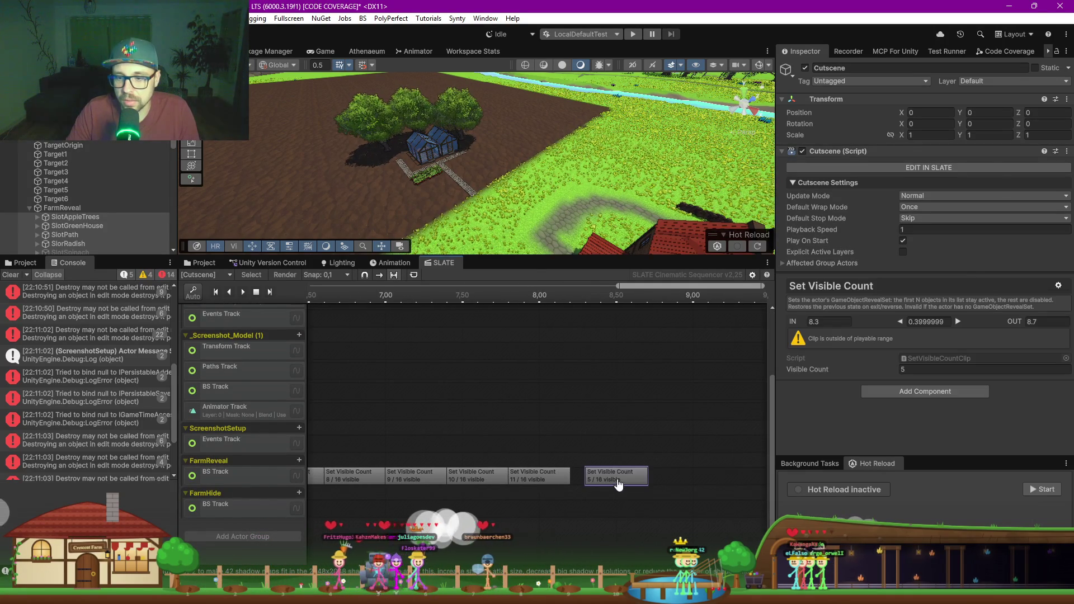
right_click(680, 474)
left_click(717, 497)
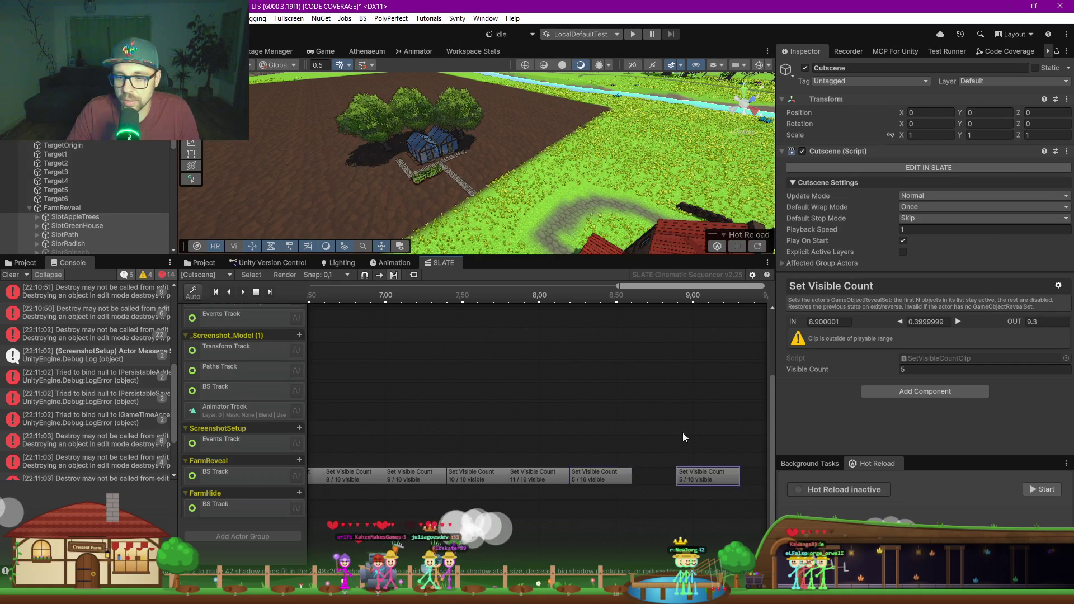
scroll(582, 436, "right", 1)
left_click_drag(575, 482, 558, 482)
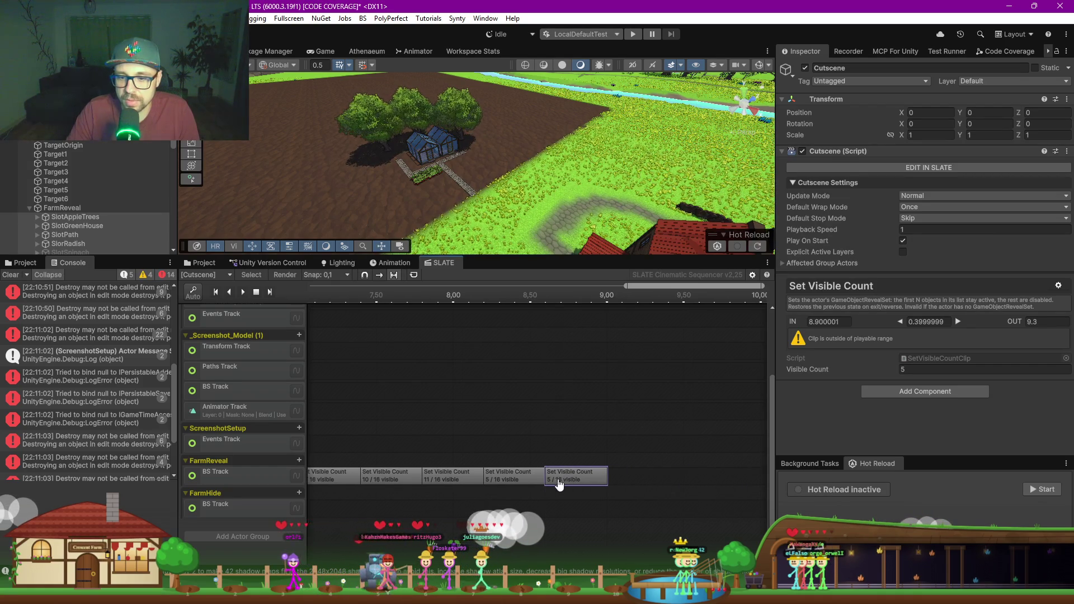
Step: Paste two further reveal clips, placed at 9.4 and 10 seconds
right_click(639, 481)
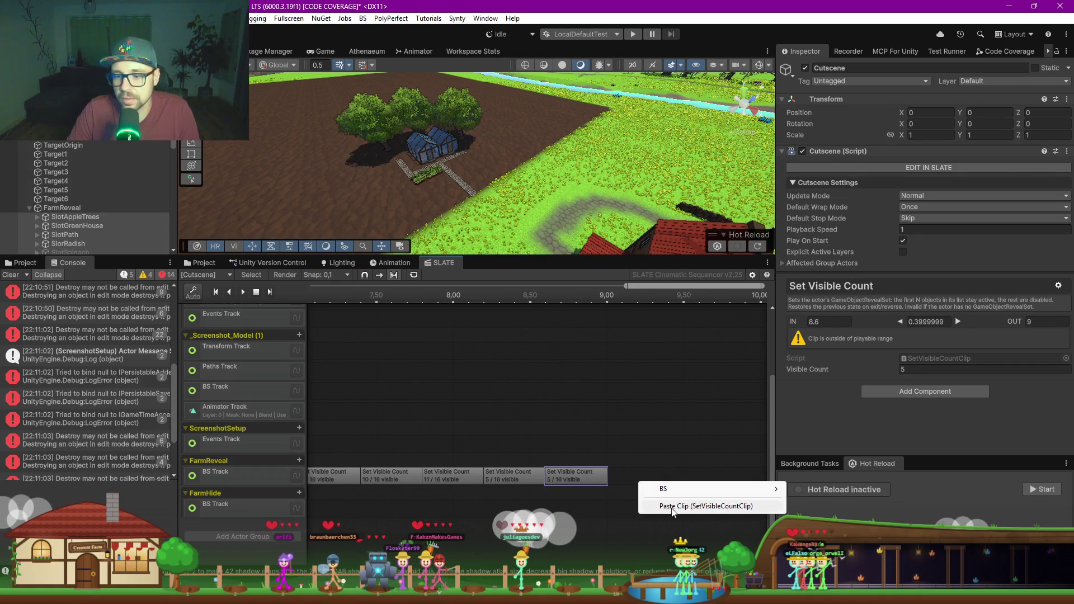
left_click(654, 484)
mouse_move(654, 484)
left_mouse_down()
mouse_move(624, 485)
mouse_move(710, 484)
left_mouse_up()
scroll(636, 402, "right", 2)
left_click_drag(595, 469, 565, 472)
right_click(647, 495)
left_click(684, 500)
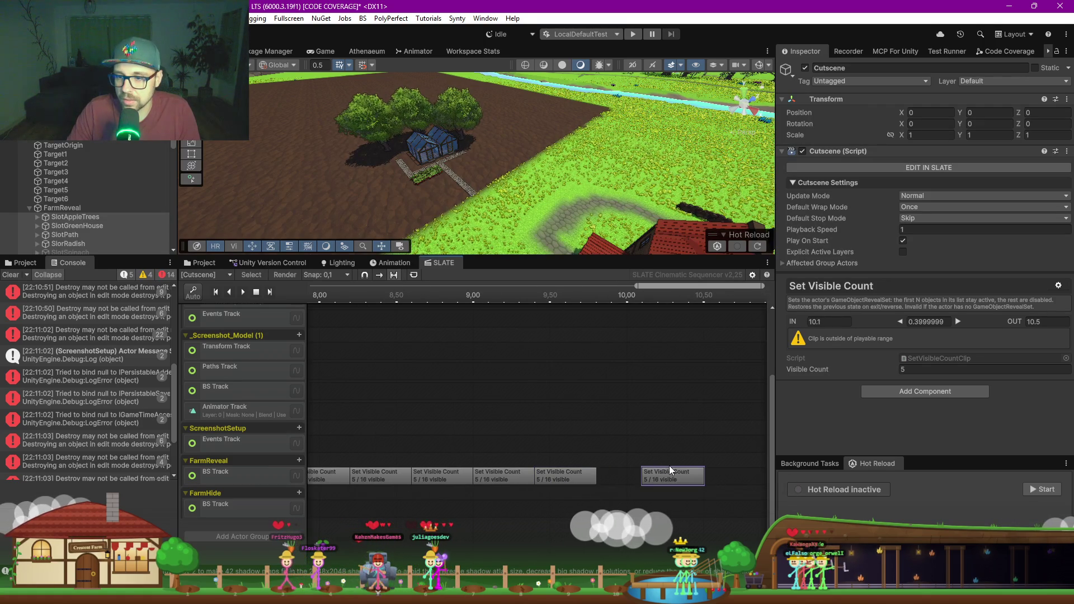
left_click_drag(657, 473, 628, 475)
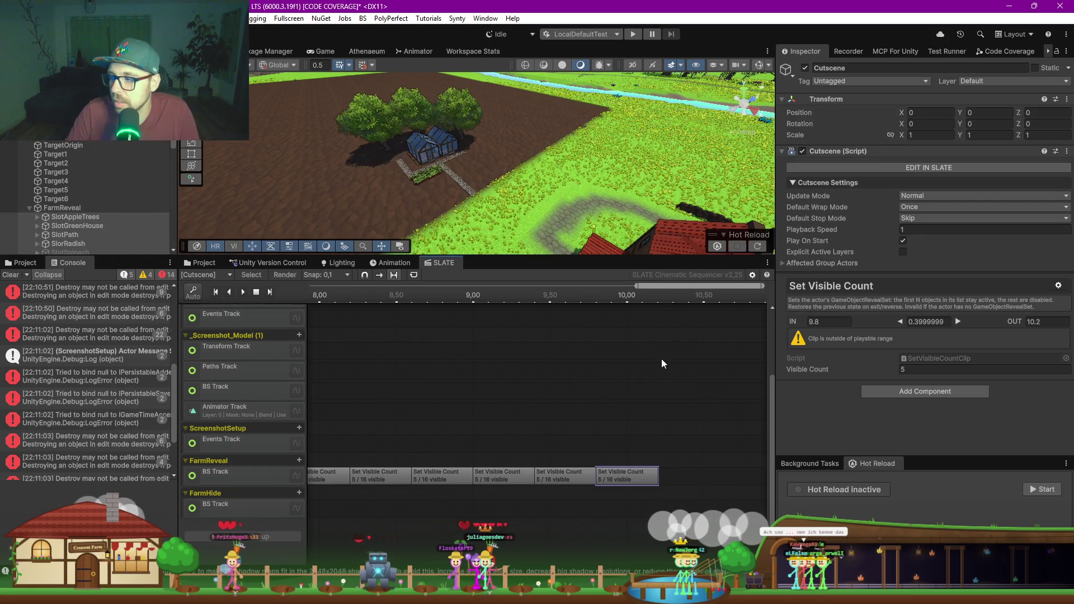
scroll(646, 295, "up", 3)
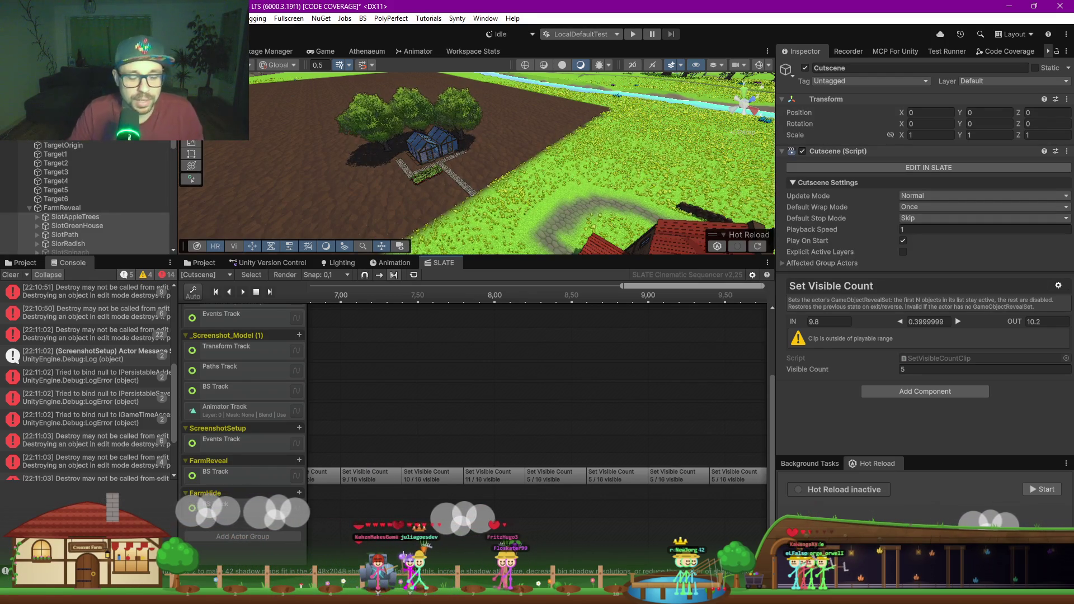
left_click(550, 478)
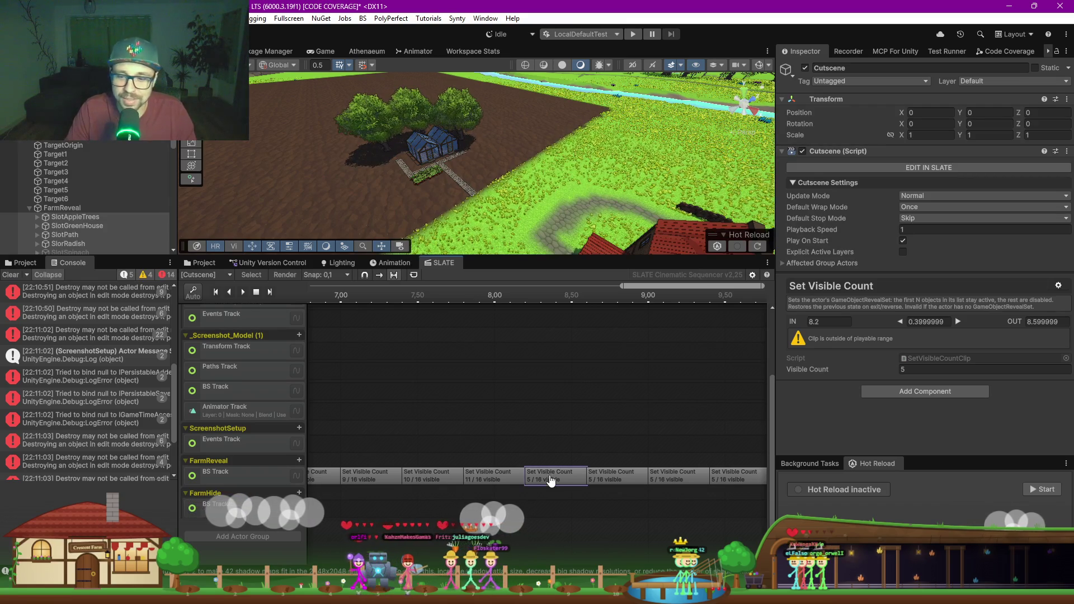
type("12")
Step: Set the new 5/16 clips' Visible Counts to 13, 14, 15 and 16
left_click(612, 484)
type("13")
left_click(677, 477)
type("4")
key("Return")
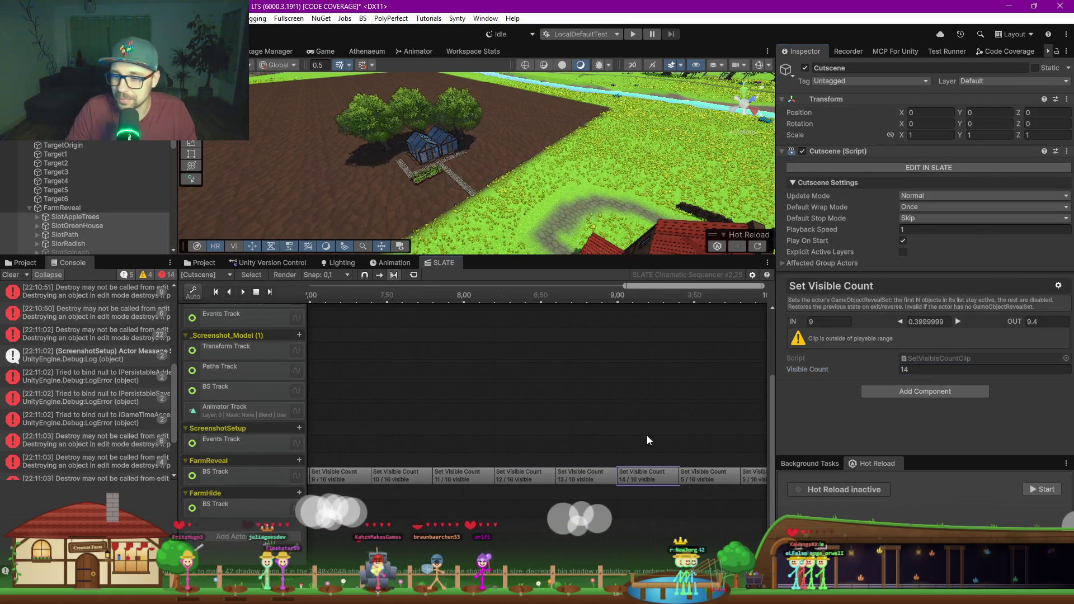
scroll(647, 435, "right", 2)
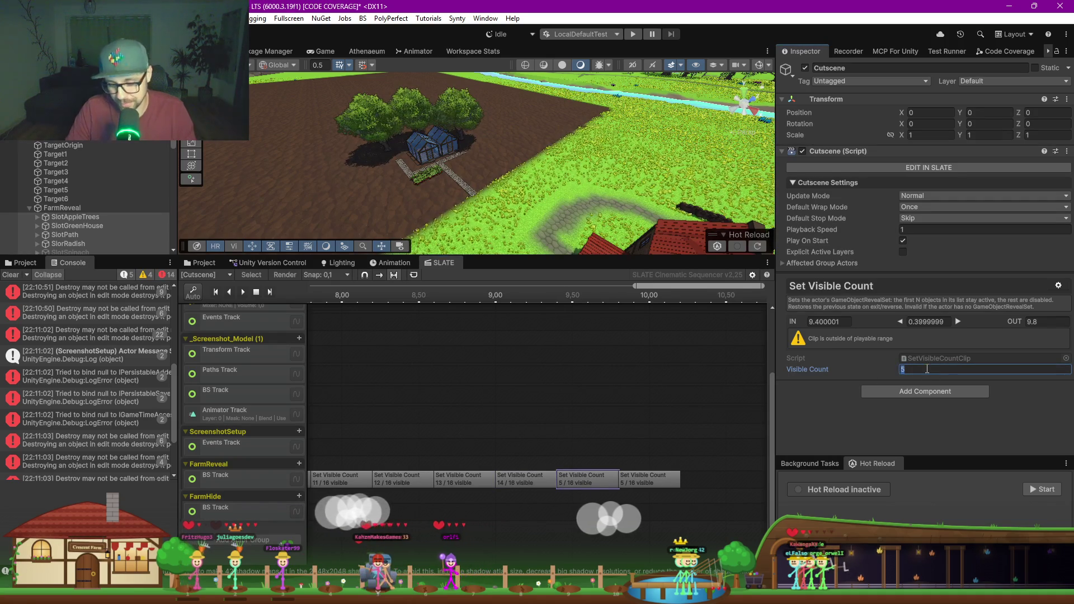
left_click(669, 485)
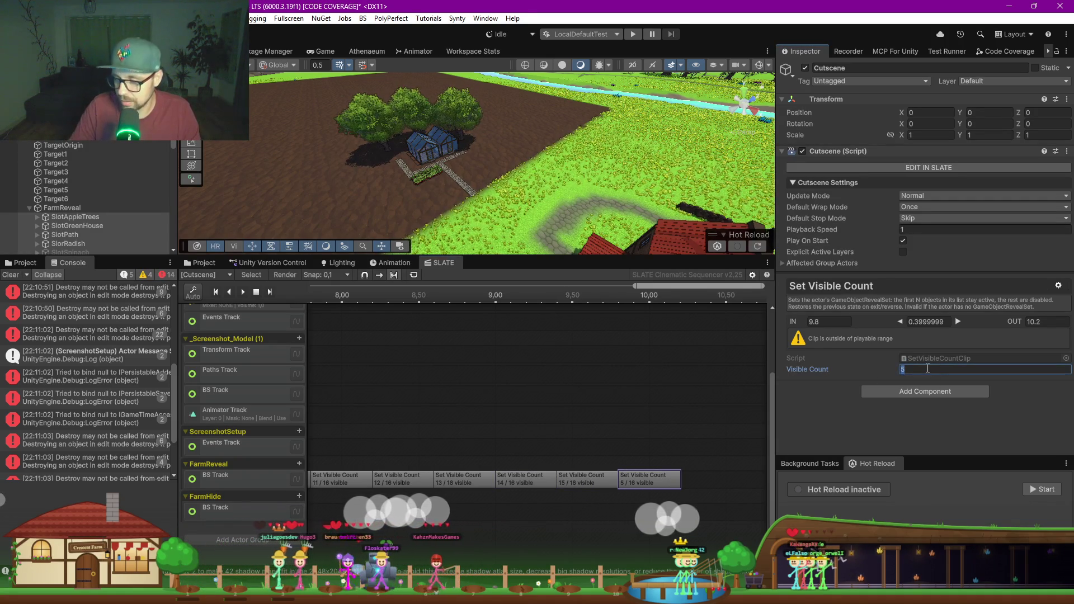
Step: Move the playhead to about 10.2 seconds and select the Cam_FarmBeginning camera shot
scroll(613, 355, "down", 5)
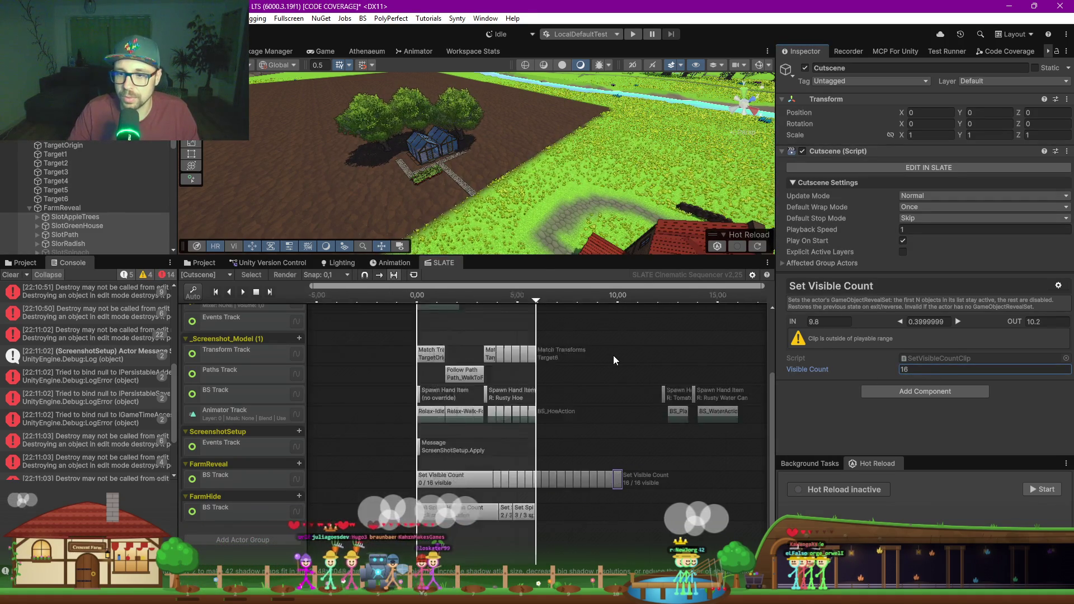
left_click_drag(511, 302, 624, 299)
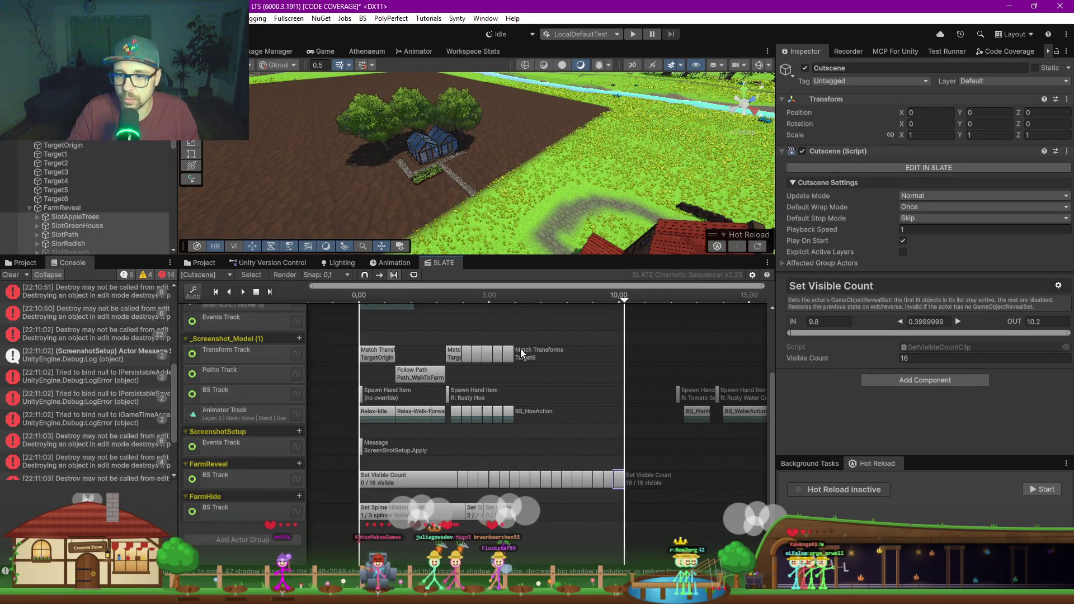
scroll(521, 354, "up", 3)
left_click(591, 329)
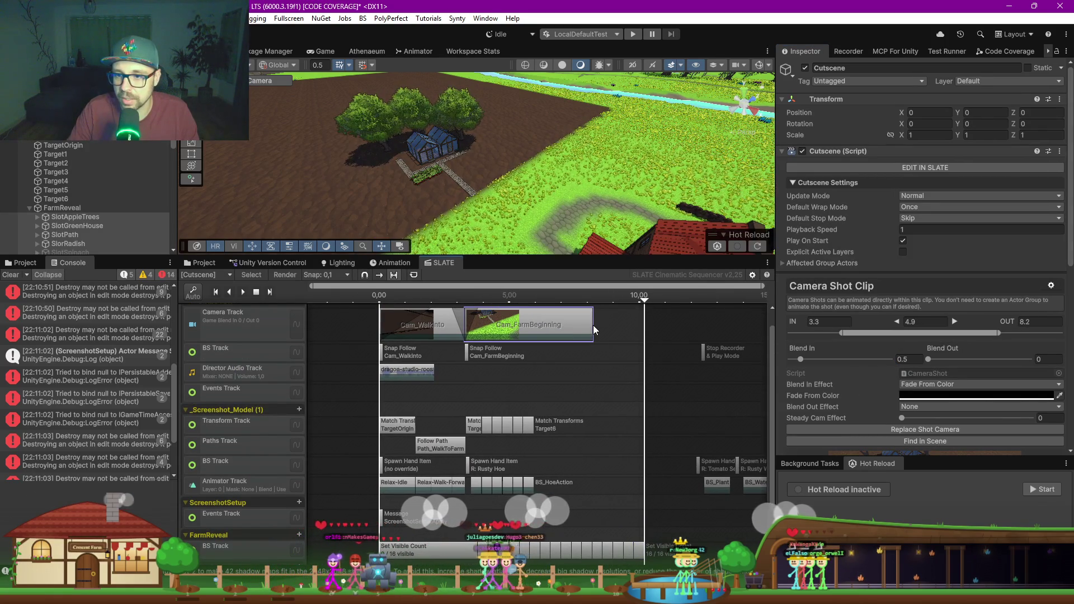
Step: Lengthen the Cam_FarmBeginning shot to 10.2 seconds and preview the cutscene in the Game view
left_click_drag(591, 325, 631, 325)
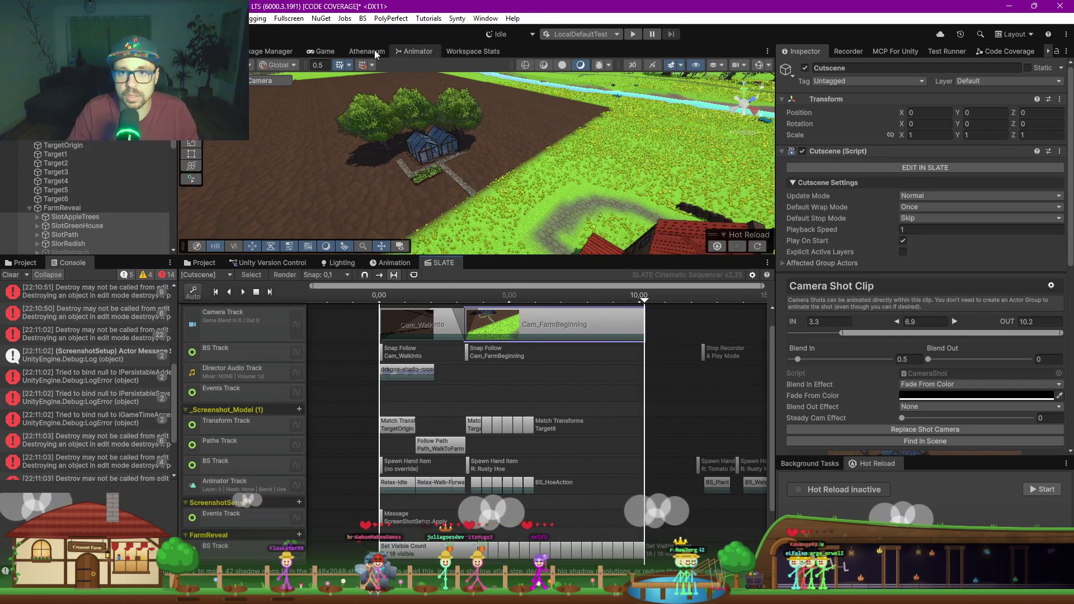
left_click(322, 51)
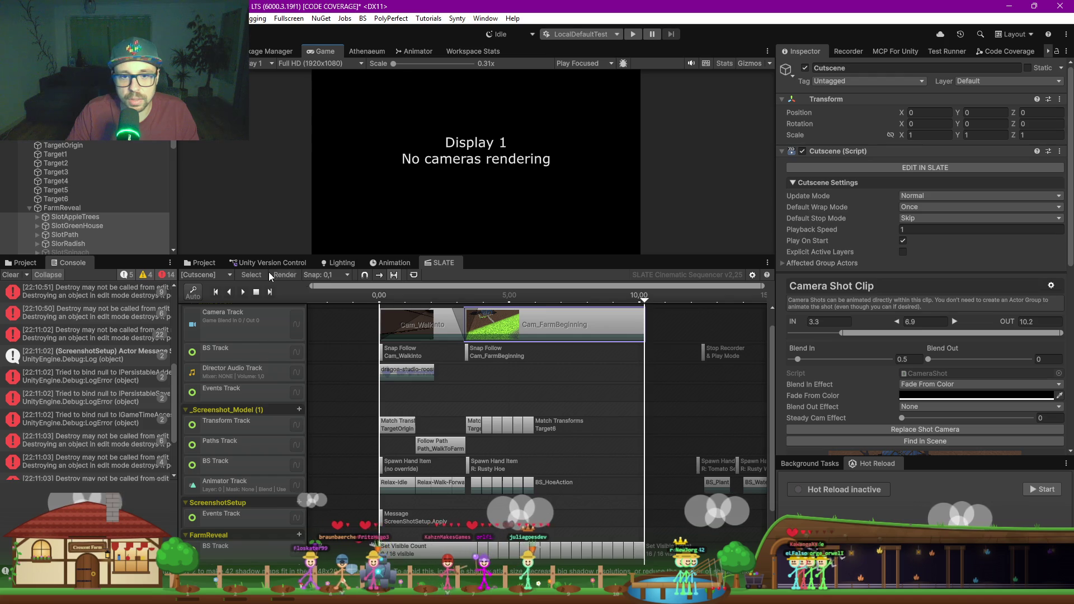
left_click(371, 297)
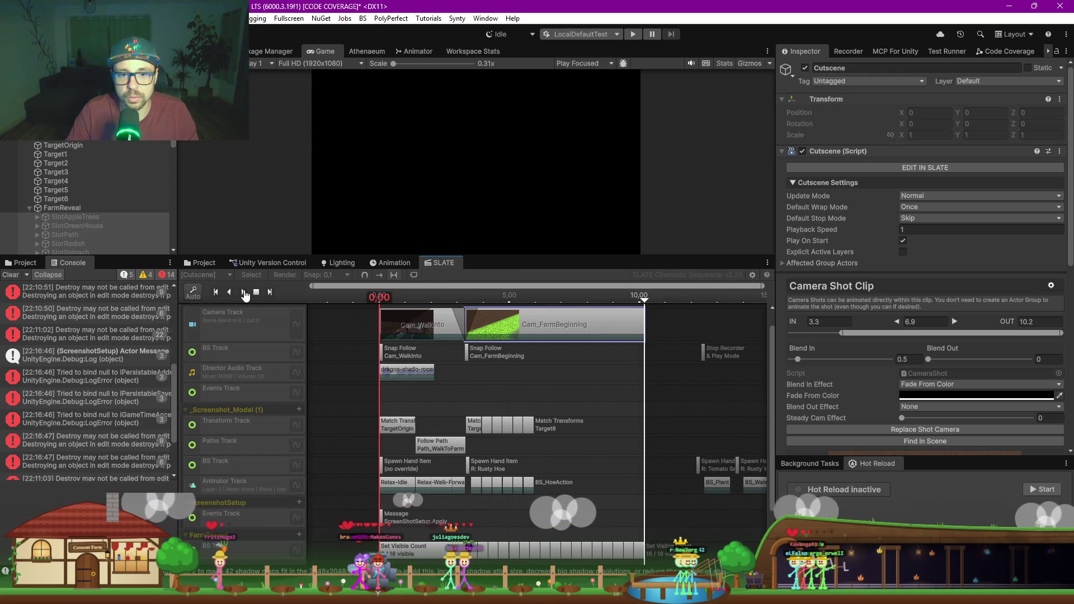
Step: Play the cutscene preview, pause it at 7.98 seconds, and enlarge the Game view
left_click(245, 292)
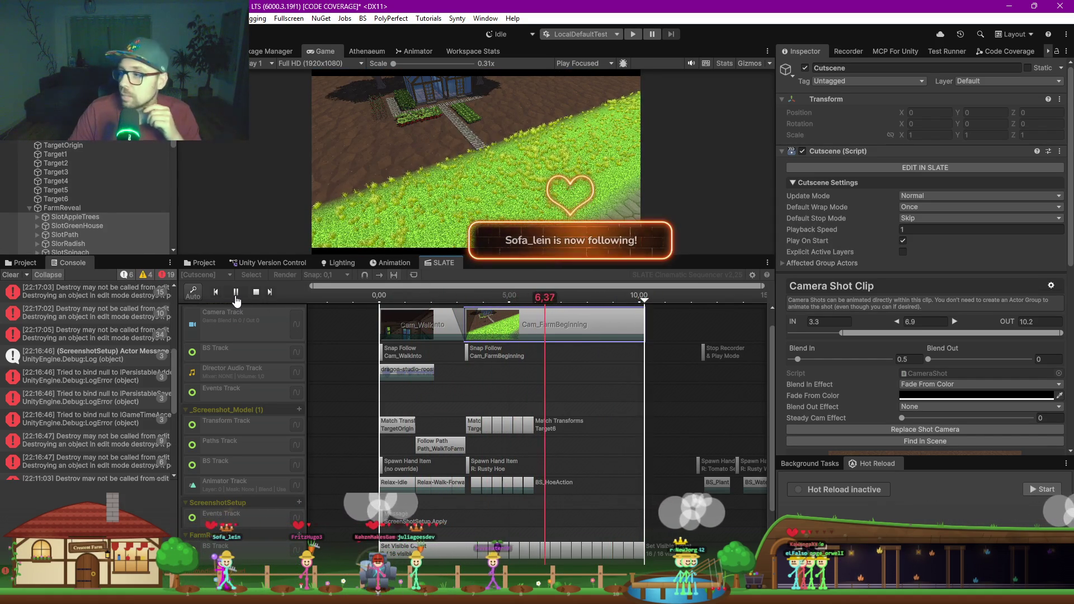
left_click(236, 293)
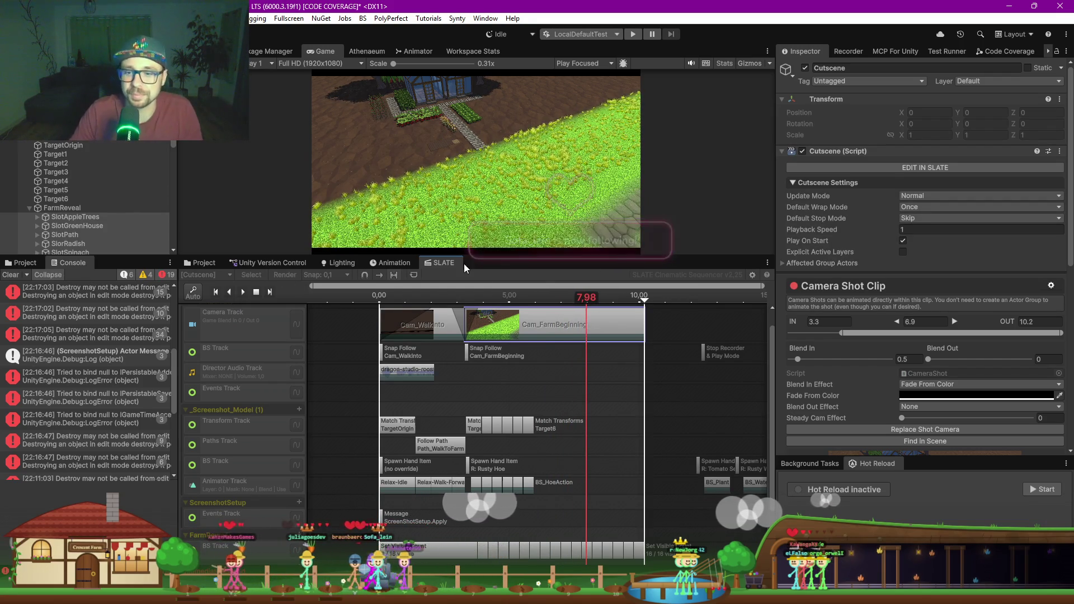
scroll(616, 492, "up", 4)
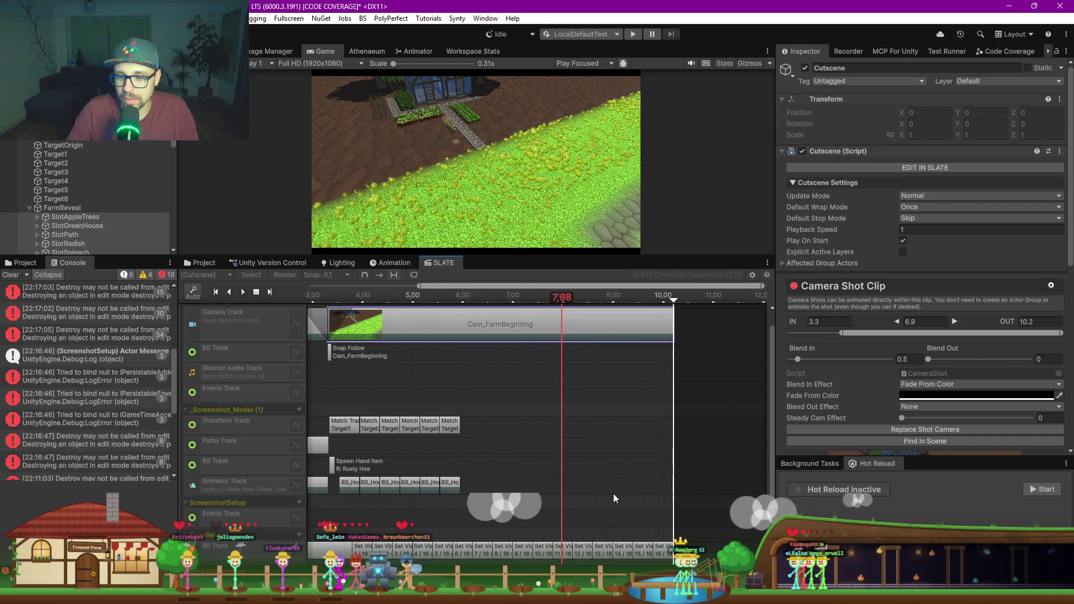
scroll(594, 479, "down", 2)
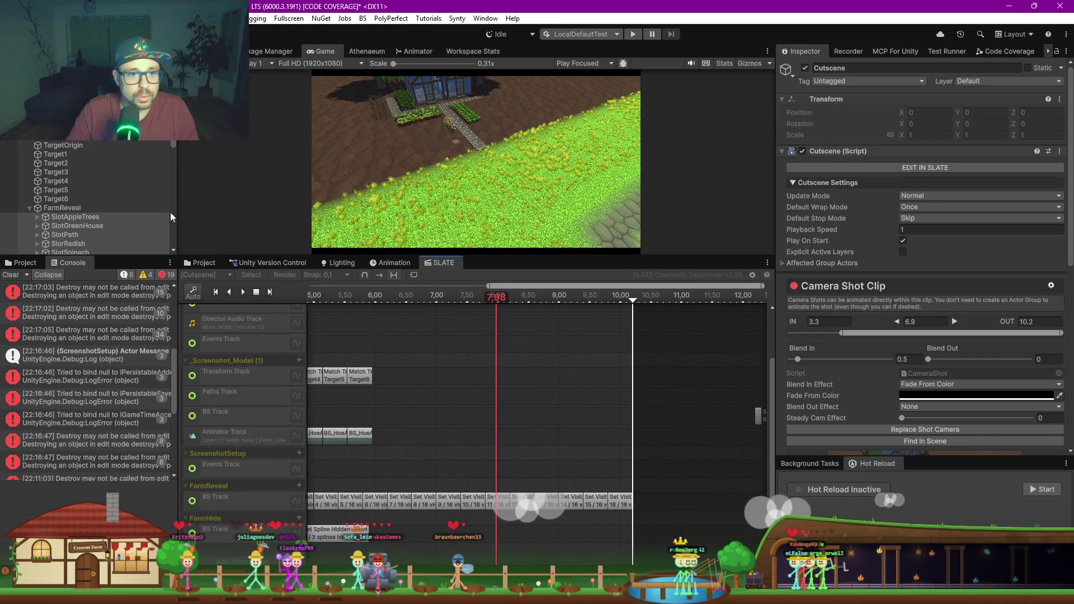
left_click_drag(146, 256, 146, 281)
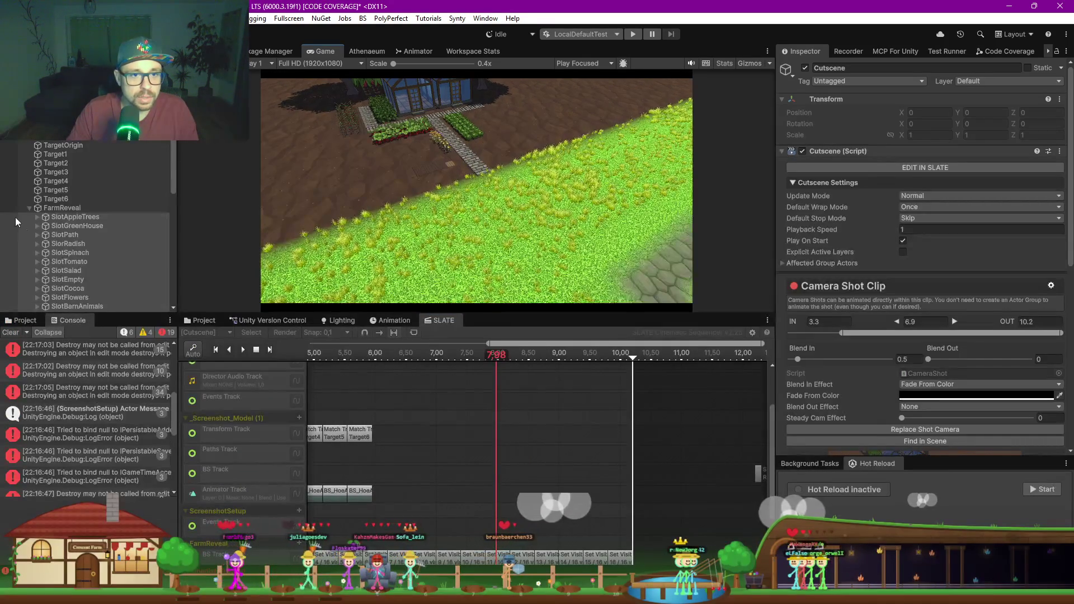
Step: Return to the Scene view, stop the cutscene preview, and toggle FarmReveal off and on
left_click(31, 208)
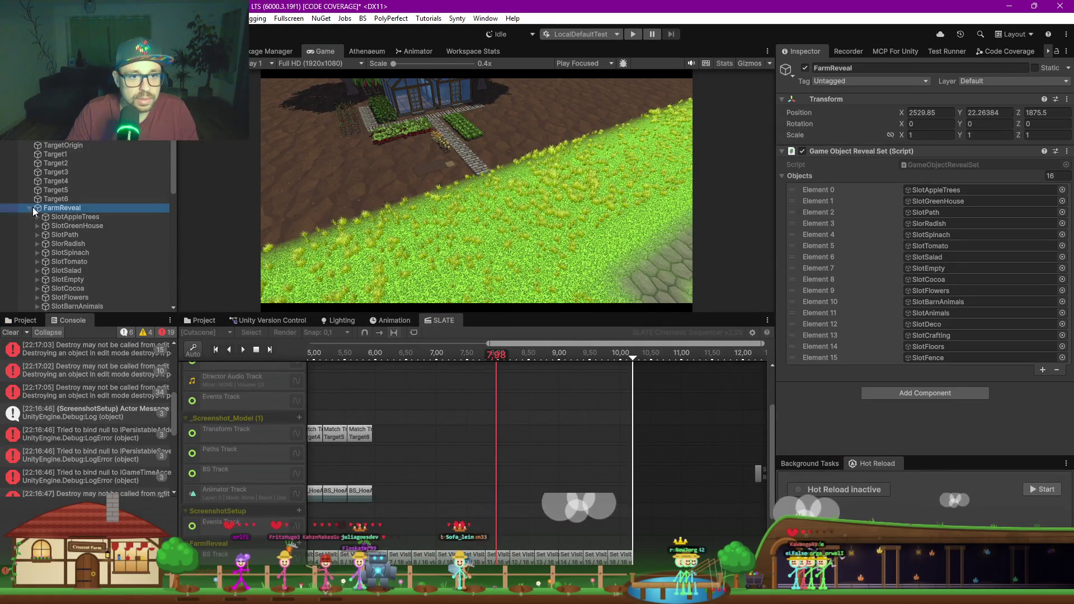
left_click(29, 208)
scroll(91, 224, "down", 3)
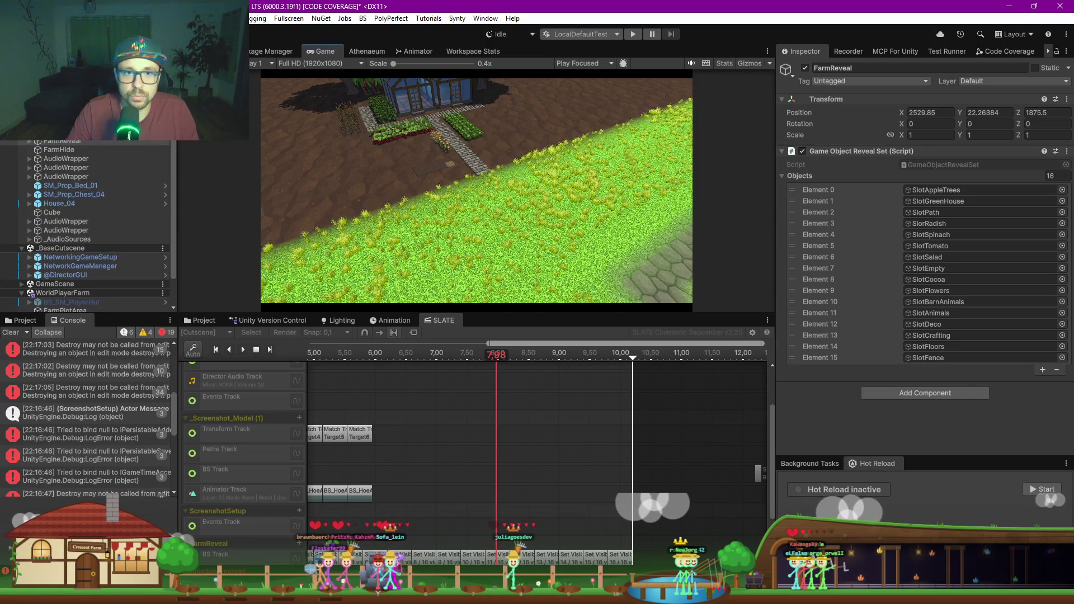
key("ctrl+1")
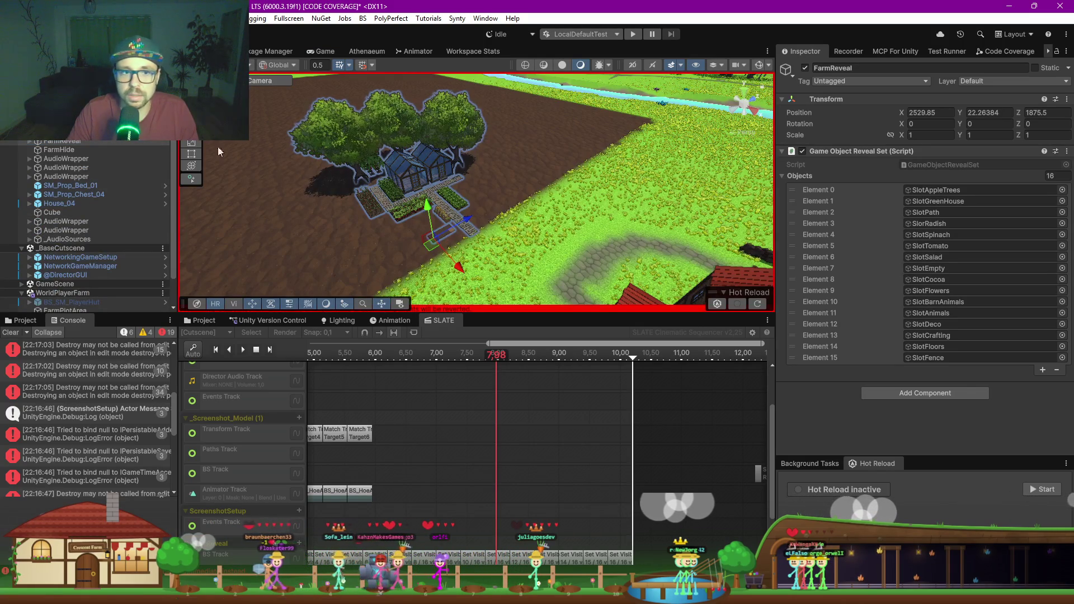
left_click(257, 351)
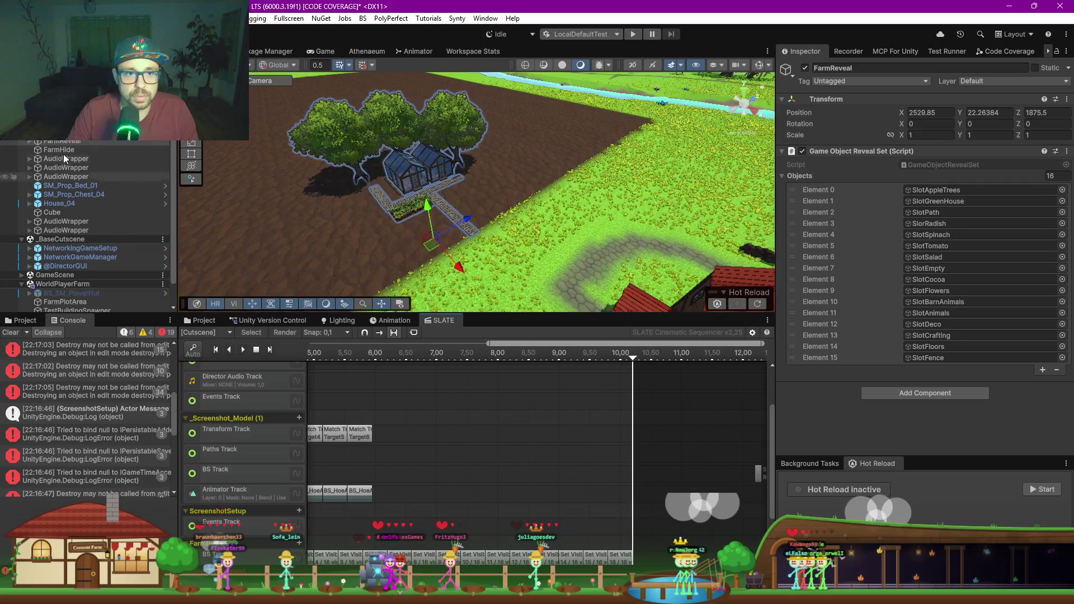
left_click(805, 67)
left_click(805, 67)
Step: Make FarmReveal and all 16 of its farm slots active
left_click(29, 142)
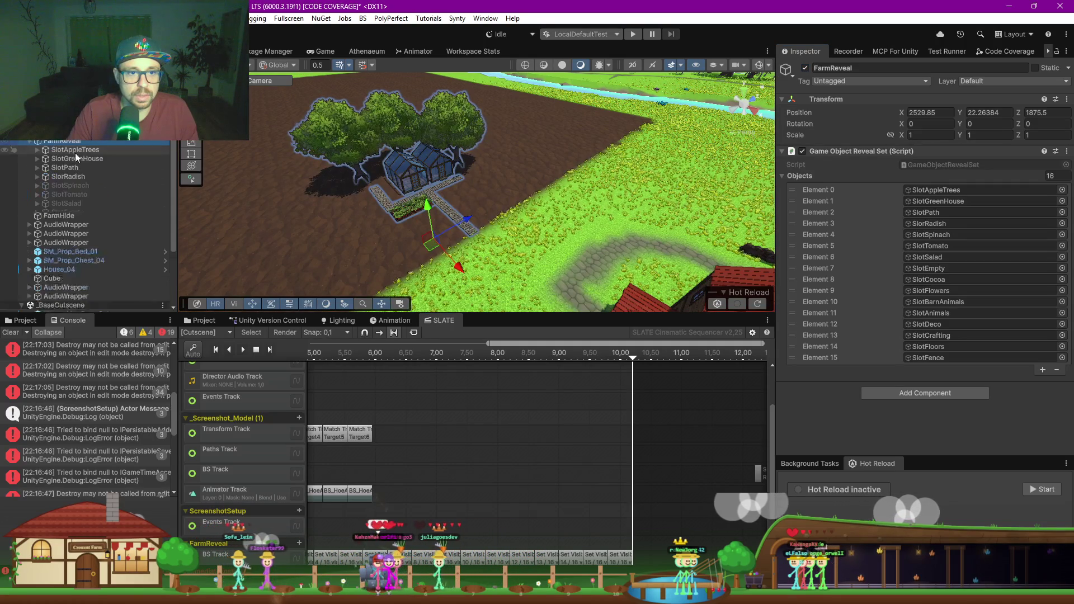
left_click(82, 283, "shift")
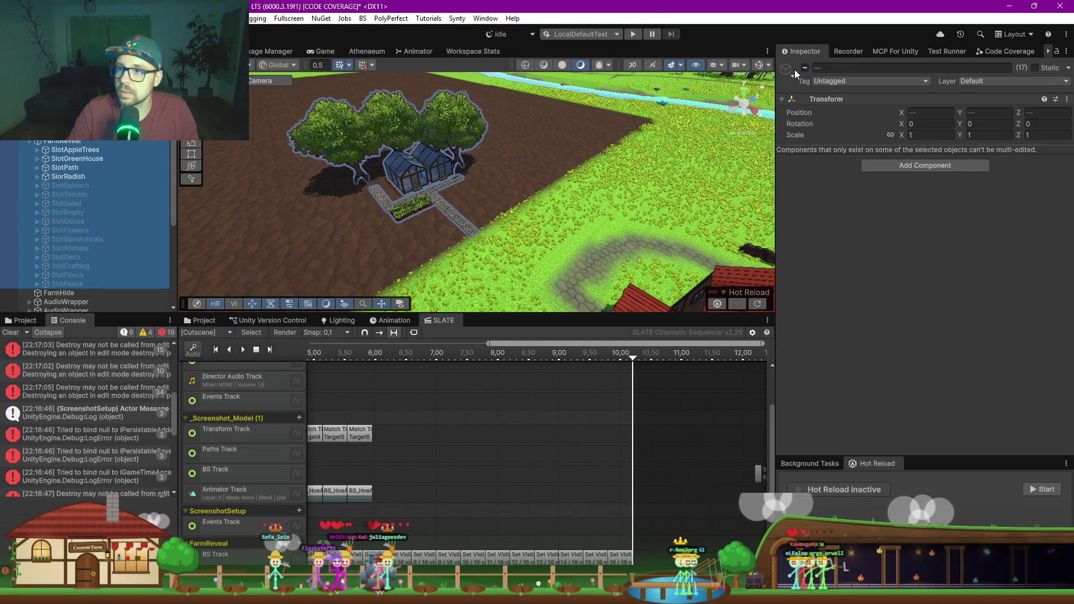
key("alt+shift+a")
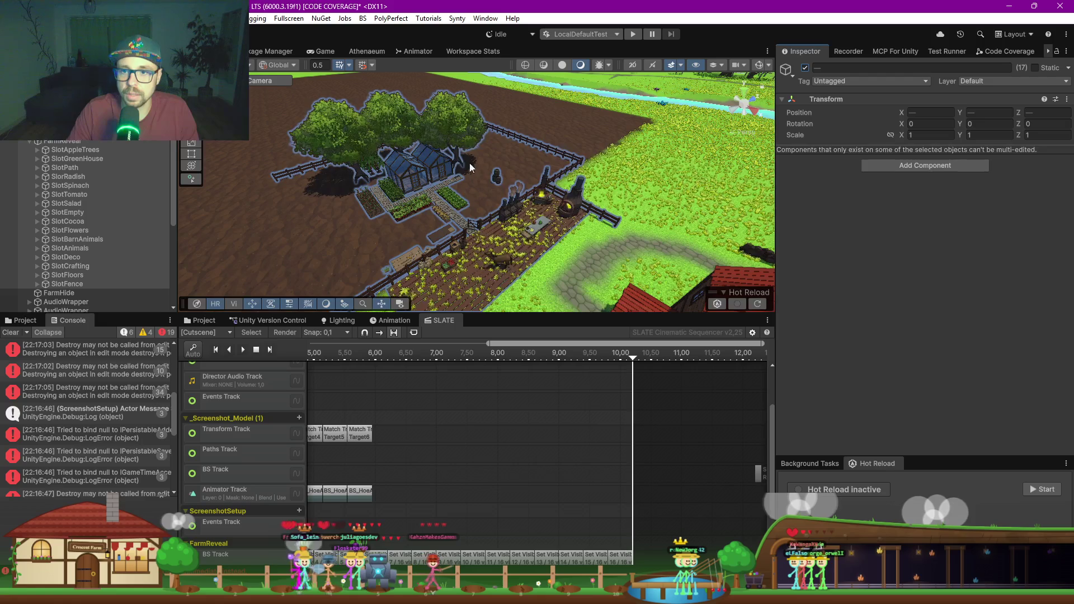
left_click(29, 141)
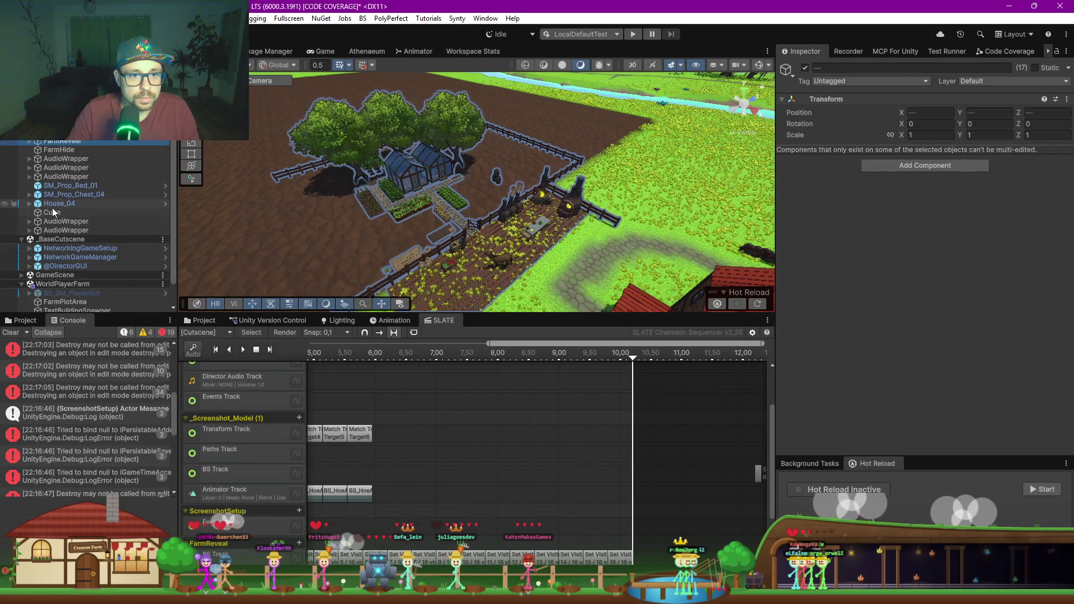
Step: Expand FarmReveal to list its slots and select Trailer_FarmFull to show its spawner
left_click(30, 204)
left_click(30, 203)
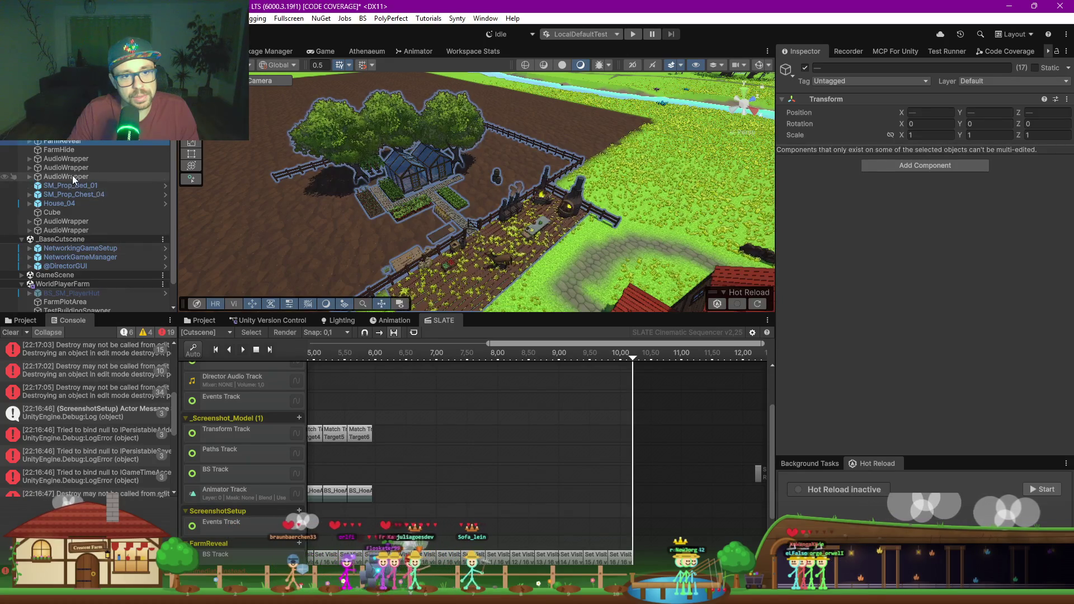
scroll(73, 175, "up", 3)
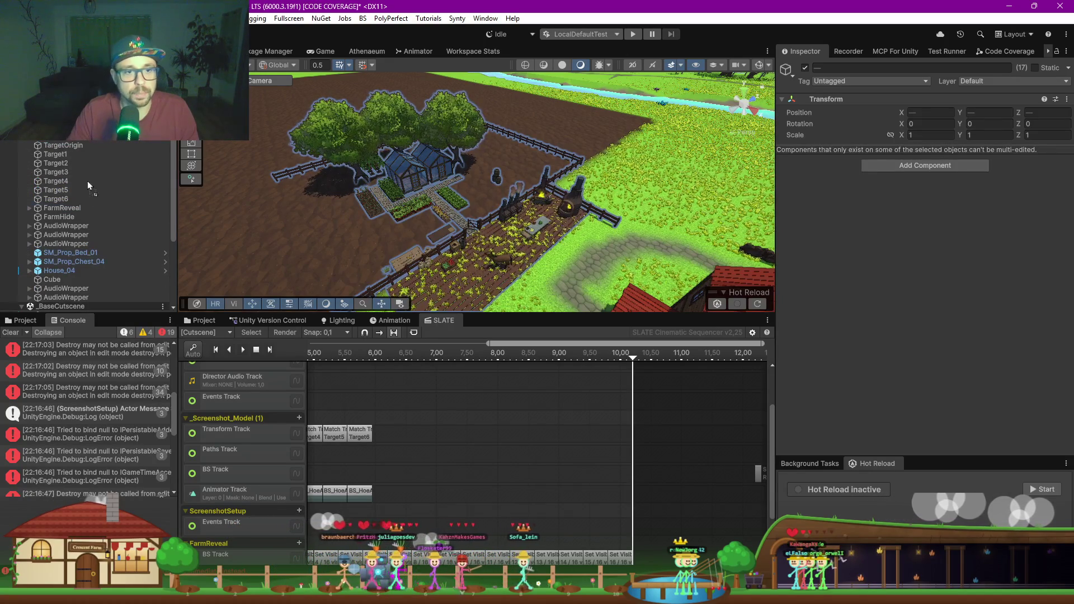
key("Right")
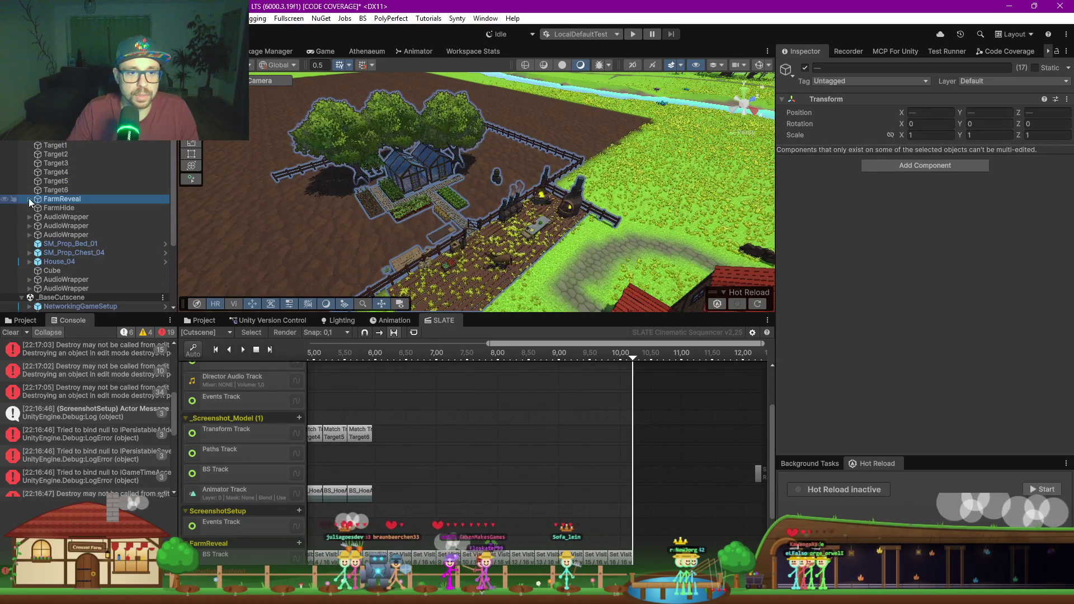
scroll(134, 234, "down", 3)
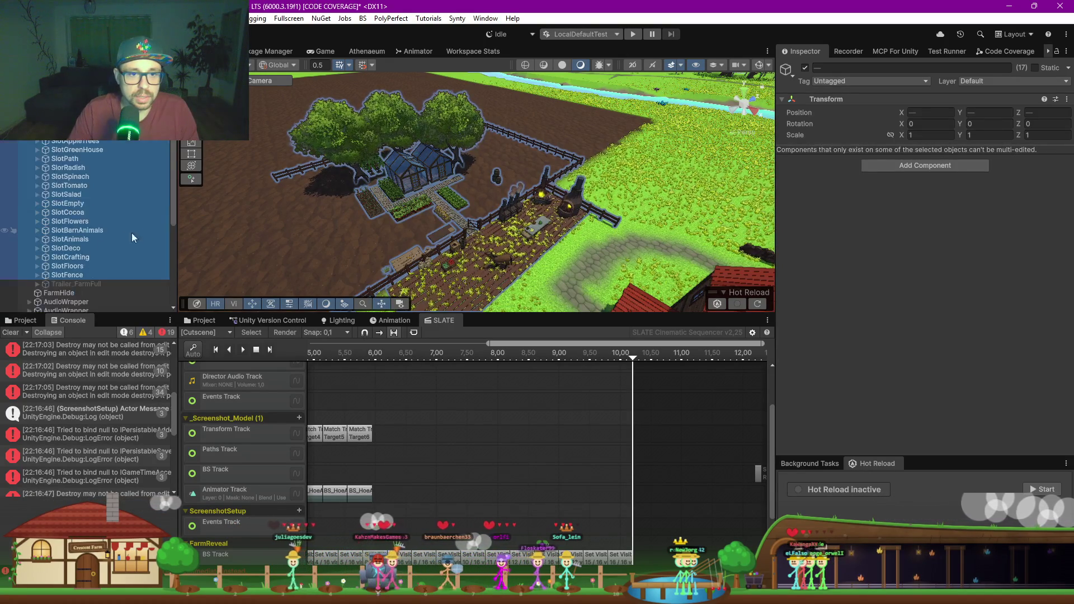
left_click(87, 283)
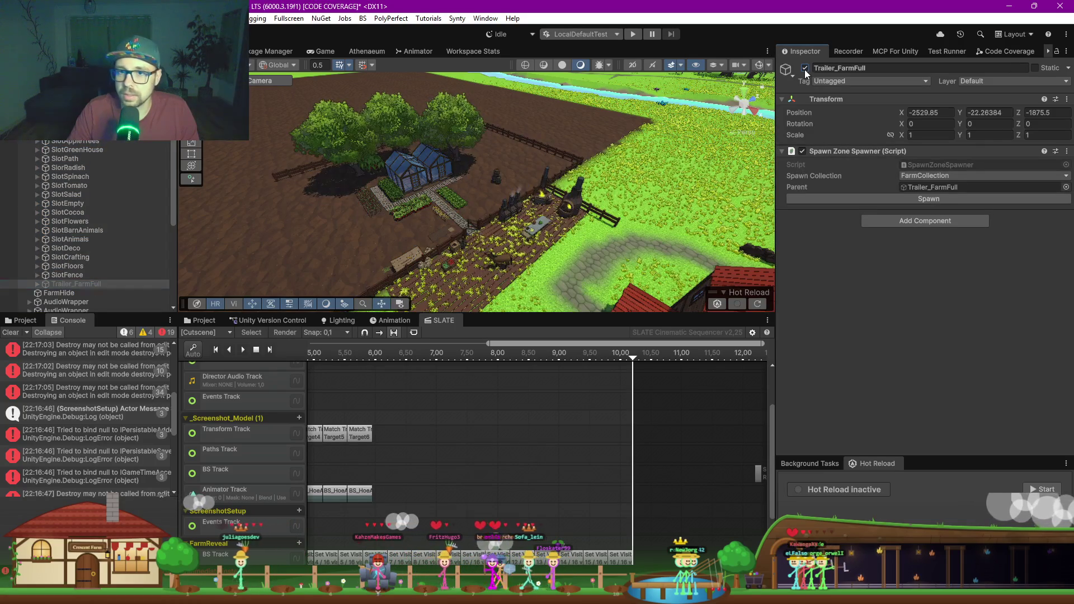
Step: Disable Trailer_FarmFull so its dense trees disappear from the farm
left_click(805, 68)
left_click(72, 283)
scroll(79, 150, "up", 3)
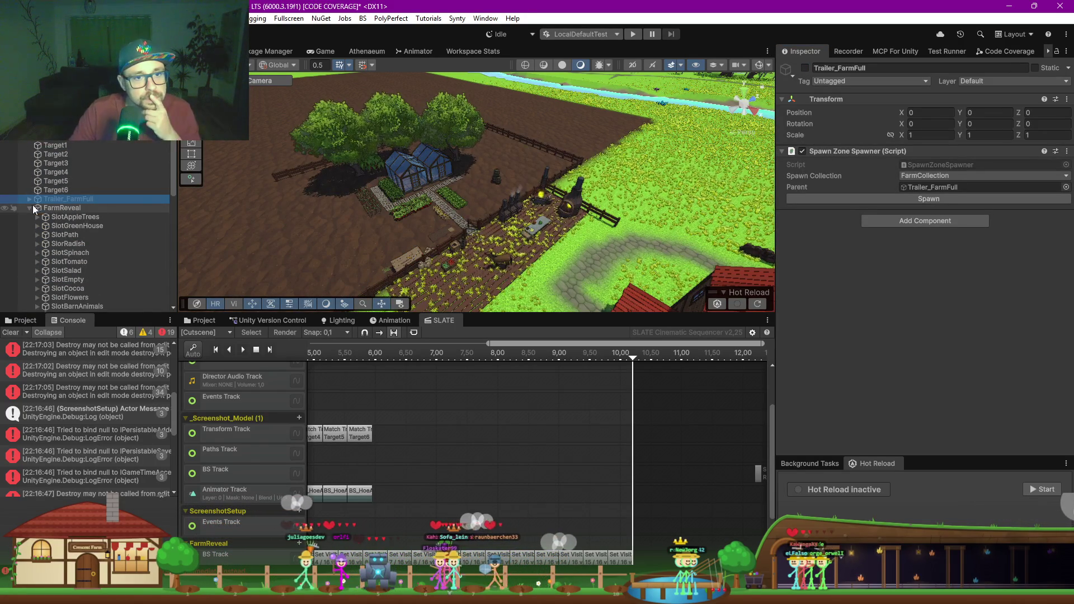
scroll(69, 216, "down", 3)
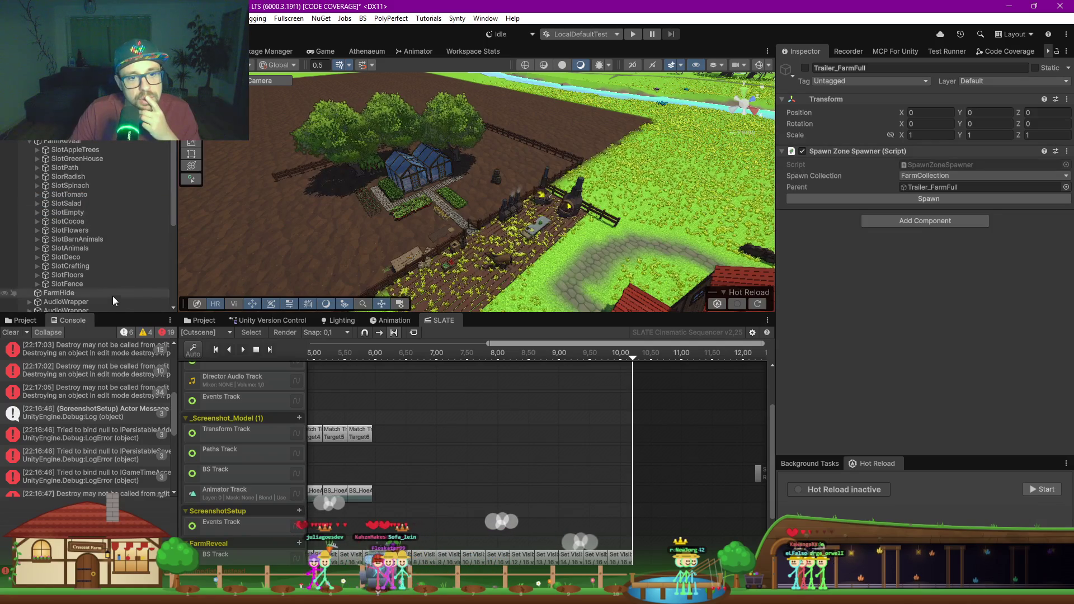
Step: Expand SlotBarnAnimals and step through _SheepHelper, Chick (2) and _ChickenHelper
left_click(85, 239)
left_click(37, 239)
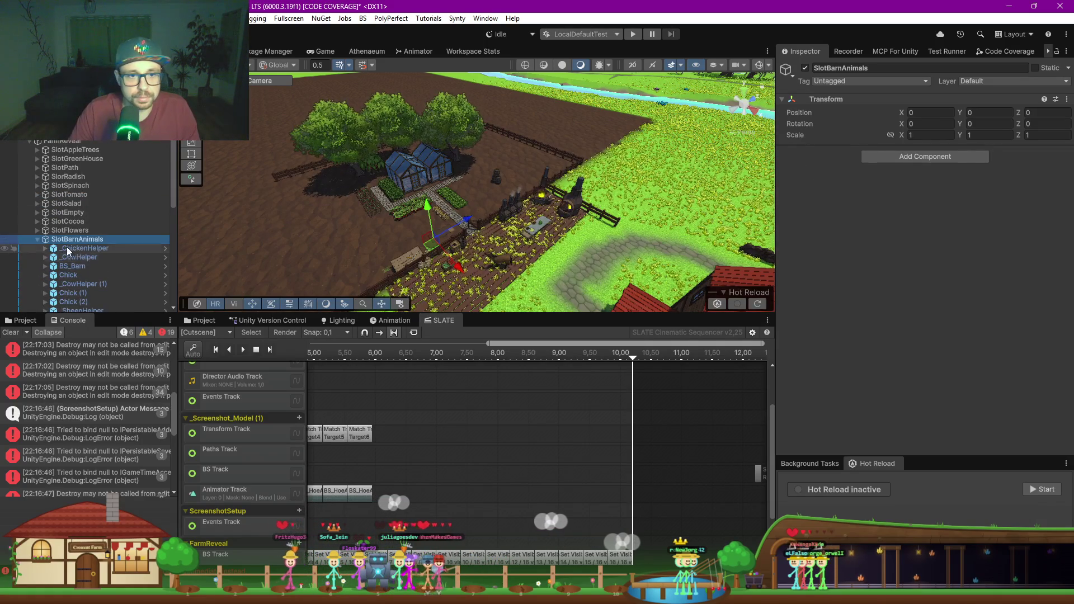
scroll(66, 246, "down", 4)
left_click(78, 211)
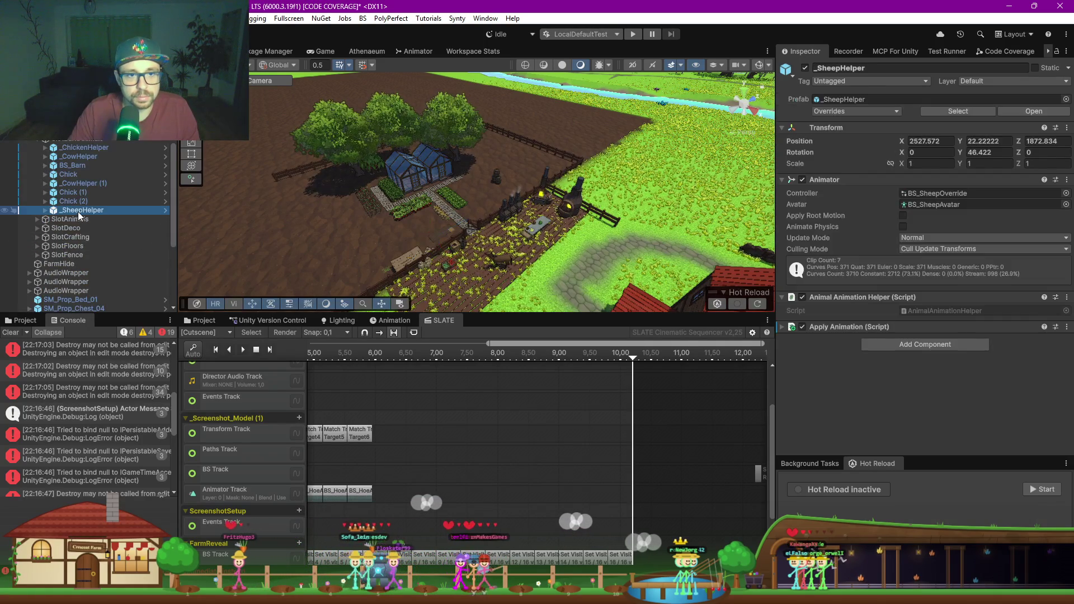
key("Up")
key("Up")
key("Up")
key("Up")
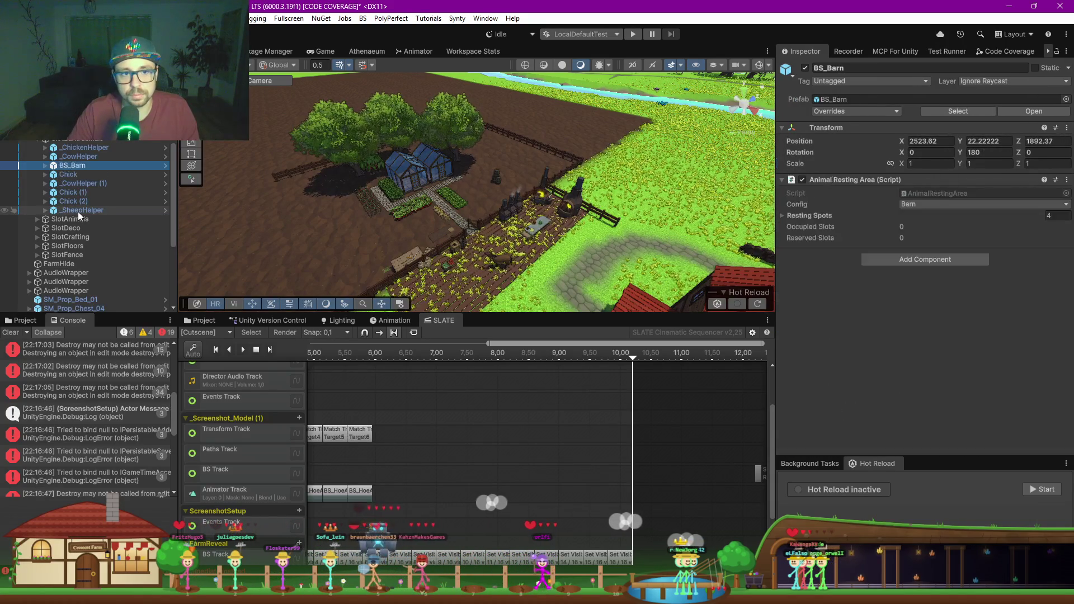
key("Up")
key("Up")
Step: Inspect the chickens, SlotFlowers and _CowHelper, tilting the view down over the farm plot
key("f")
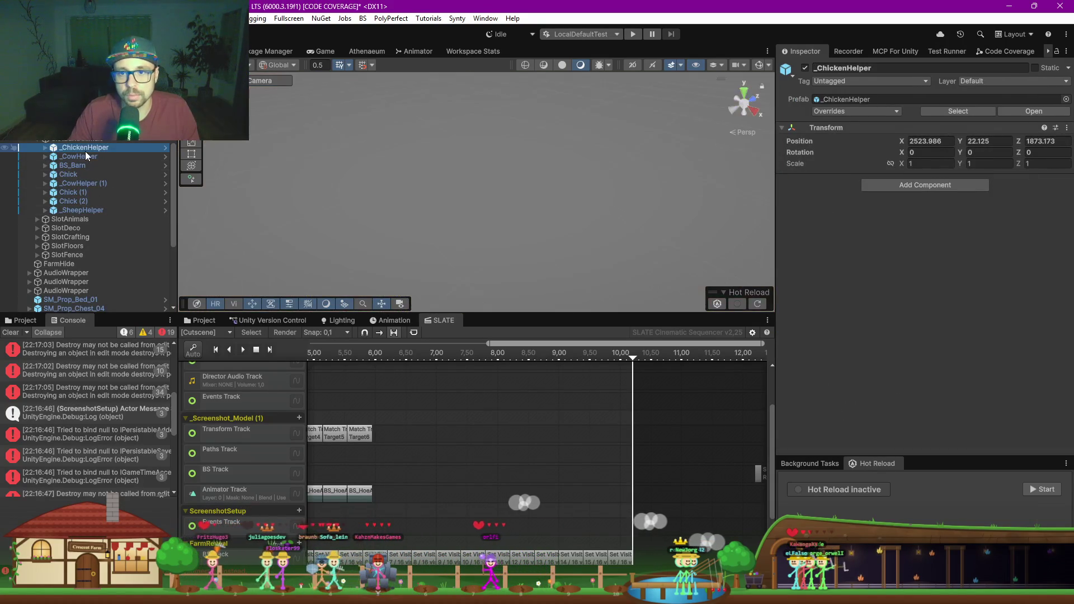
scroll(477, 200, "down", 5)
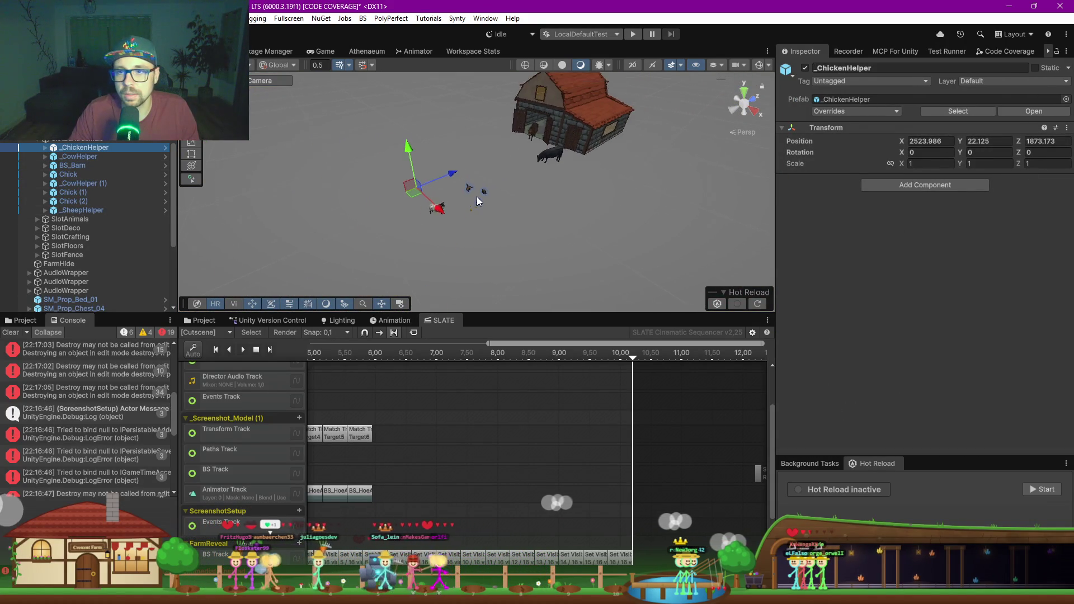
left_click(79, 138)
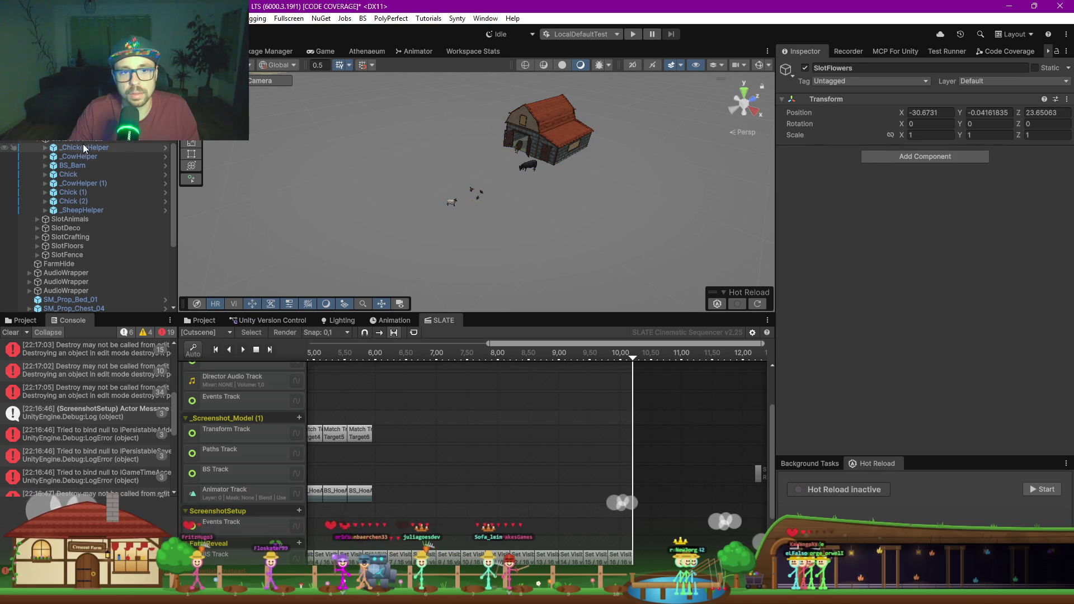
scroll(343, 177, "down", 8)
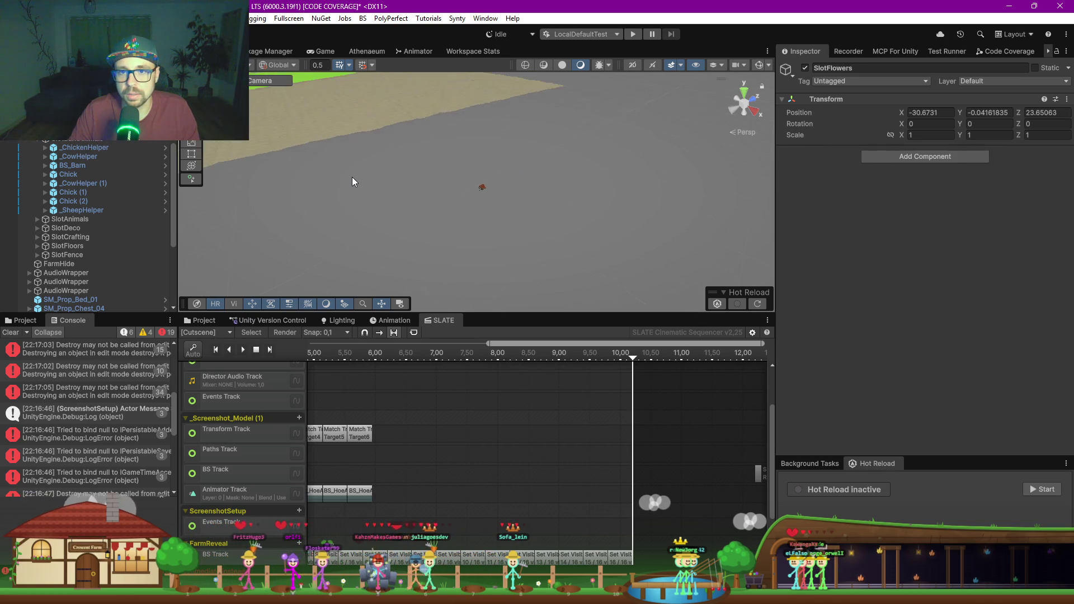
scroll(351, 177, "down", 4)
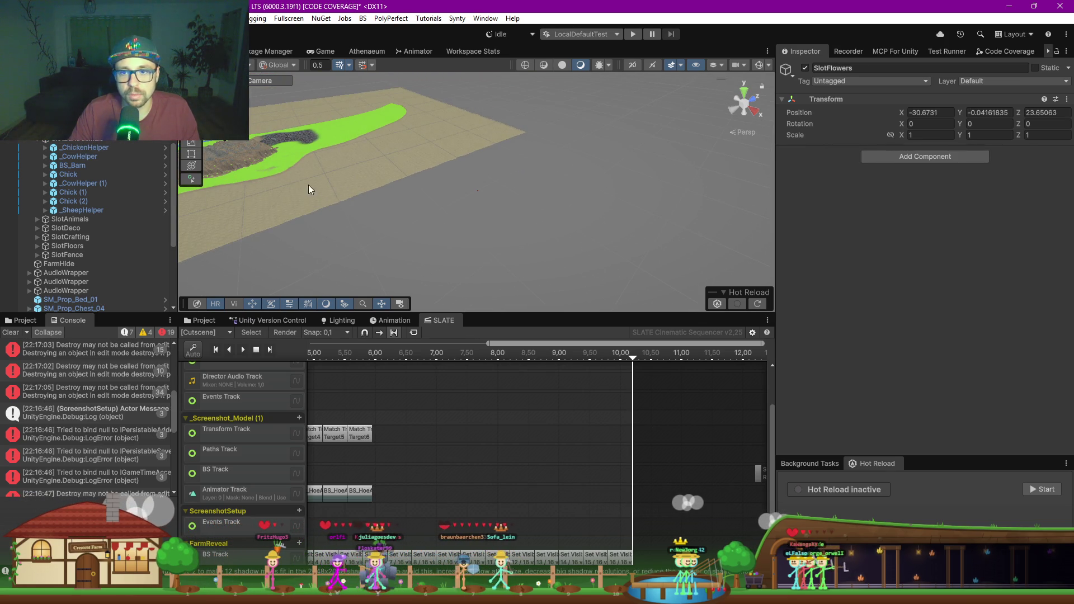
left_click_drag(309, 189, 313, 189)
left_click(85, 156)
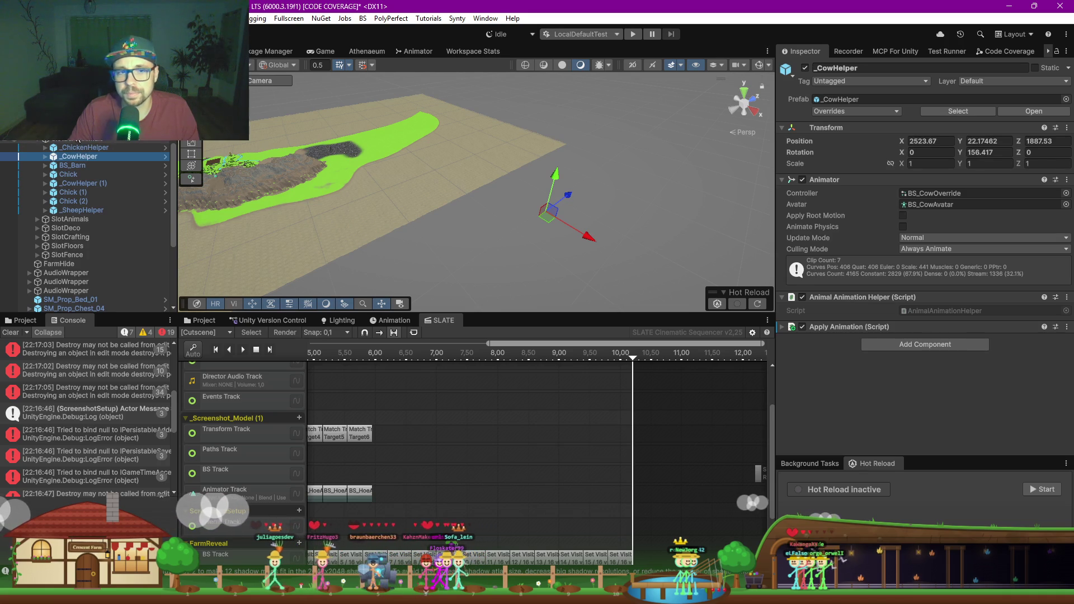
key("ctrl+z")
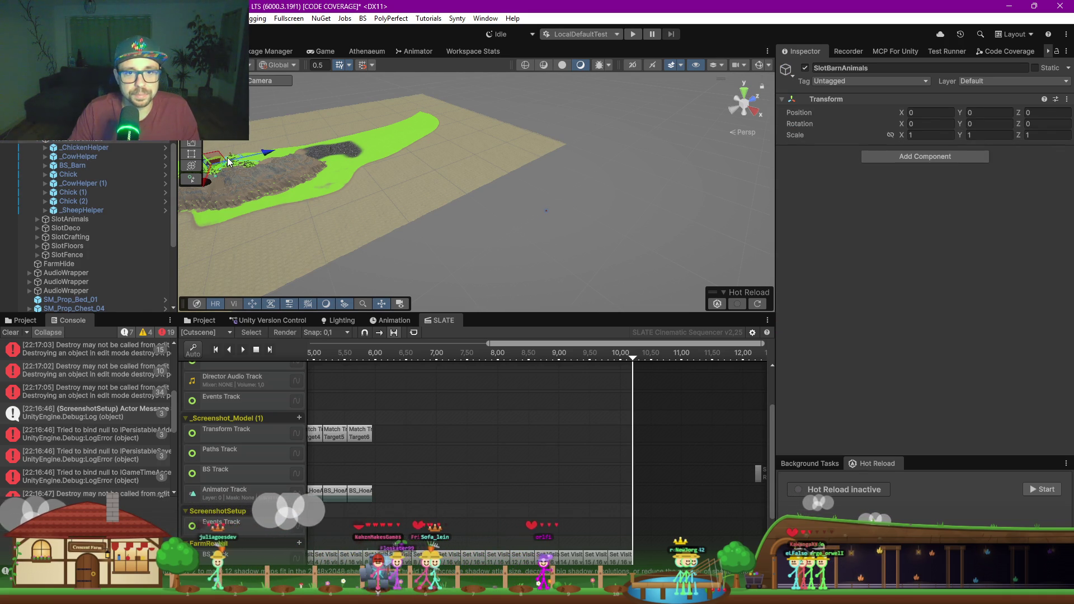
key("f")
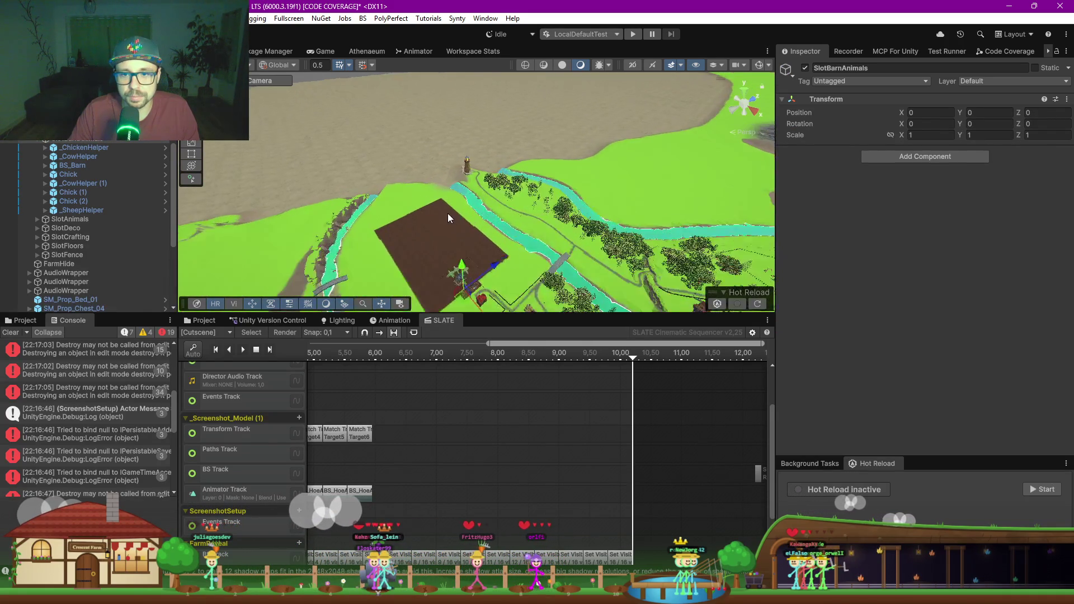
left_click_drag(472, 283, 449, 243)
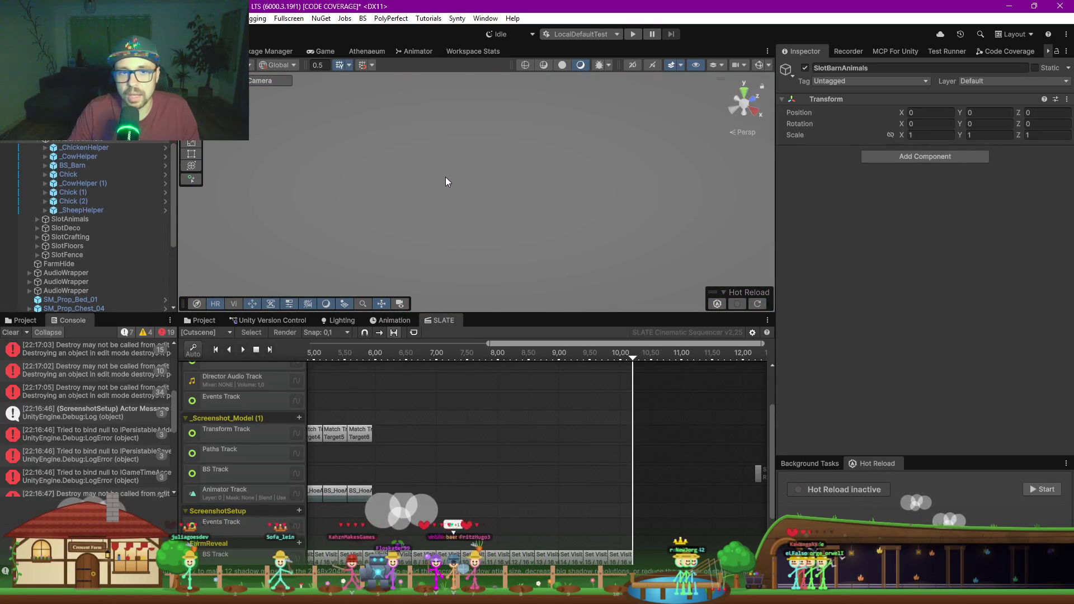
Step: Frame SlotBarnAnimals and select its children from _ChickenHelper to _SheepHelper
double_click(92, 141)
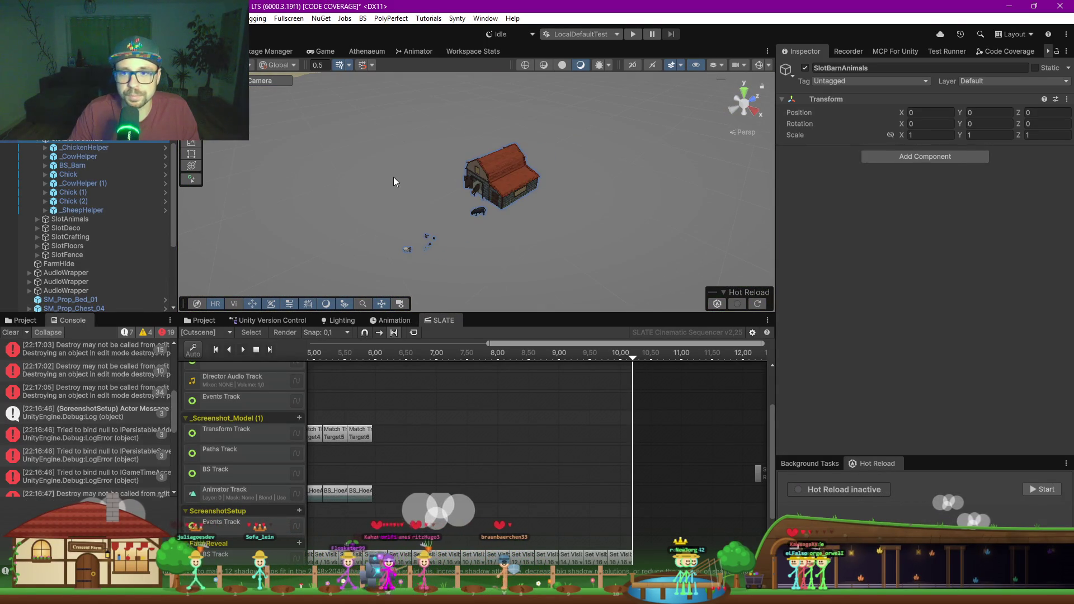
left_click(85, 148)
left_click(86, 211, "shift")
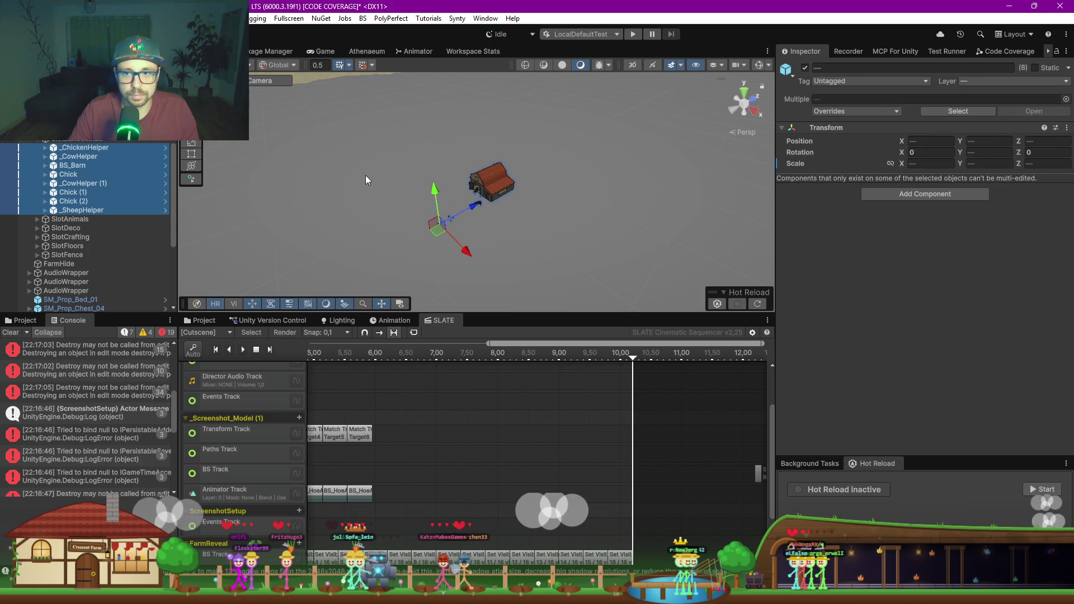
Step: Orbit around the barn and terrain and inspect the AllTerrain object
mouse_move(350, 177)
left_mouse_down()
mouse_move(400, 163)
mouse_move(331, 106)
mouse_move(427, 199)
left_mouse_up()
left_click_drag(366, 129, 403, 167)
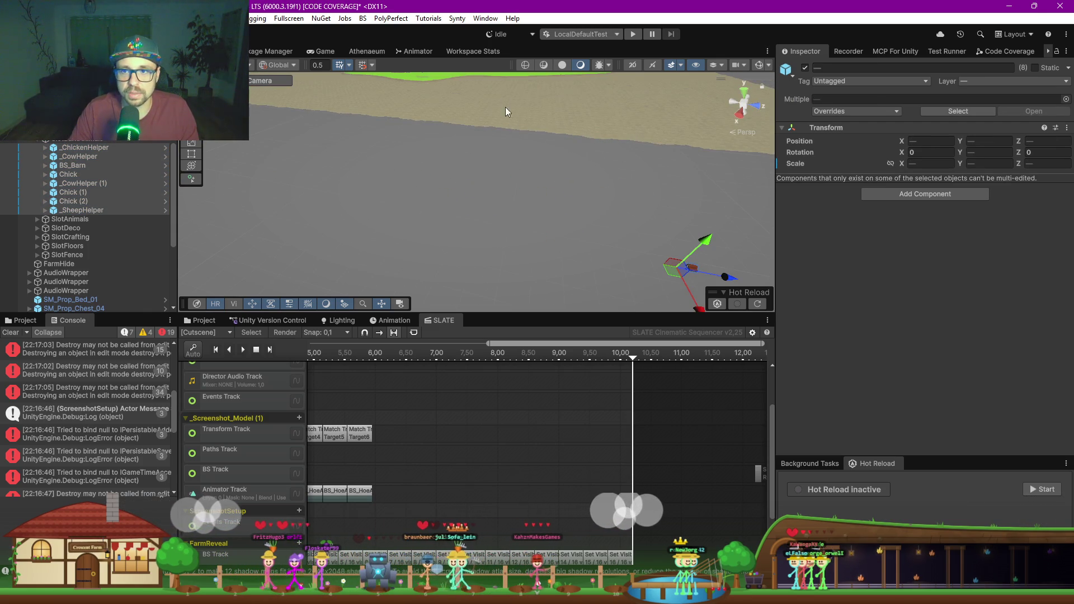
scroll(495, 108, "down", 5)
scroll(464, 131, "down", 2)
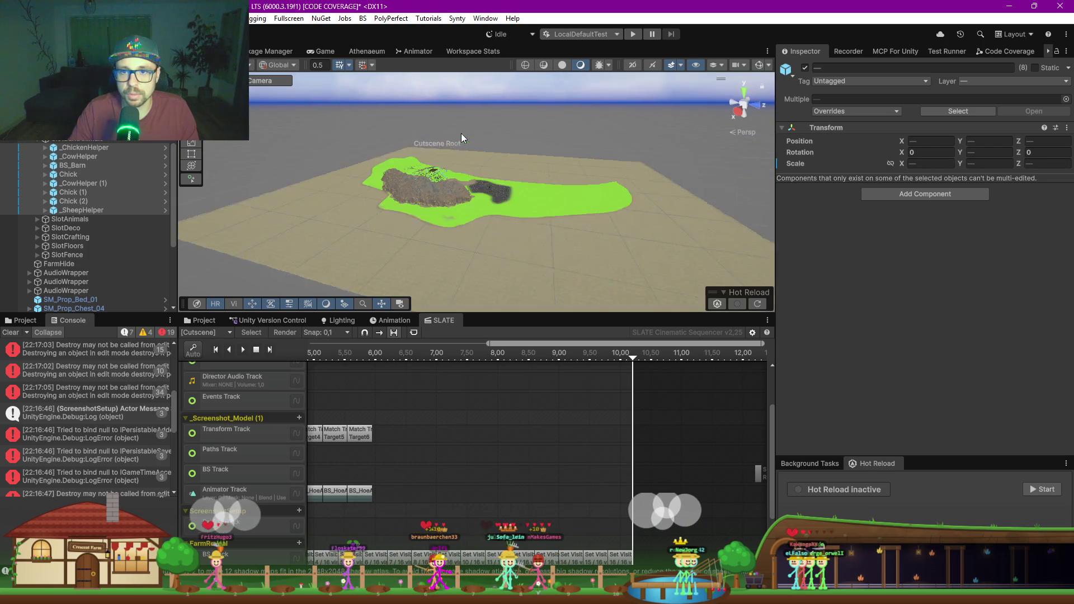
scroll(436, 179, "up", 5)
scroll(390, 204, "up", 8)
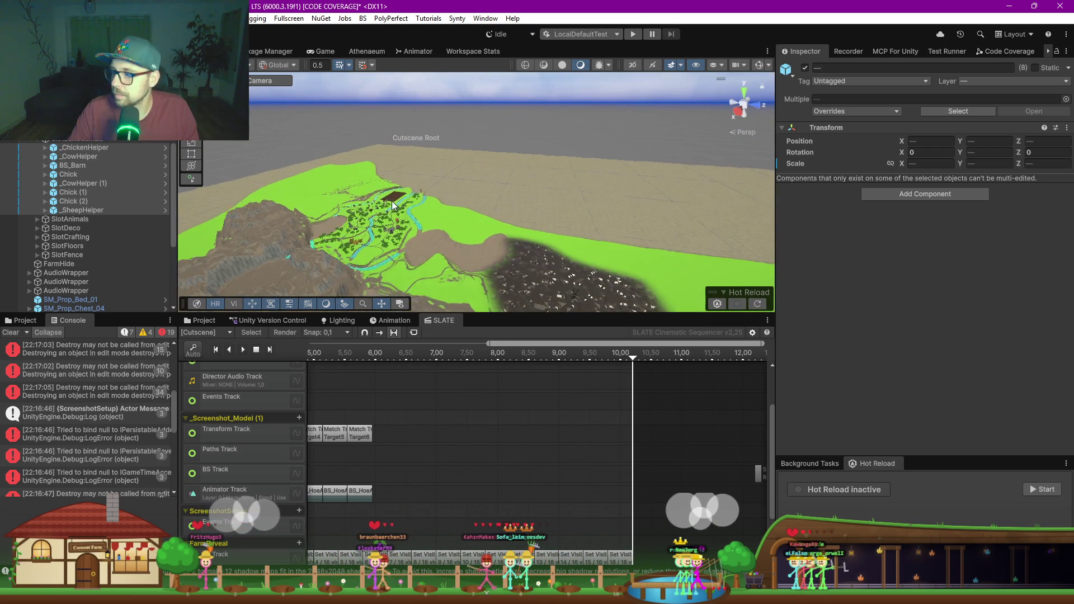
scroll(393, 207, "up", 2)
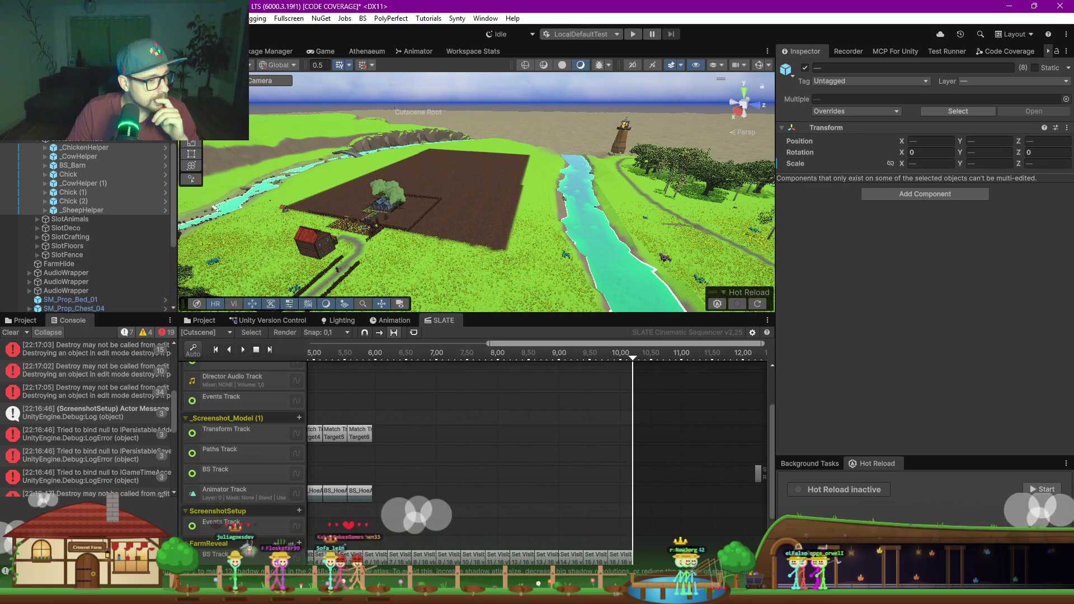
left_click(499, 255)
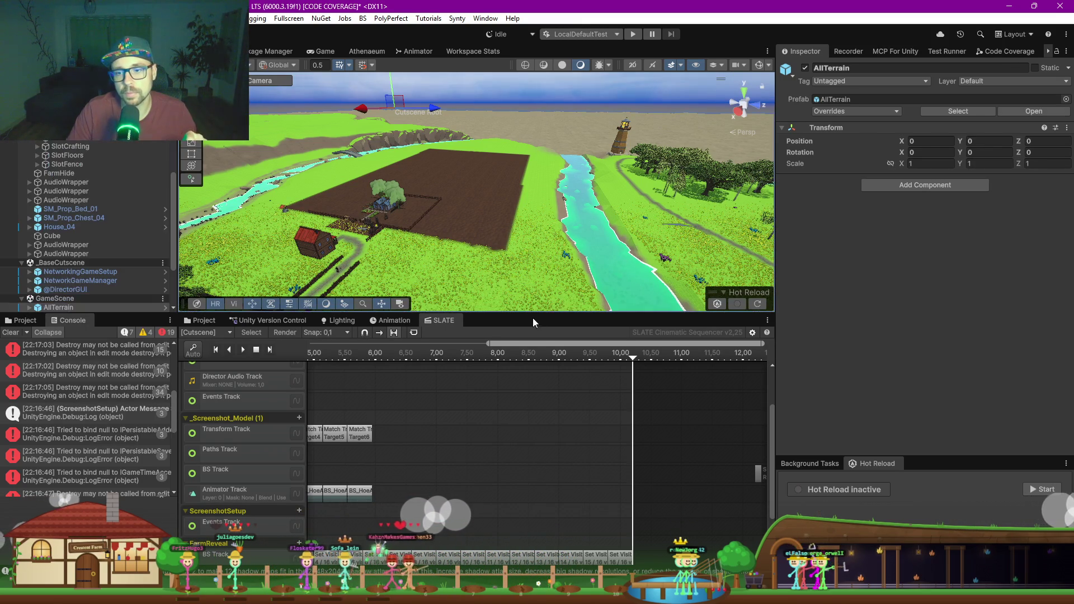
Step: Delete the old barn, animal helpers and chicks from SlotBarnAnimals
left_click(73, 128)
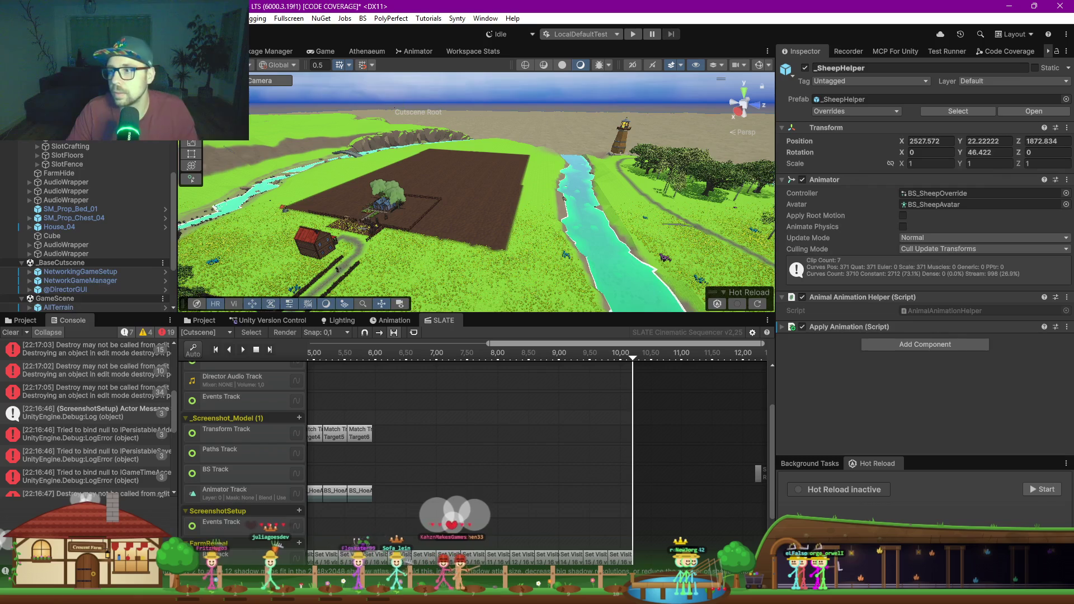
mouse_move(401, 184)
left_mouse_down()
mouse_move(748, 259)
mouse_move(593, 263)
left_mouse_up()
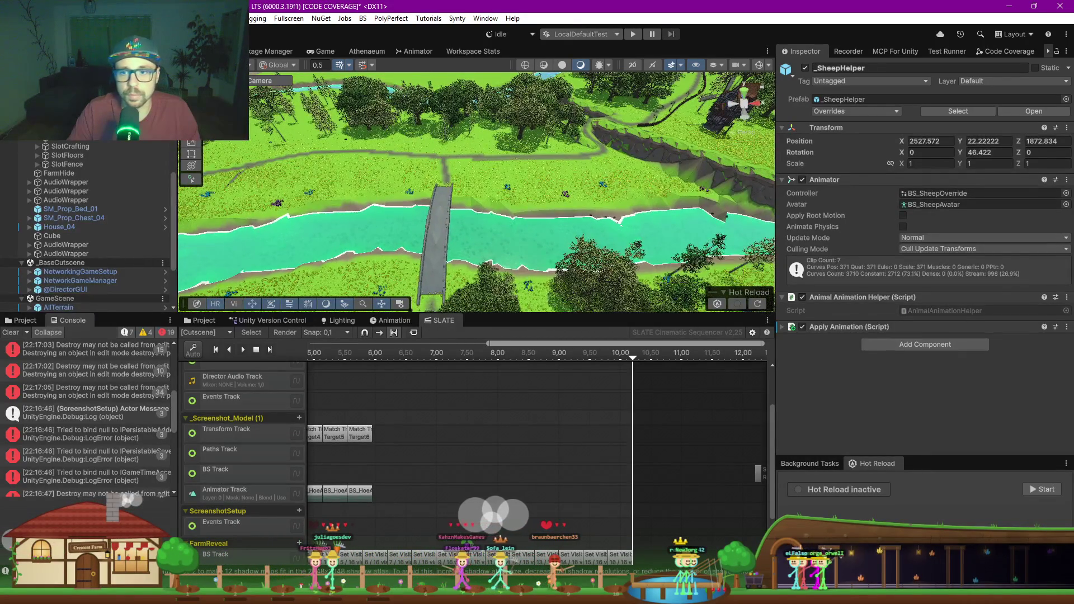
key("f")
scroll(80, 140, "up", 4)
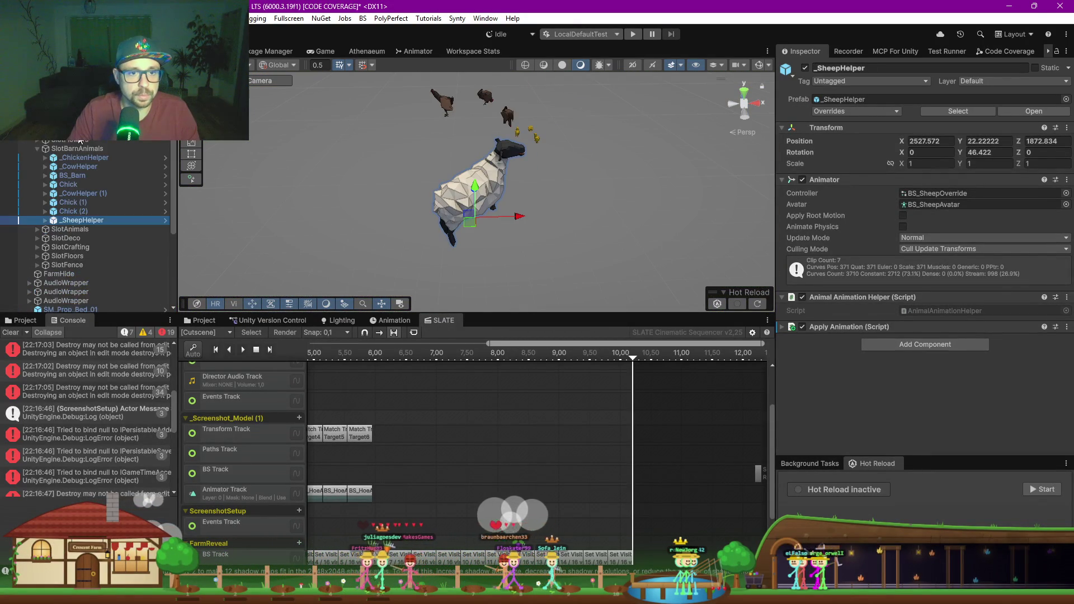
left_click(80, 160, "shift")
key("Delete")
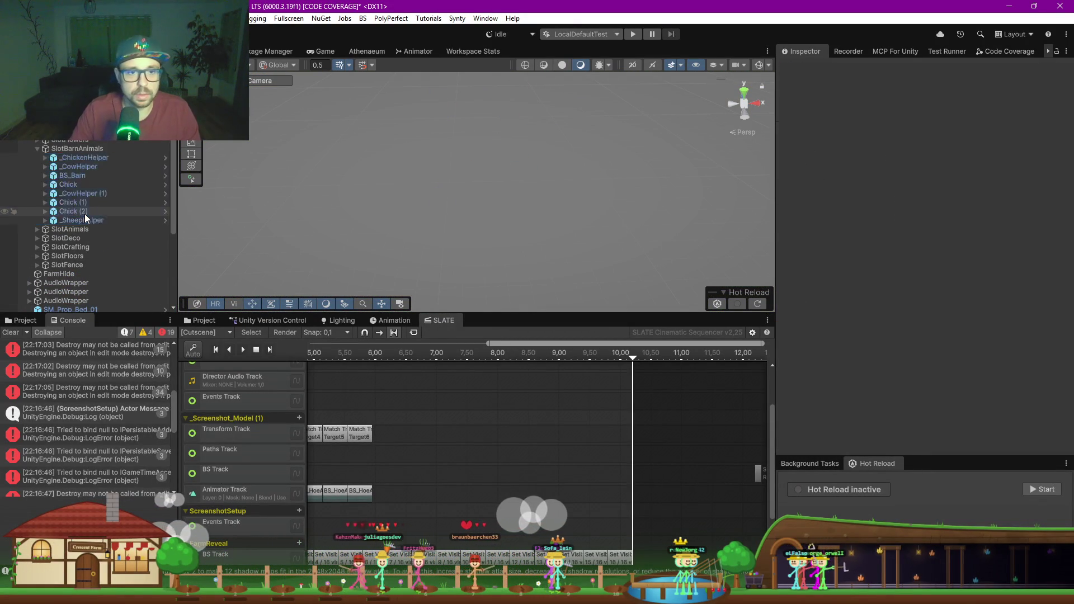
Step: Frame SlotFlowers to bring the whole farm back into view
double_click(74, 141)
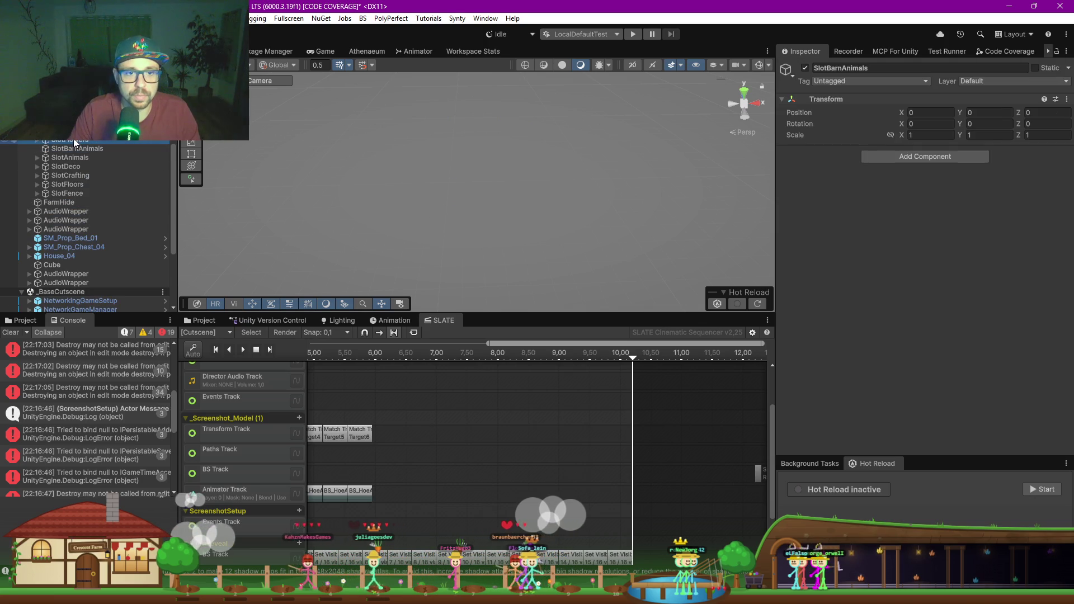
scroll(62, 230, "down", 1)
scroll(62, 230, "down", 3)
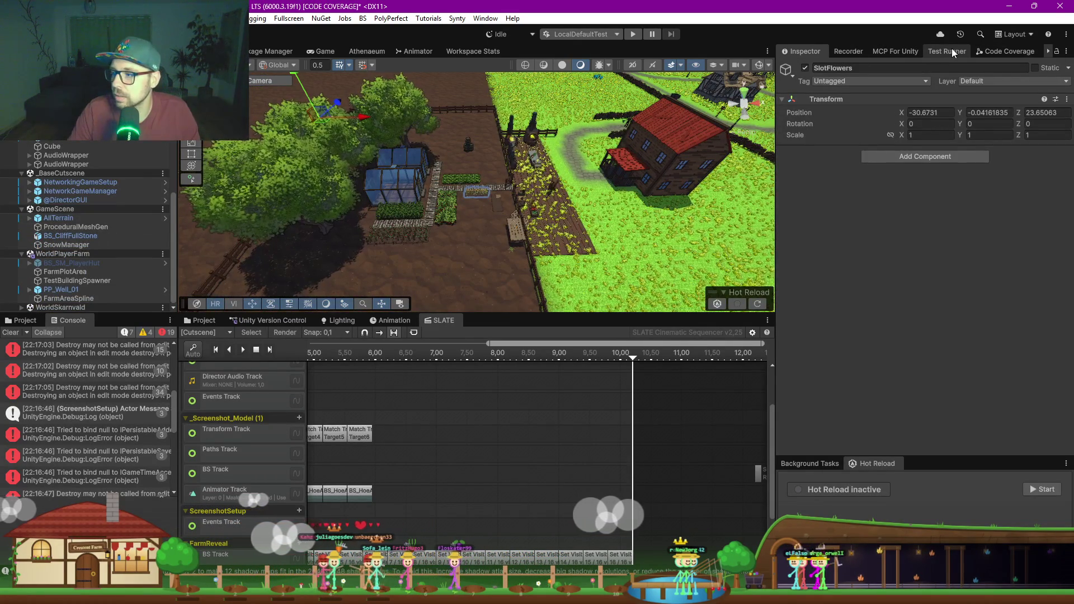
Step: Widen the scene management panel and select the farm's hens, Hen (2) and helpers
left_click_drag(777, 120, 616, 103)
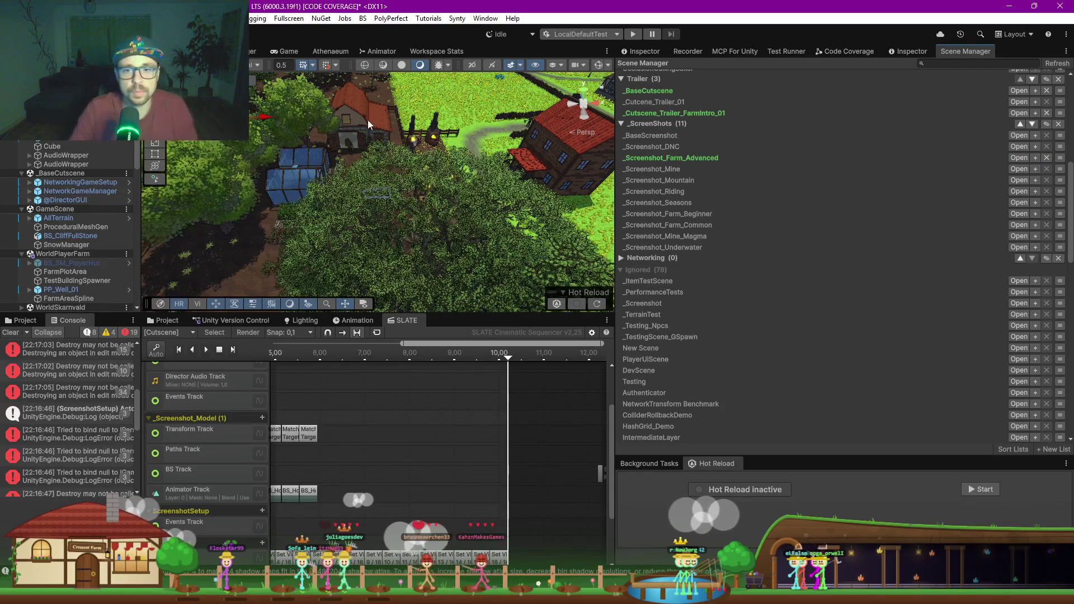
mouse_move(397, 132)
left_mouse_down()
mouse_move(289, 130)
mouse_move(423, 171)
left_mouse_up()
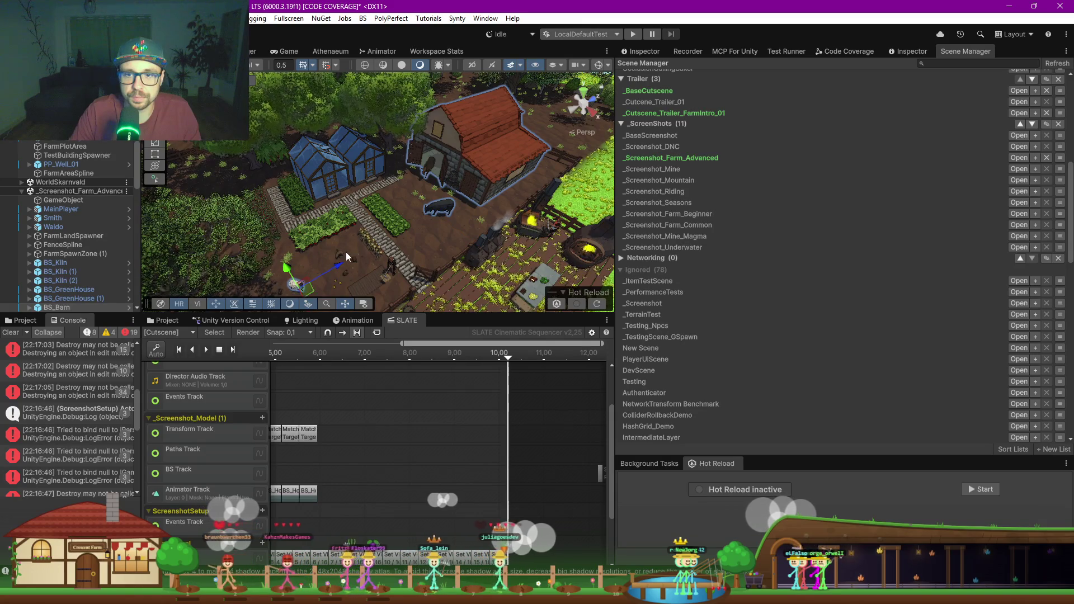
scroll(384, 207, "down", 10)
left_click(357, 195)
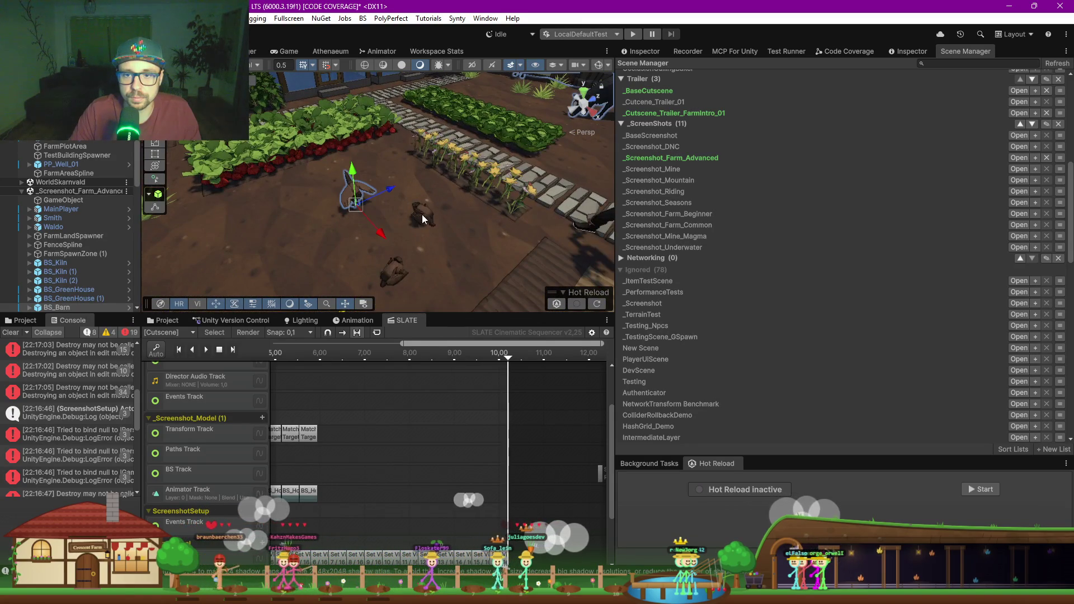
left_click(399, 277)
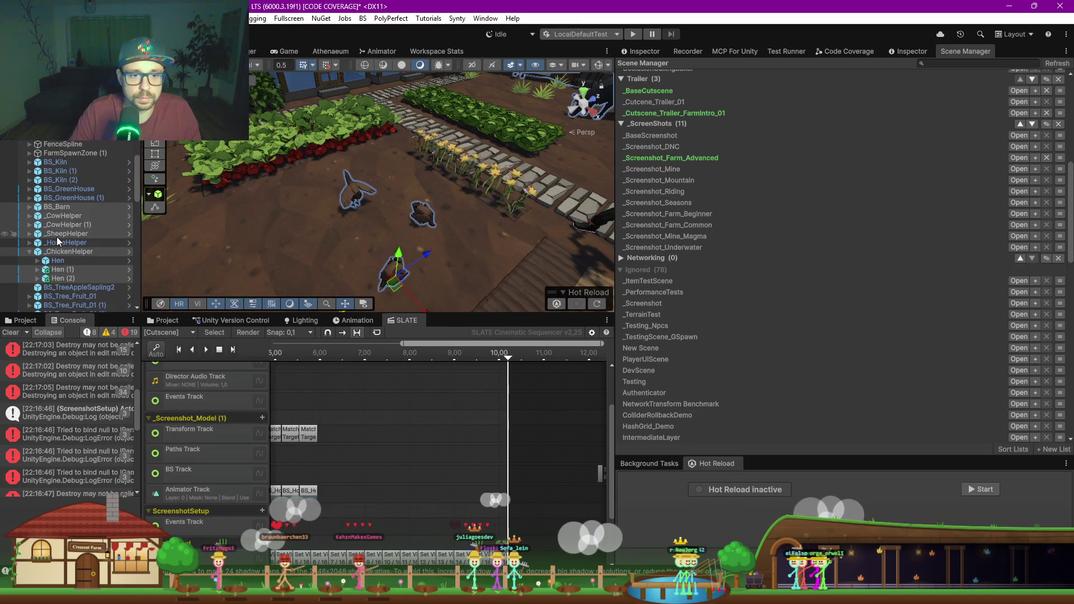
left_click(62, 279)
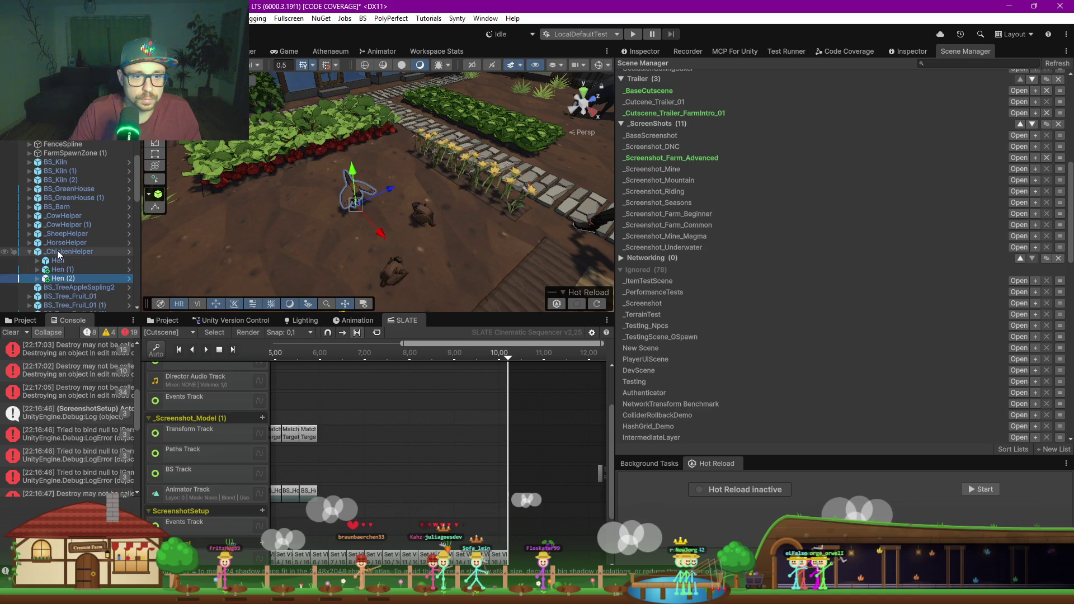
left_click(62, 252, "ctrl")
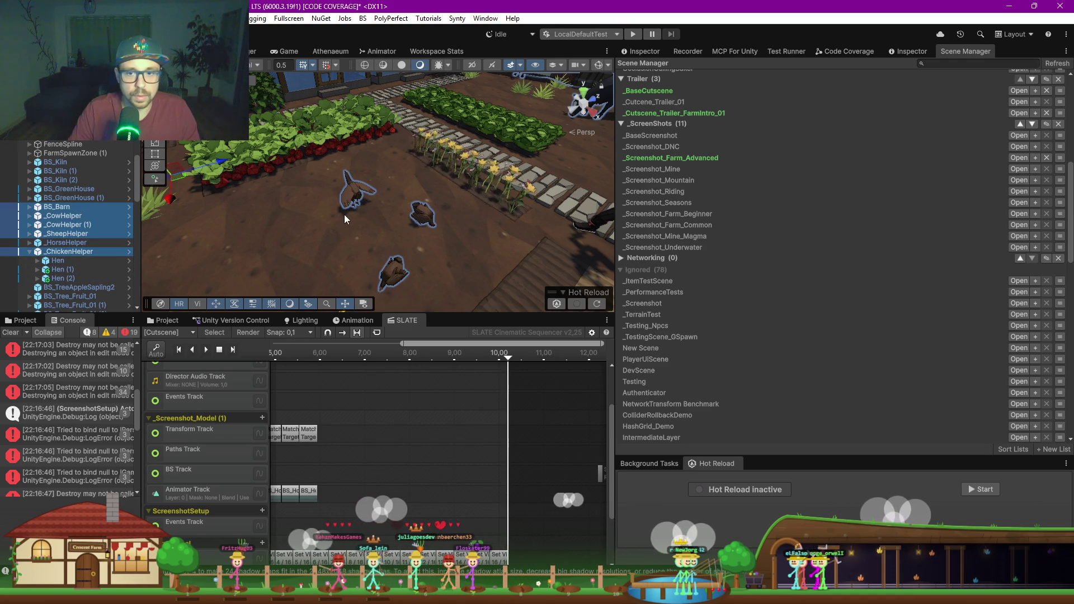
scroll(344, 214, "down", 3)
Step: Add the two chicks on the farm to the selection
left_click(360, 262)
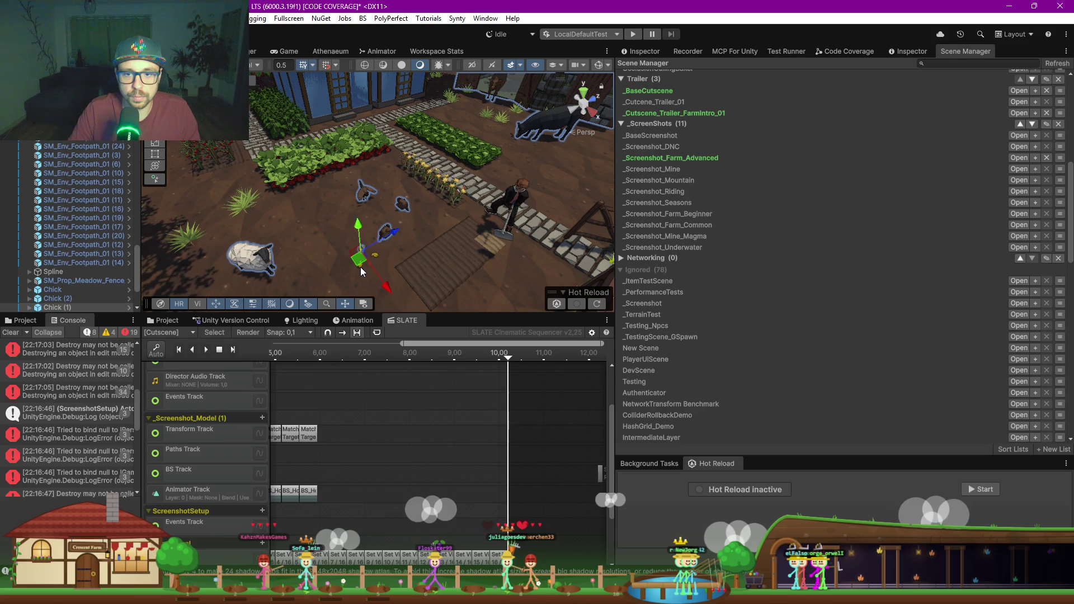
key("f")
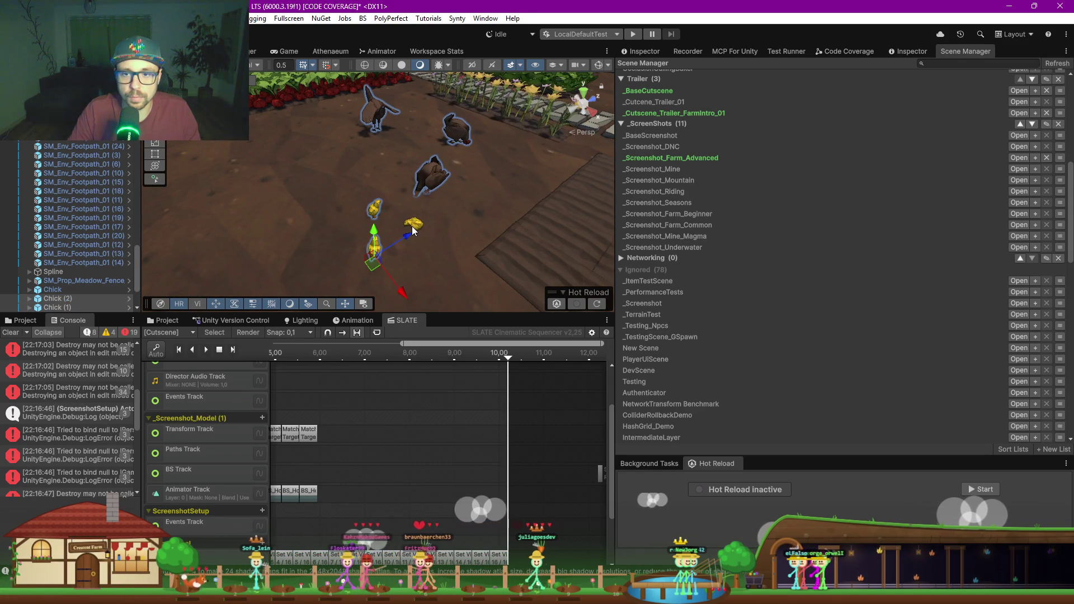
left_click(414, 228)
scroll(458, 189, "down", 10)
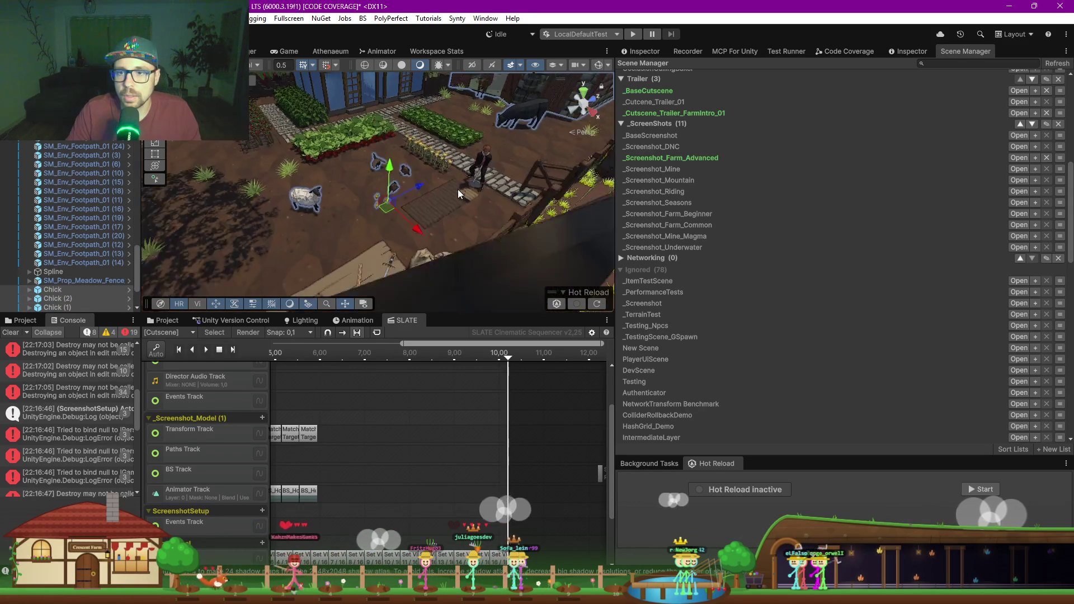
left_click_drag(491, 191, 412, 195)
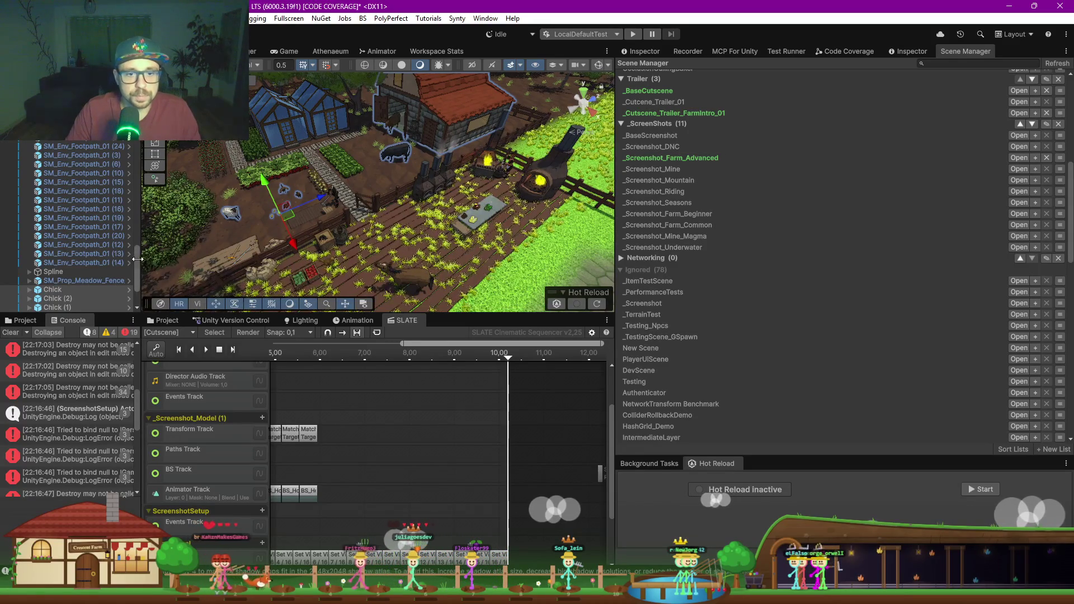
scroll(70, 224, "down", 5)
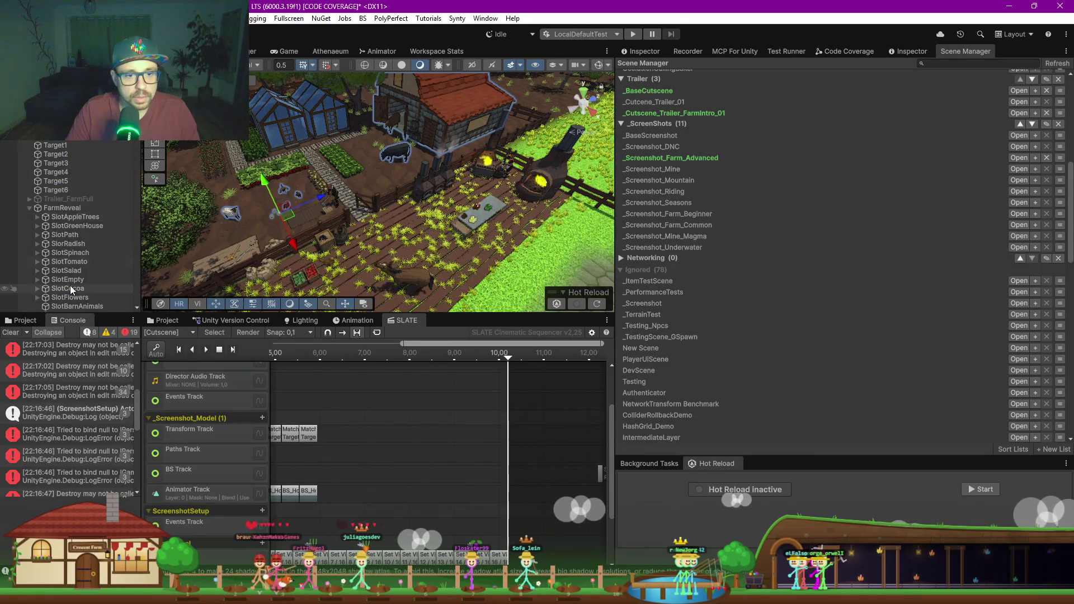
scroll(70, 239, "down", 3)
Step: Parent the selected barn, helpers and chicks under SlotBarnAnimals
left_click(69, 240)
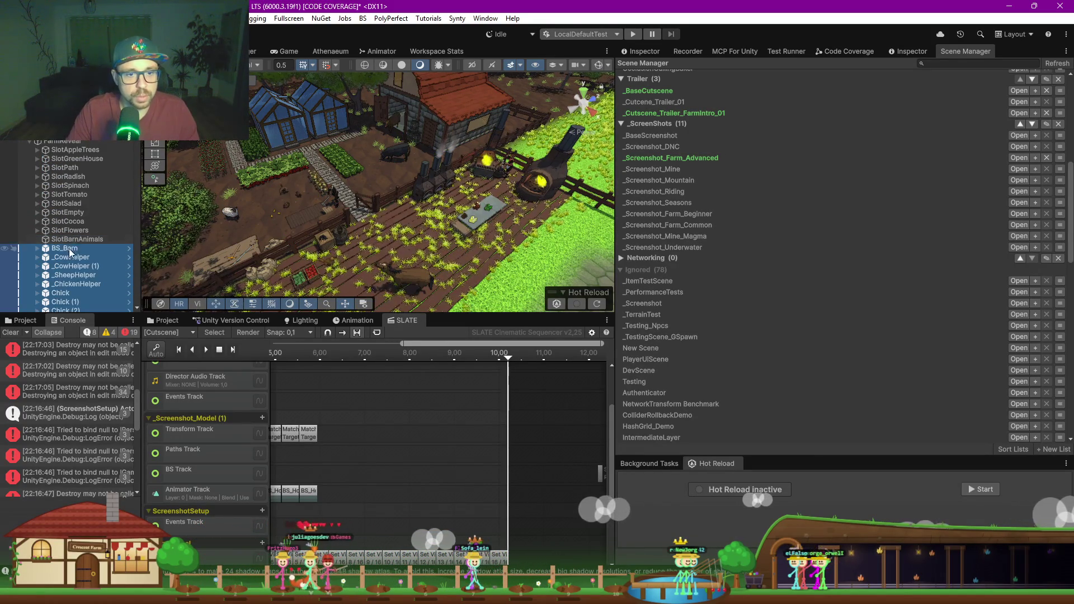
left_click_drag(72, 240, 73, 240)
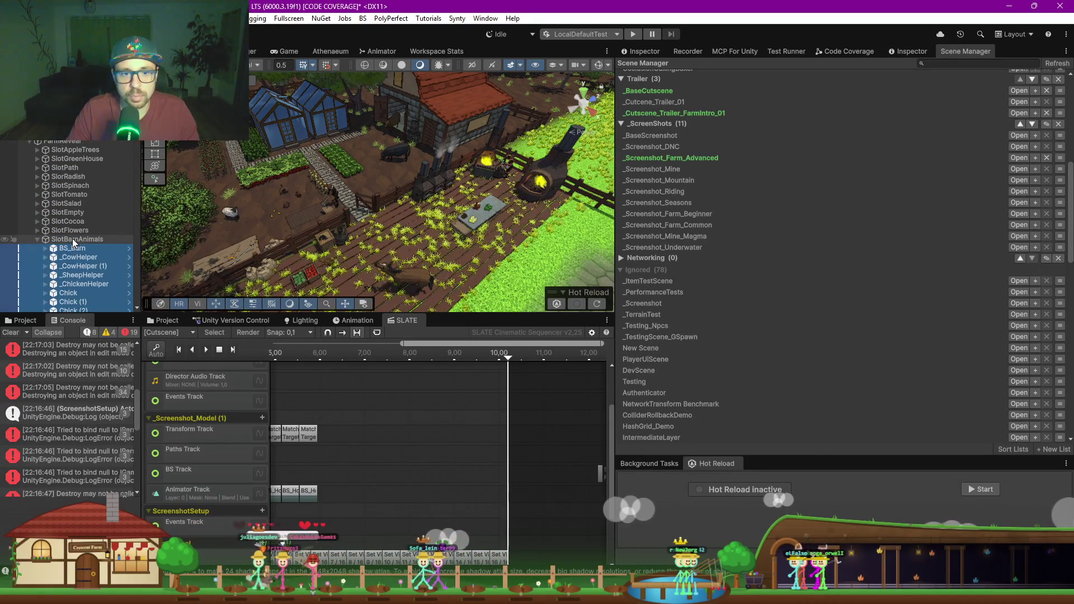
left_click(72, 239)
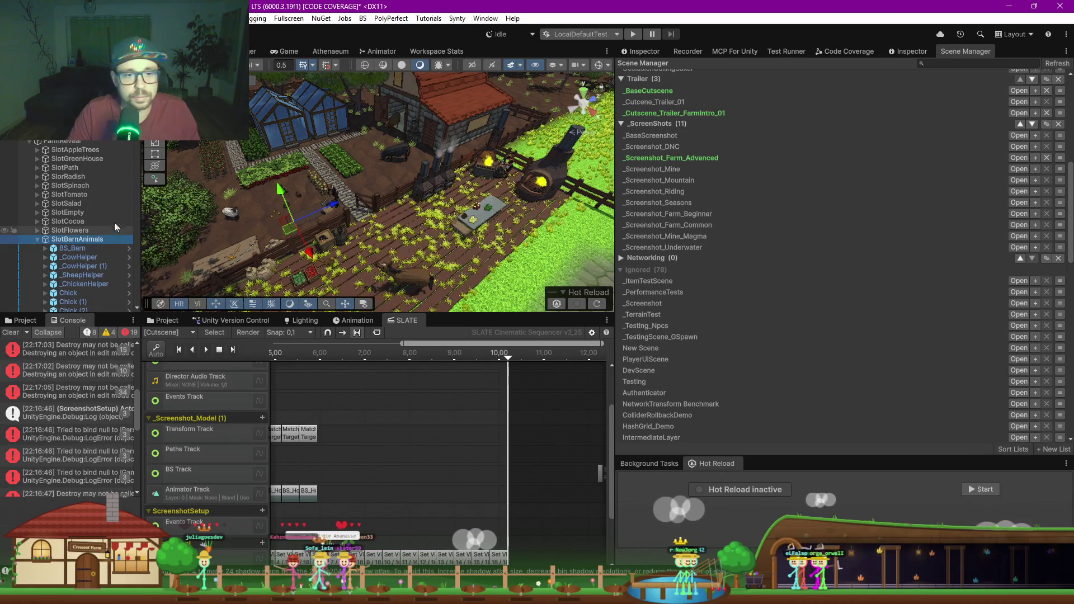
scroll(30, 142, "down", 5)
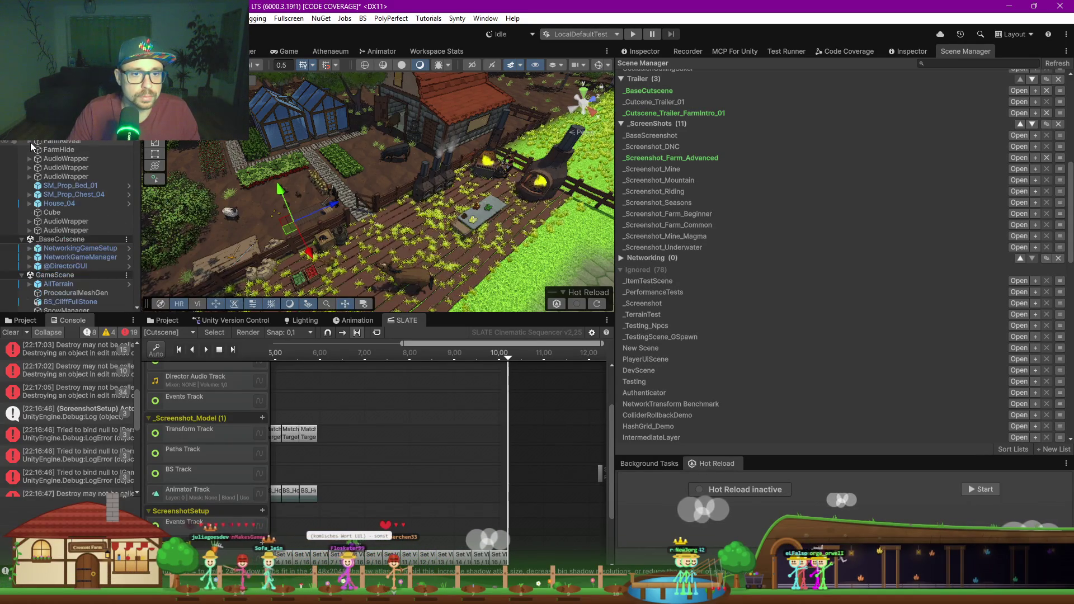
scroll(98, 163, "up", 6)
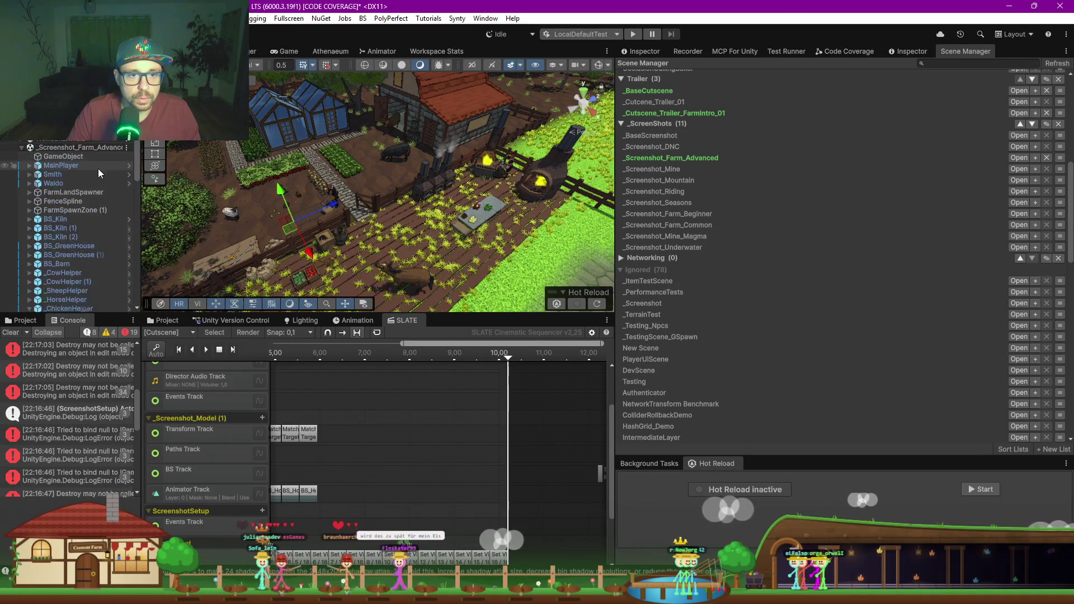
Step: Remove the _Screenshot_Farm_Advanced scene from the Hierarchy
left_click(127, 149)
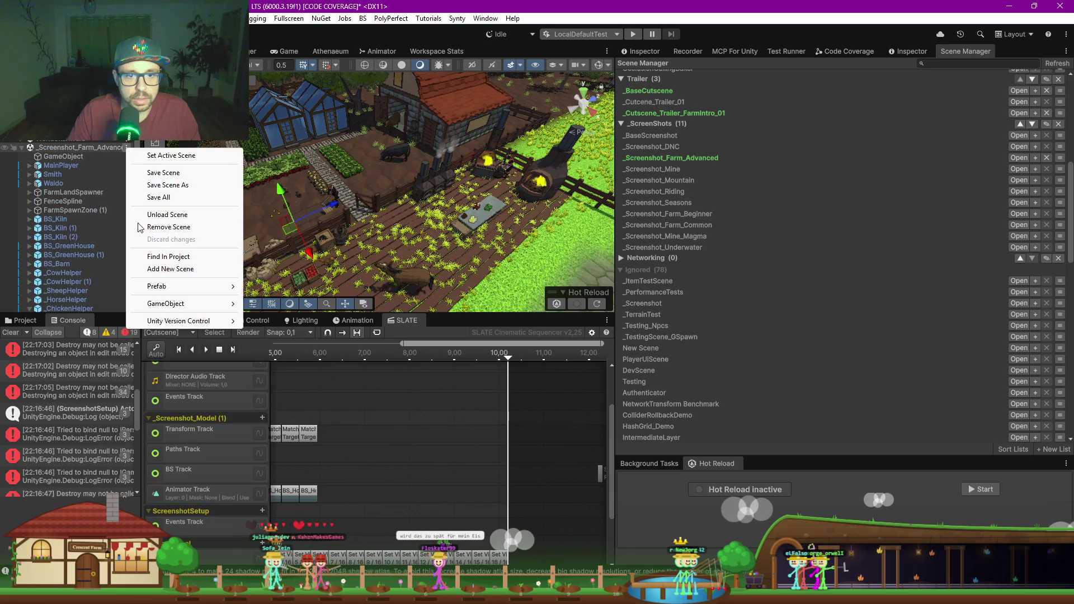
left_click(183, 228)
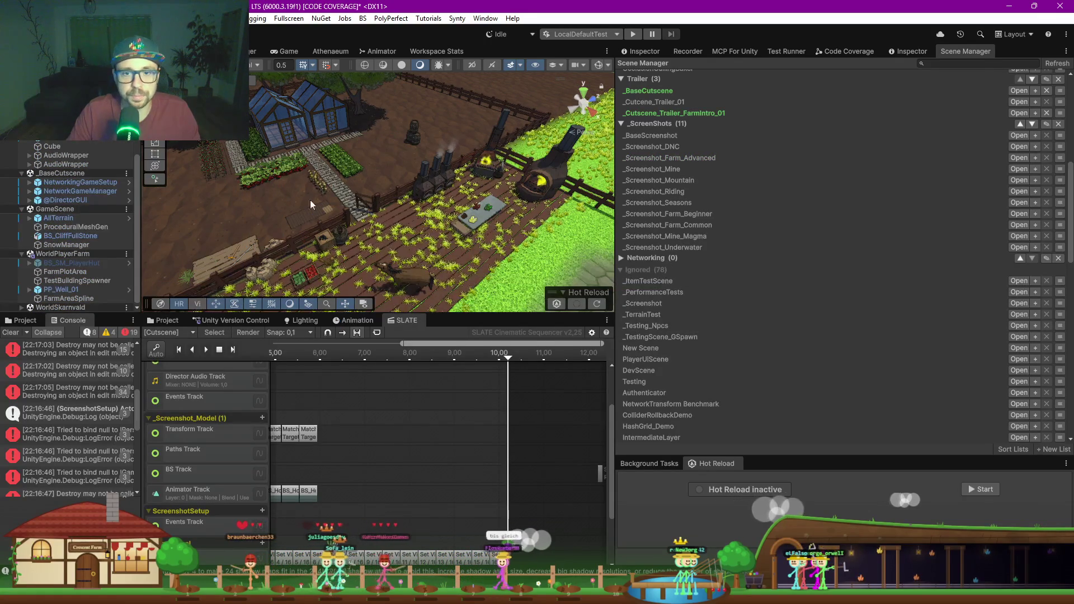
scroll(88, 146, "up", 5)
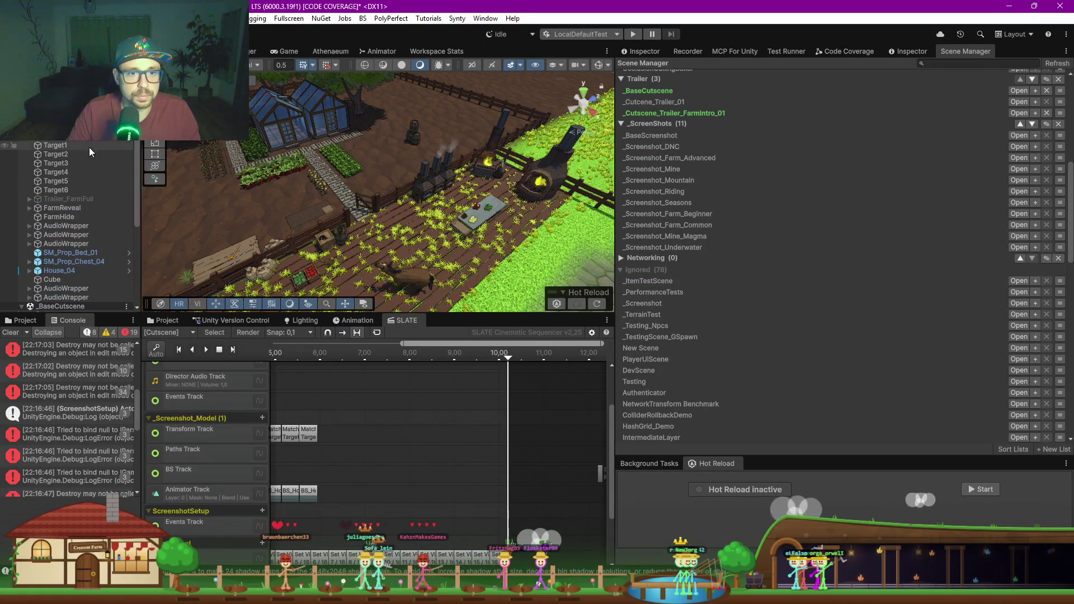
Step: Expand FarmReveal > SlotBarnAnimals and focus the view on BS_Barn
left_click(29, 200)
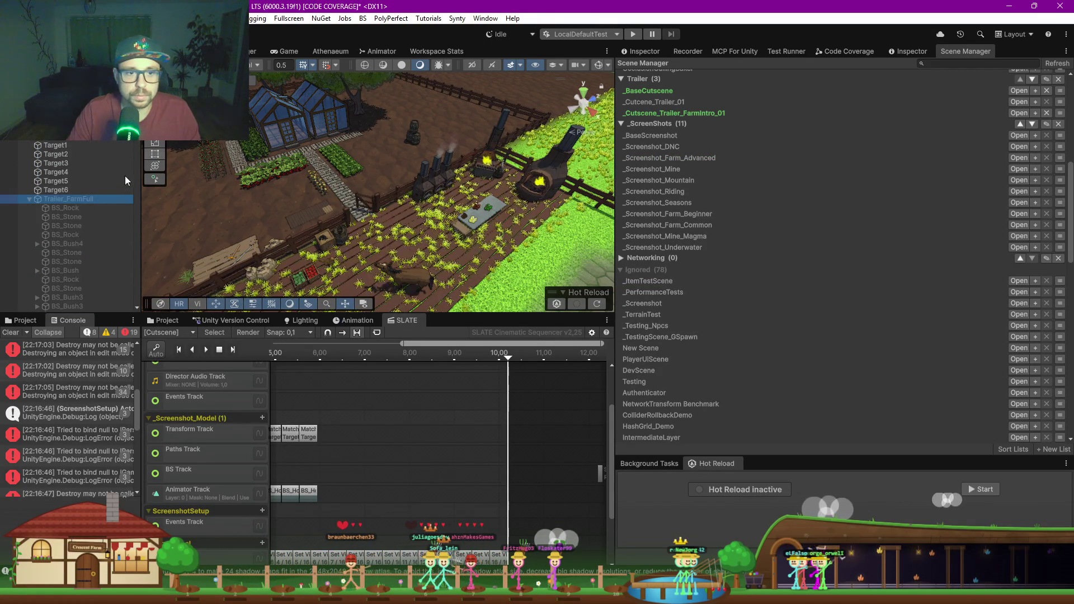
left_click(29, 200)
left_click(29, 208)
scroll(66, 231, "down", 5)
left_click(64, 205)
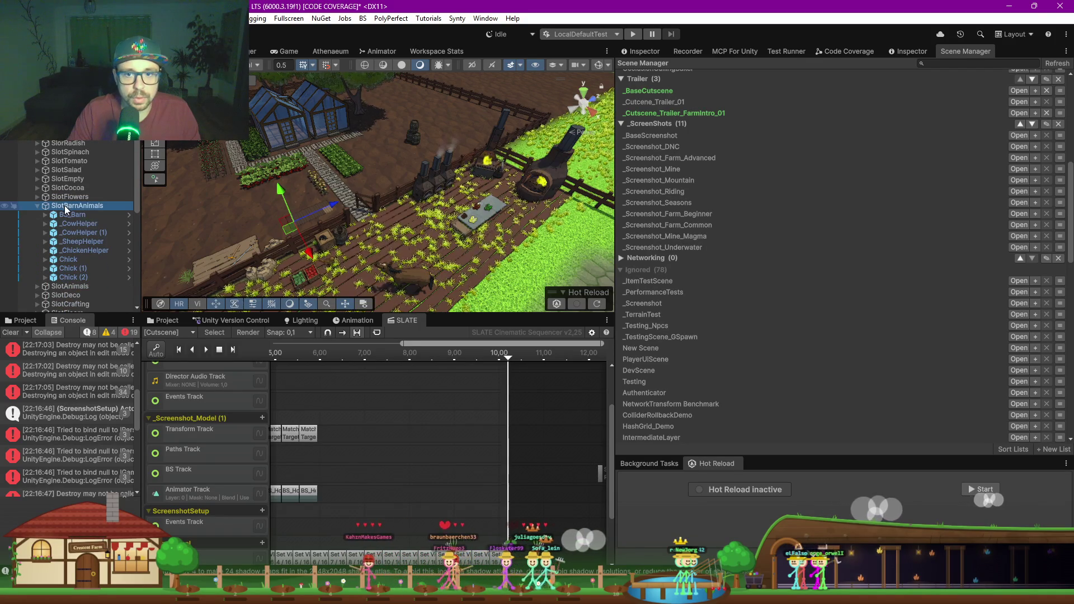
left_click(82, 218)
key("shift+h")
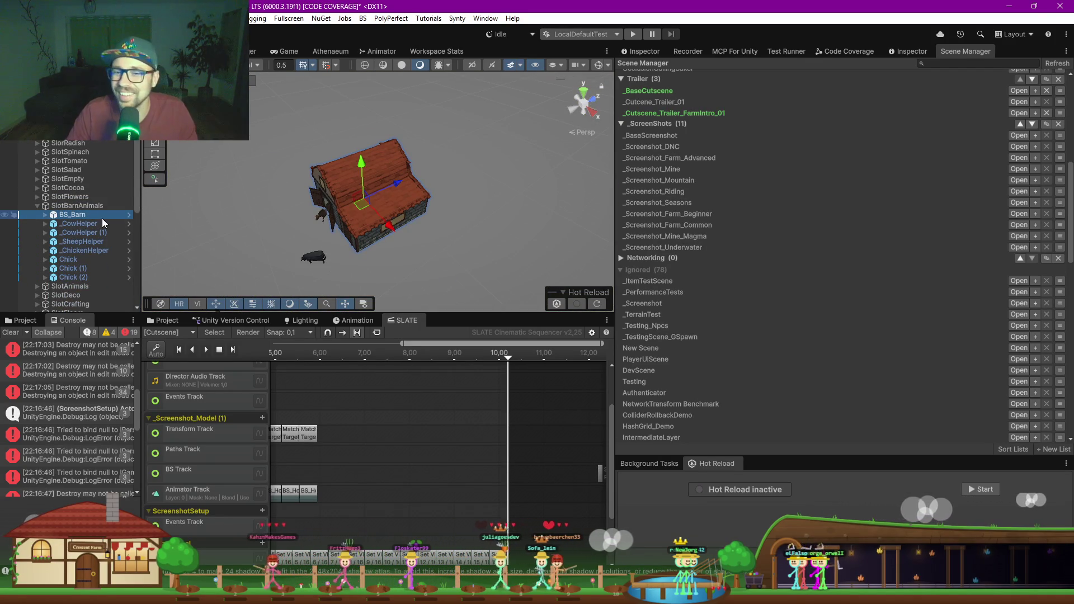
Step: Select the chickens and frame the view around the coop, fenced field and barn
scroll(397, 226, "down", 5)
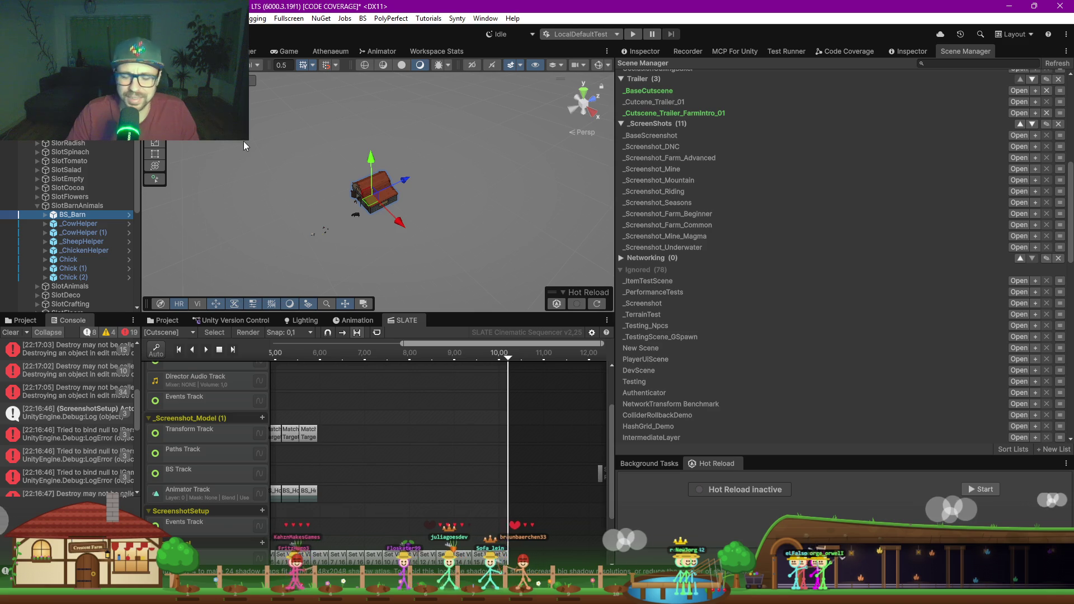
mouse_move(250, 140)
left_mouse_down()
mouse_move(441, 254)
mouse_move(410, 220)
left_mouse_up()
scroll(410, 221, "up", 5)
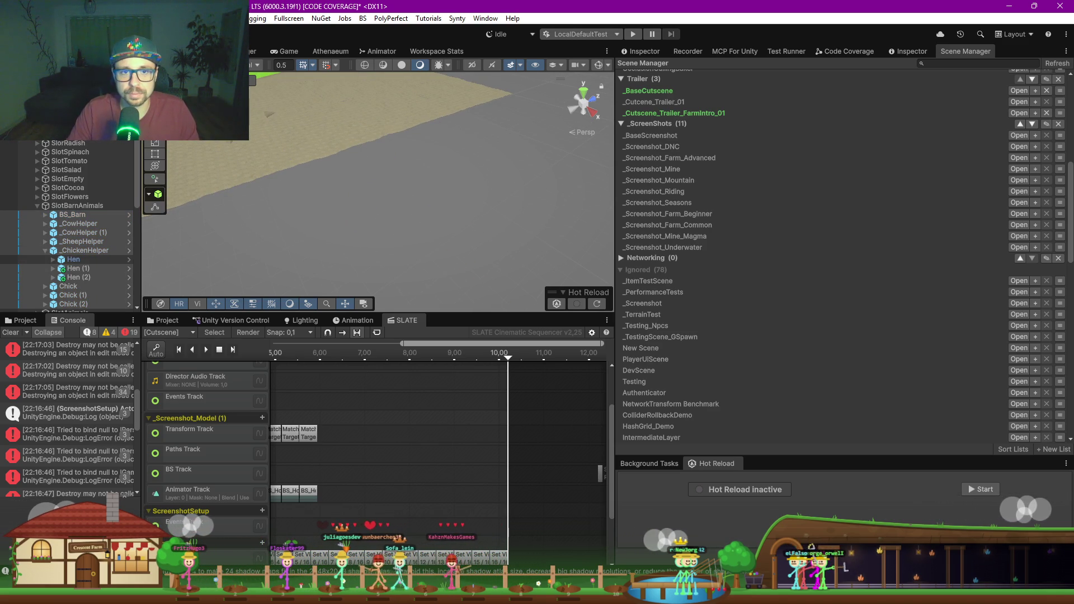
mouse_move(358, 190)
left_mouse_down()
mouse_move(305, 143)
mouse_move(271, 195)
mouse_move(327, 193)
mouse_move(175, 241)
mouse_move(330, 221)
left_mouse_up()
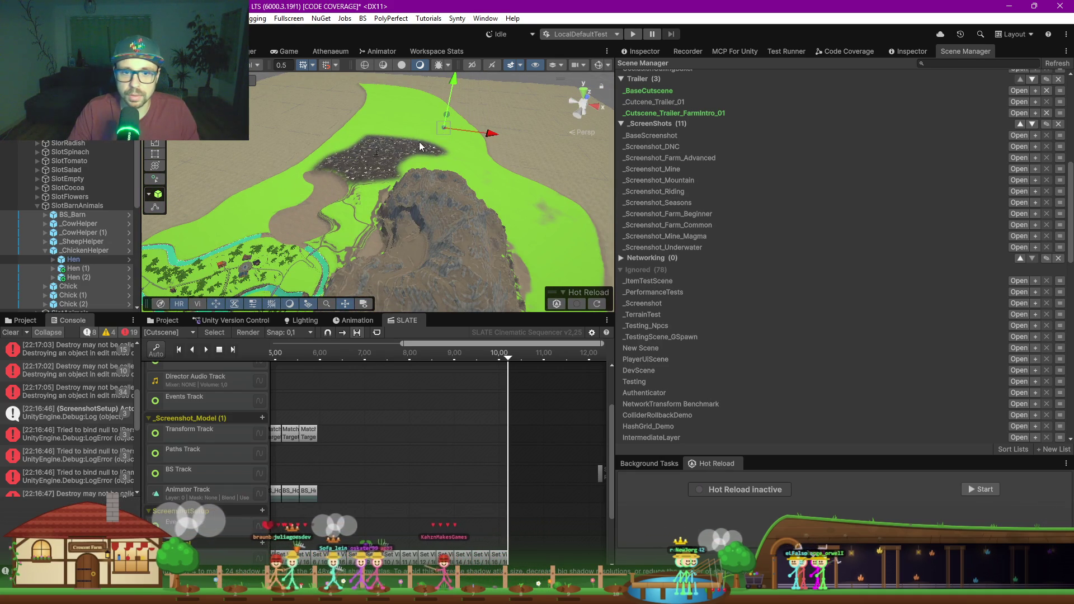
key("f")
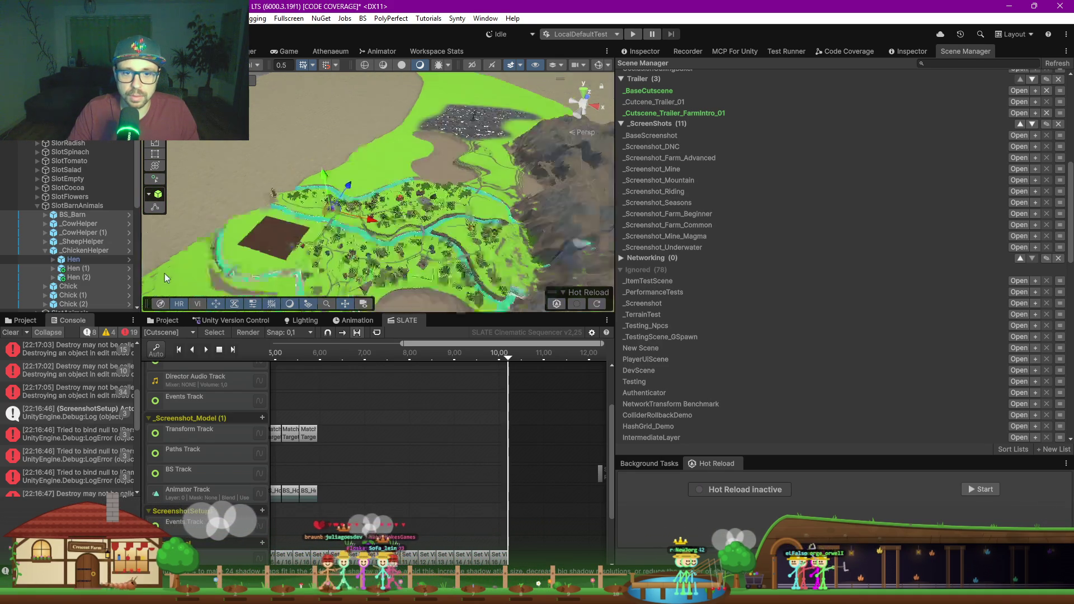
scroll(383, 213, "up", 3)
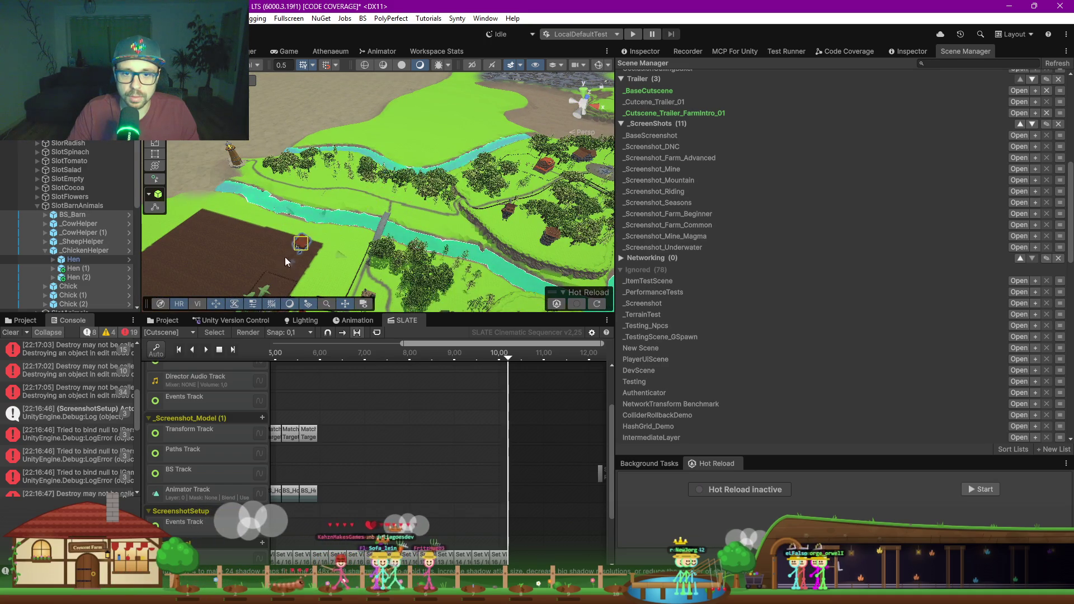
key("f")
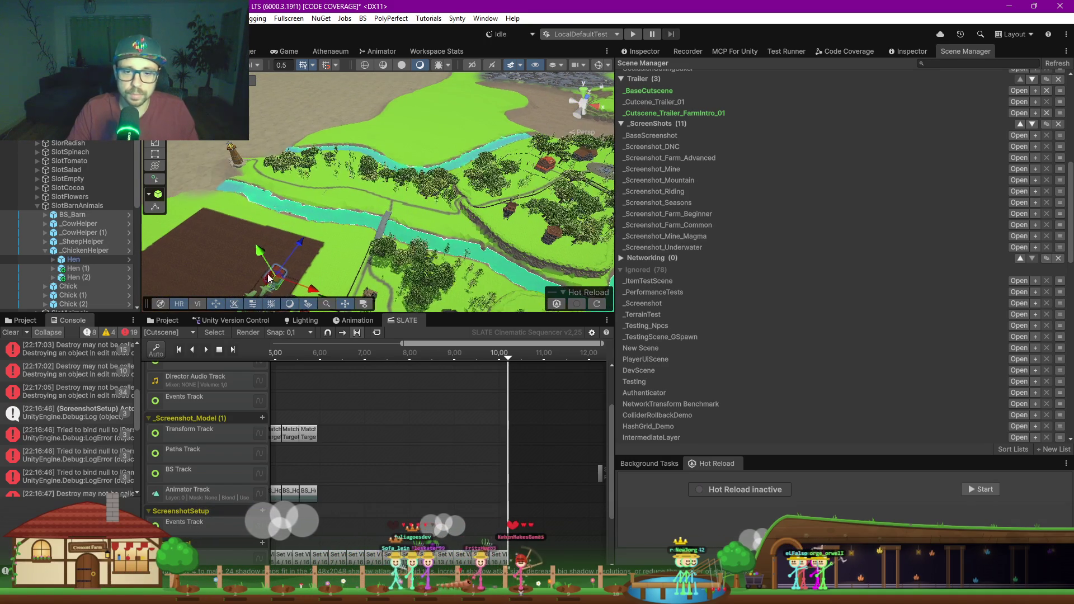
scroll(331, 199, "up", 3)
mouse_move(492, 214)
left_mouse_down()
mouse_move(278, 189)
mouse_move(347, 222)
mouse_move(251, 217)
left_mouse_up()
left_click_drag(251, 217, 348, 160)
Step: Slide the barn to a new spot near the greenhouses and animal pens
scroll(369, 151, "up", 5)
mouse_move(370, 203)
left_mouse_down()
mouse_move(354, 204)
mouse_move(418, 163)
mouse_move(438, 102)
left_mouse_up()
scroll(423, 174, "up", 3)
mouse_move(421, 188)
left_mouse_down()
mouse_move(466, 147)
mouse_move(436, 147)
mouse_move(424, 126)
mouse_move(452, 192)
mouse_move(314, 240)
left_mouse_up()
scroll(432, 196, "down", 5)
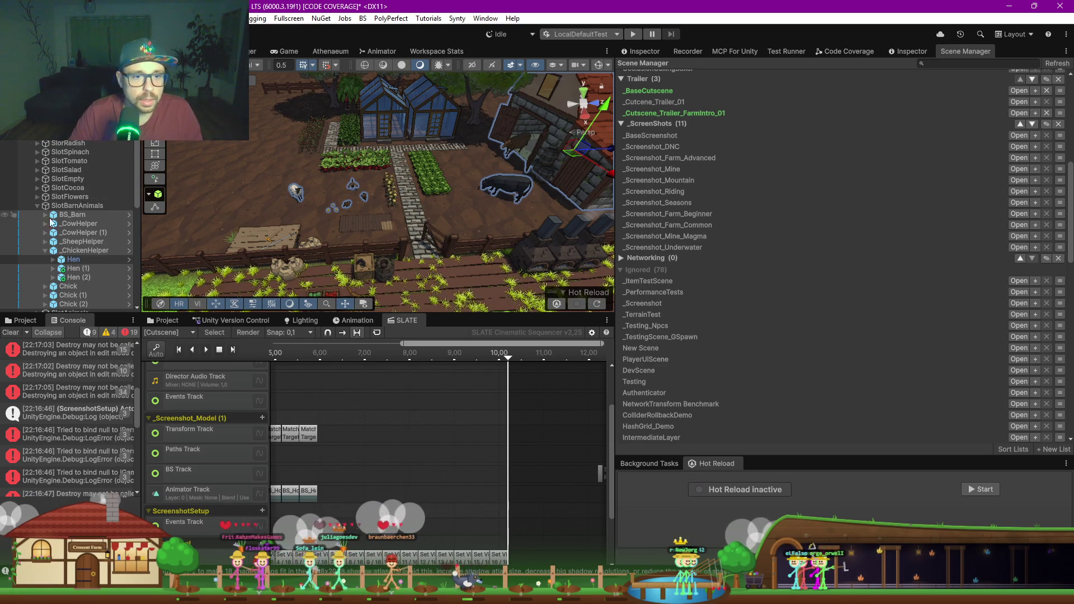
Step: Select FarmReveal and check that reveal-slot Element 10 is SlotBarnAnimals
left_click(37, 206)
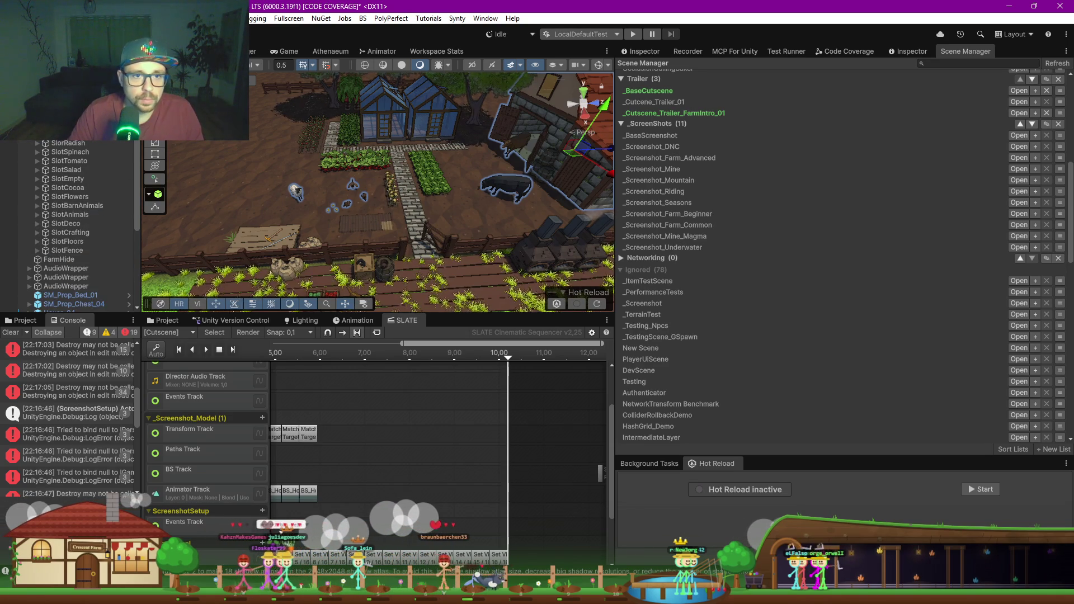
left_click(640, 51)
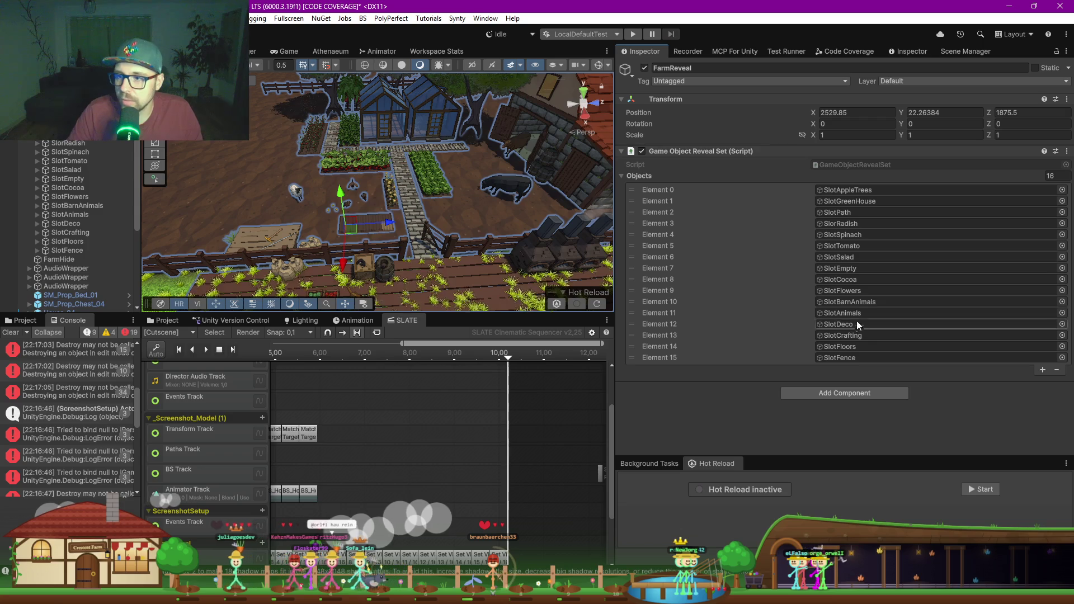
left_click(850, 301)
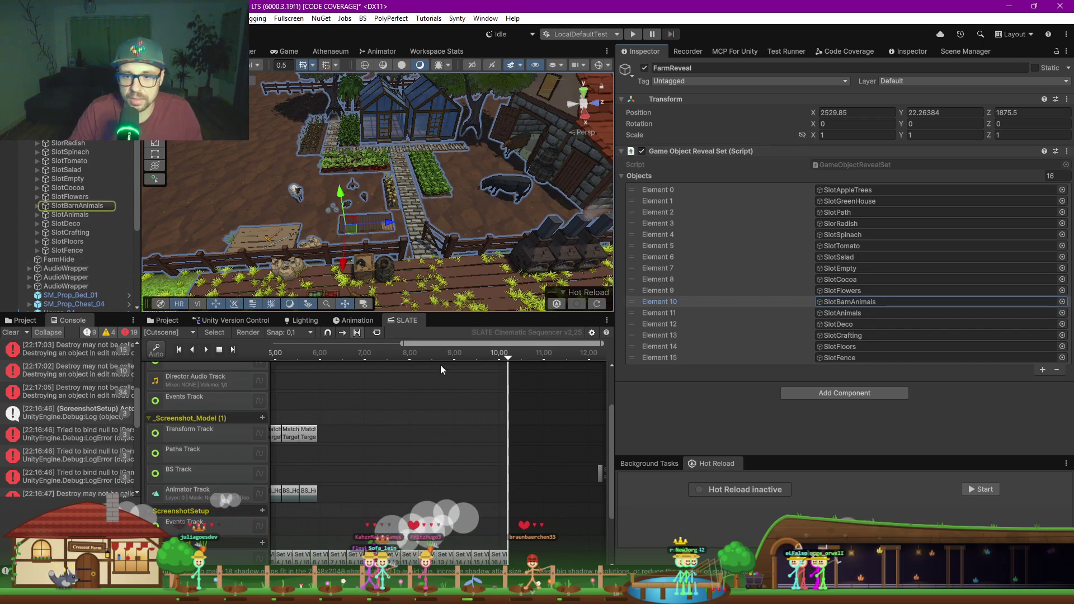
scroll(352, 401, "down", 3)
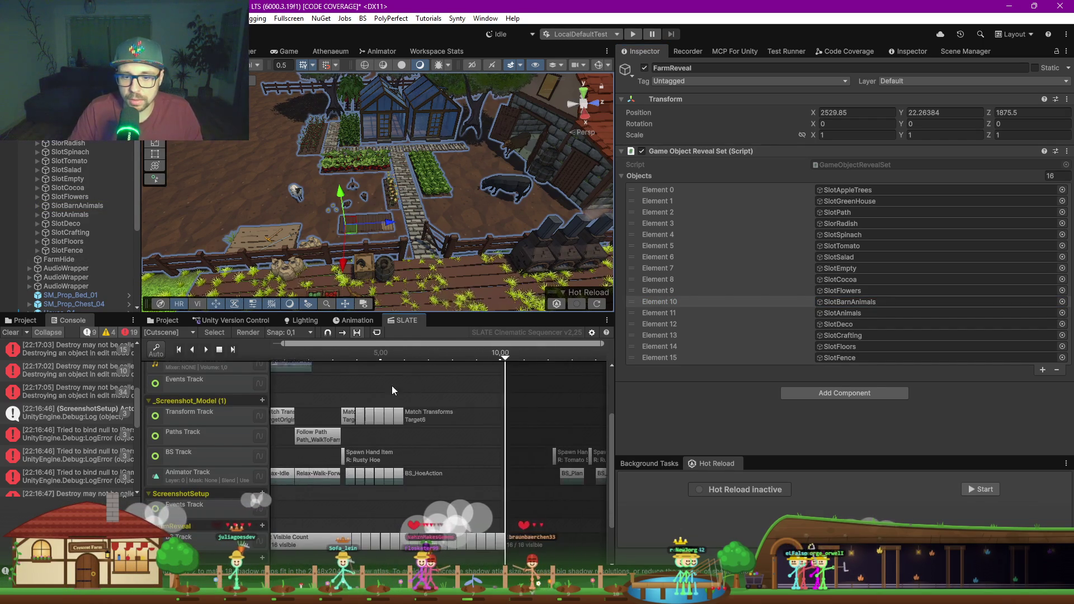
scroll(360, 359, "up", 3)
Step: Scrub the reveal from 3.50 seconds forward, then back to about 4.20 seconds
left_click(336, 358)
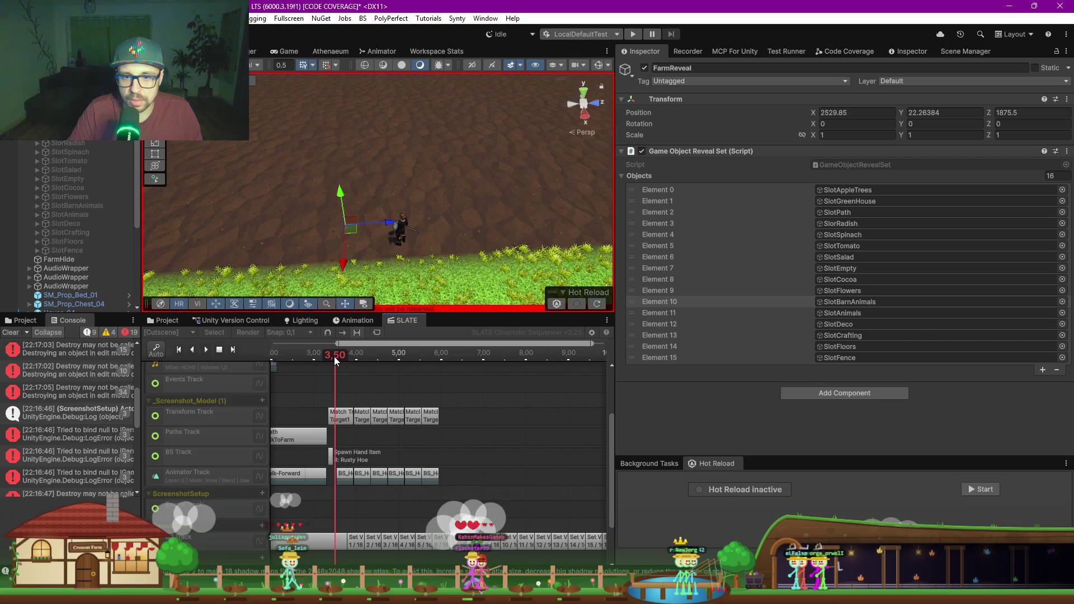
mouse_move(409, 203)
left_mouse_down()
mouse_move(427, 158)
mouse_move(391, 249)
left_mouse_up()
left_click_drag(344, 359, 604, 349)
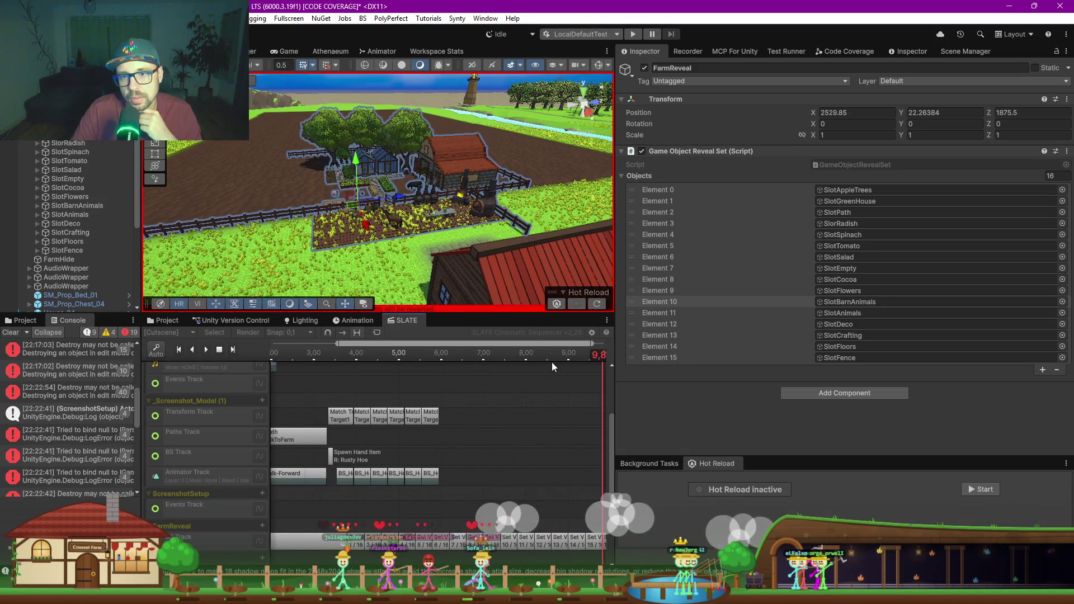
scroll(532, 369, "down", 3)
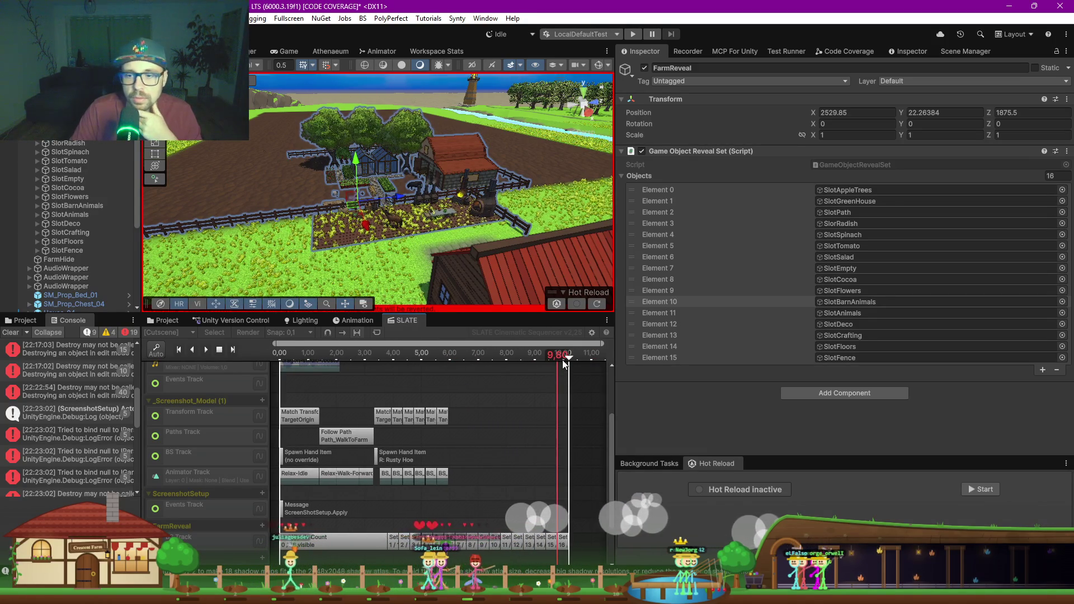
left_click_drag(562, 355, 511, 361)
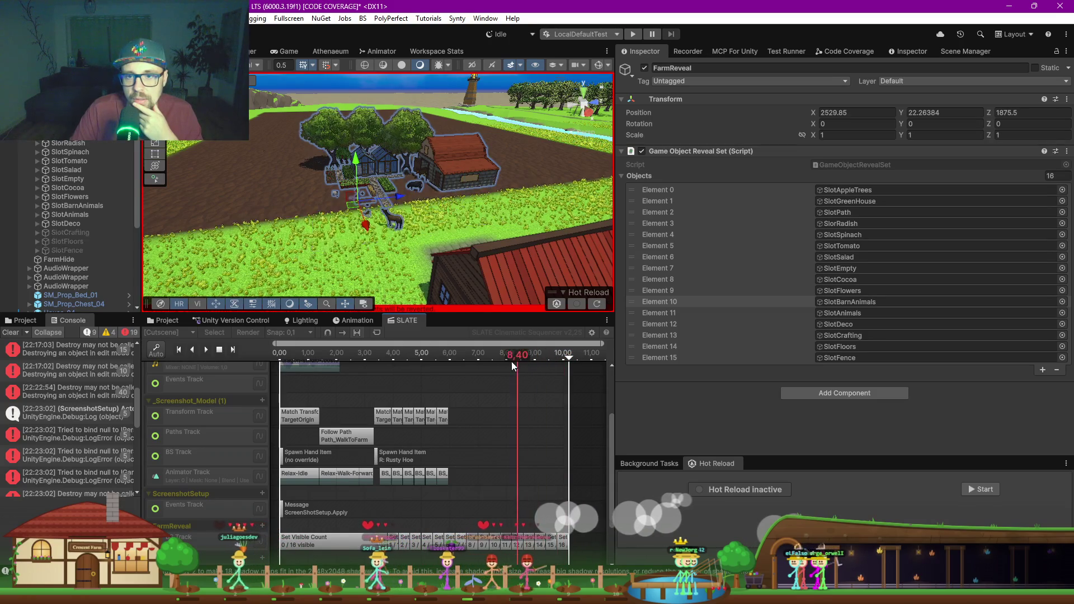
left_click_drag(425, 362, 390, 361)
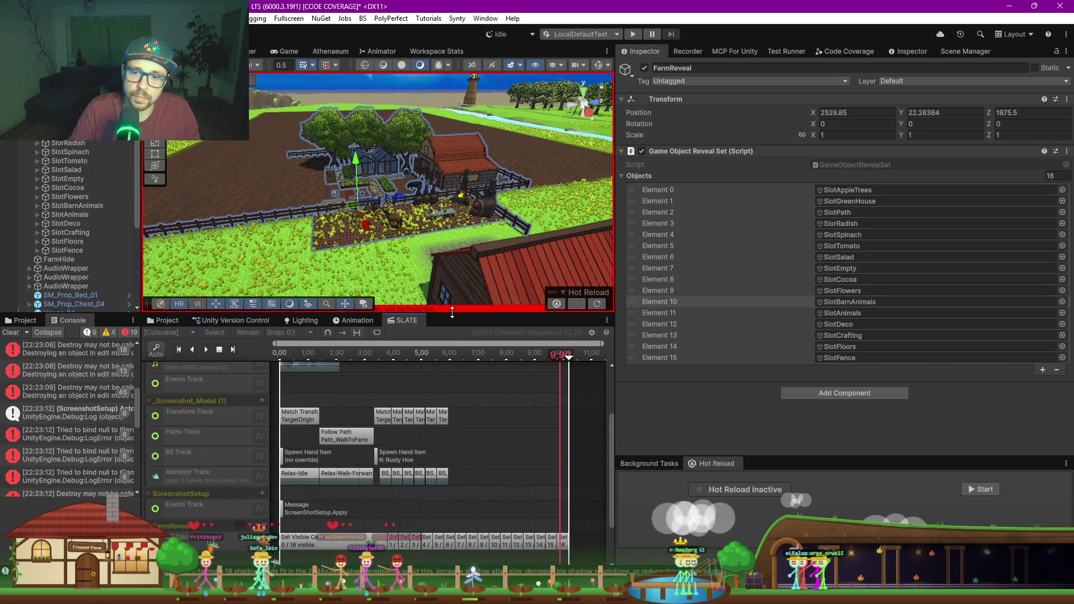
left_click_drag(450, 330, 388, 354)
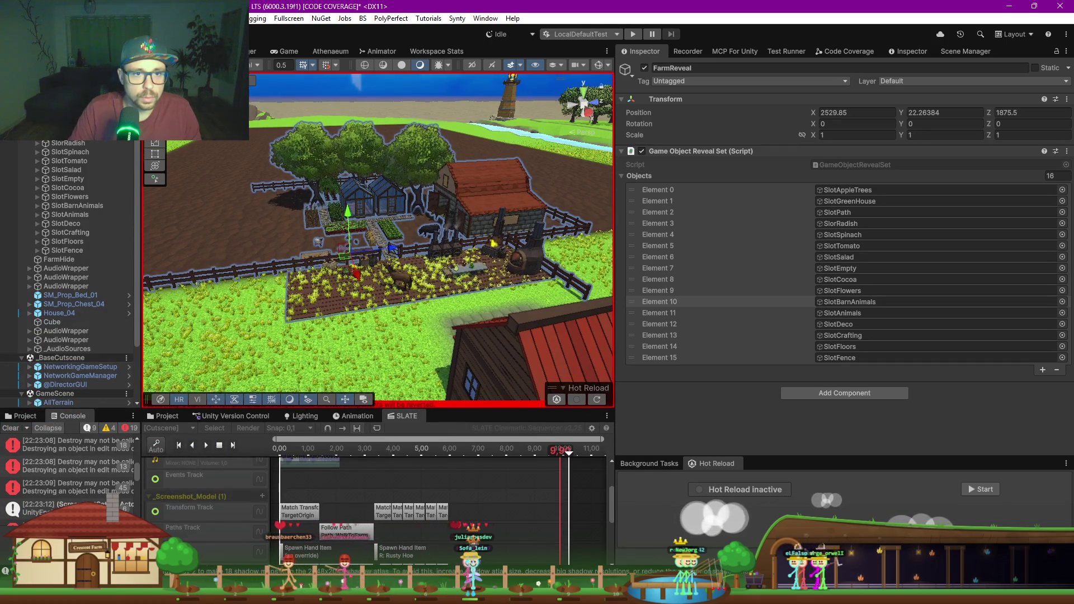
left_click(644, 67)
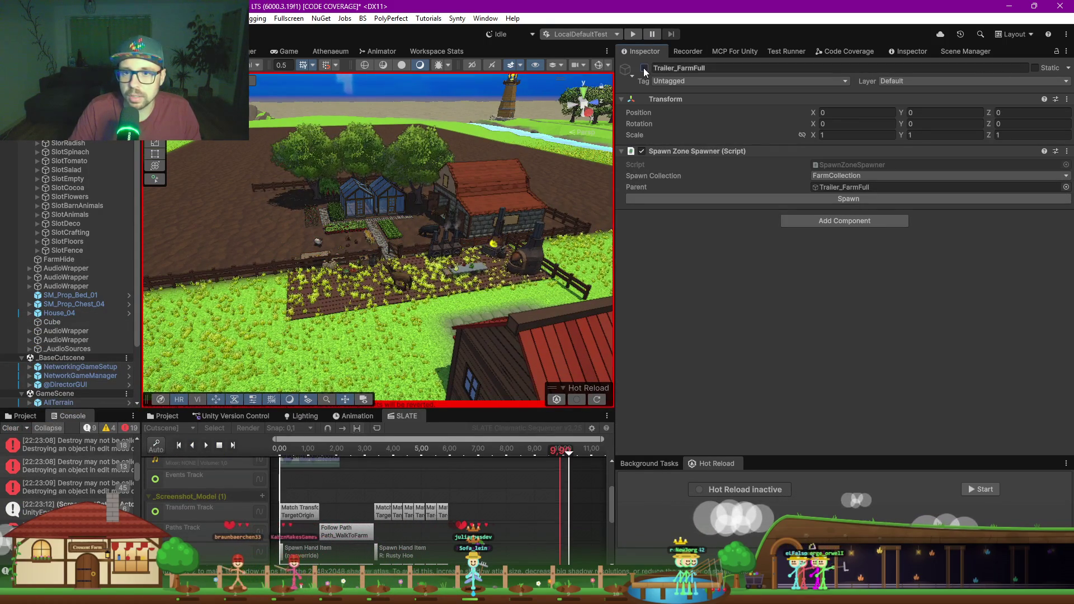
Step: Briefly reactivate Trailer_FarmFull to inspect its trees, then deactivate it again
left_click(644, 68)
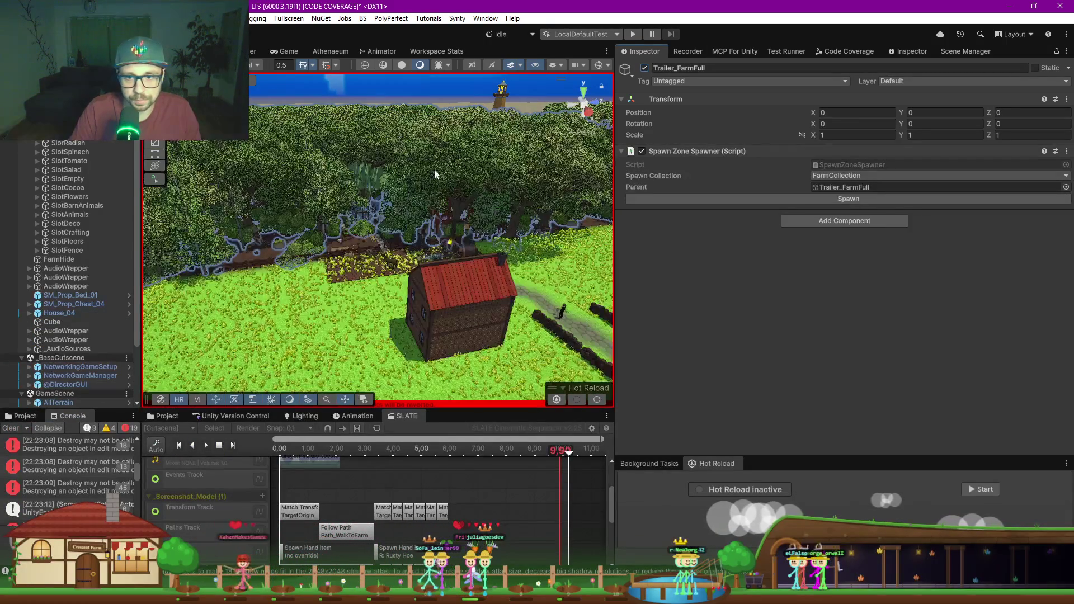
mouse_move(435, 175)
left_mouse_down()
mouse_move(418, 204)
mouse_move(319, 240)
left_mouse_up()
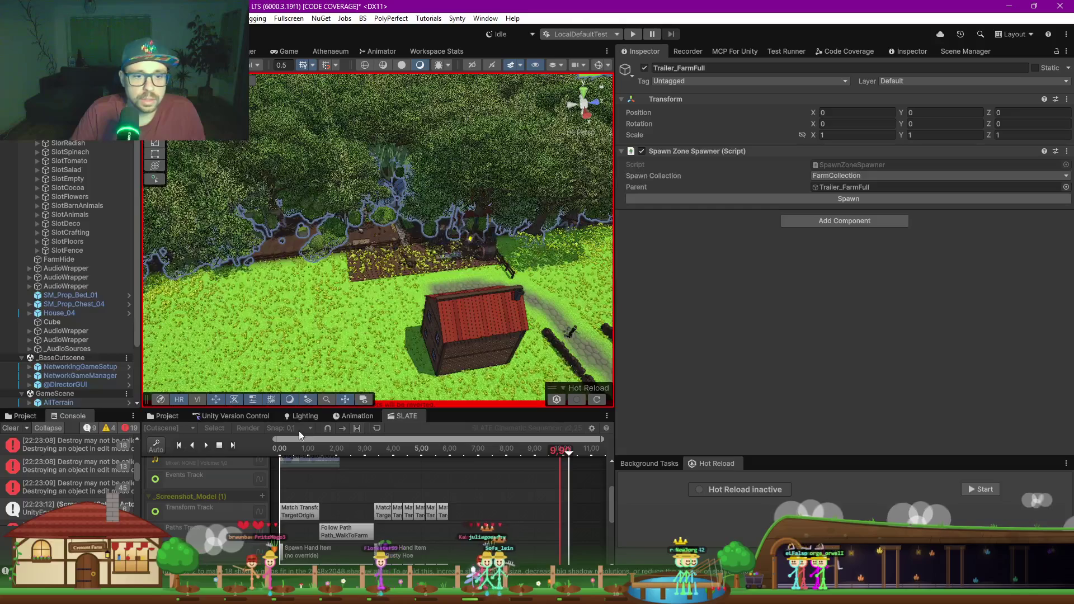
left_click(644, 68)
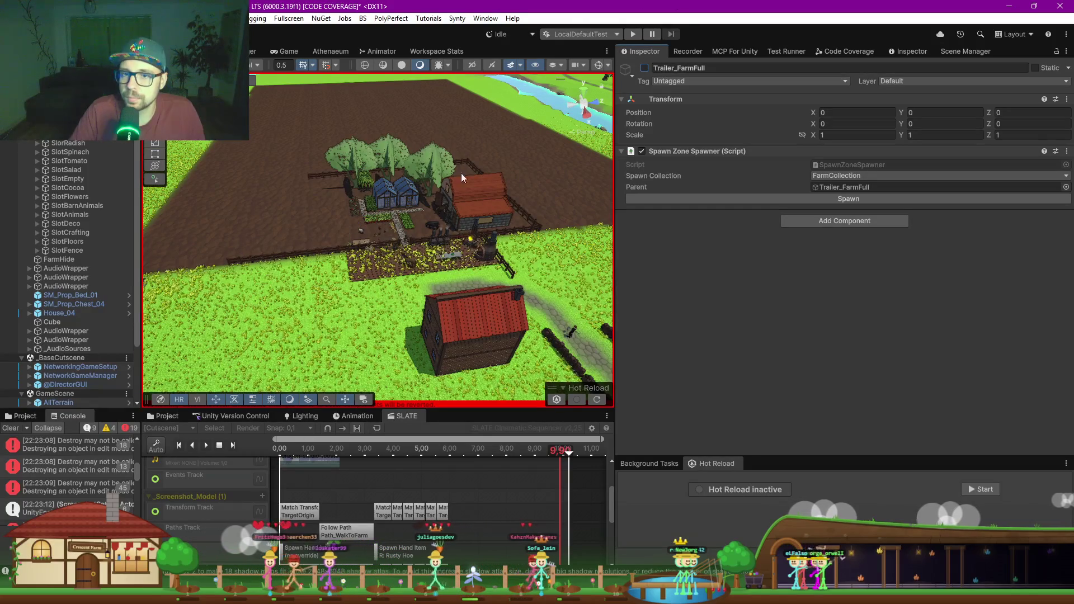
Step: Frame the farm and fly the Scene camera in close over the barn and greenhouses
key("f")
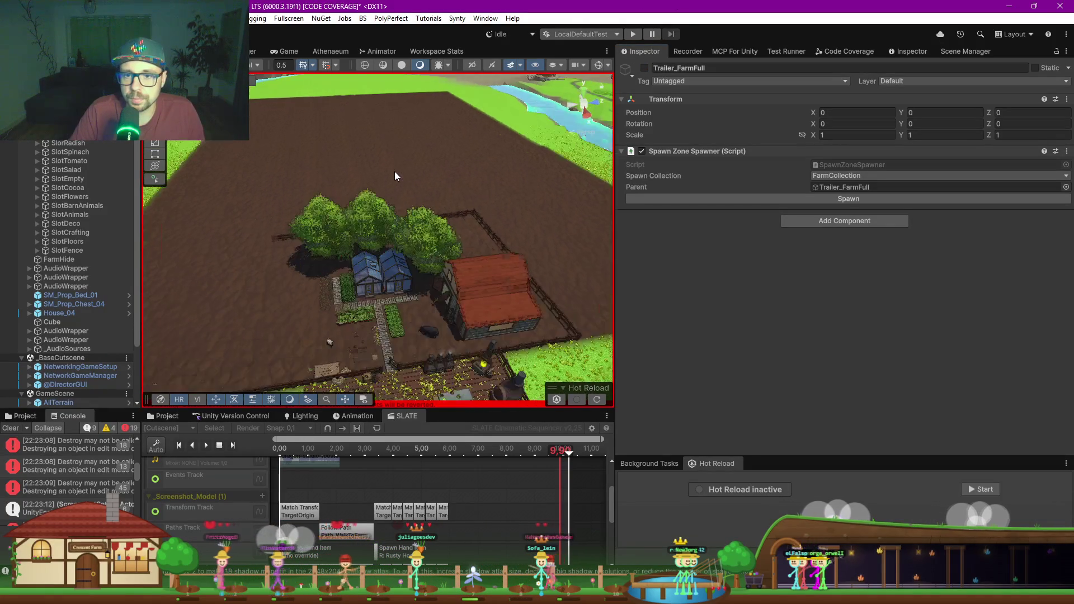
left_click_drag(391, 201, 416, 224)
key("w")
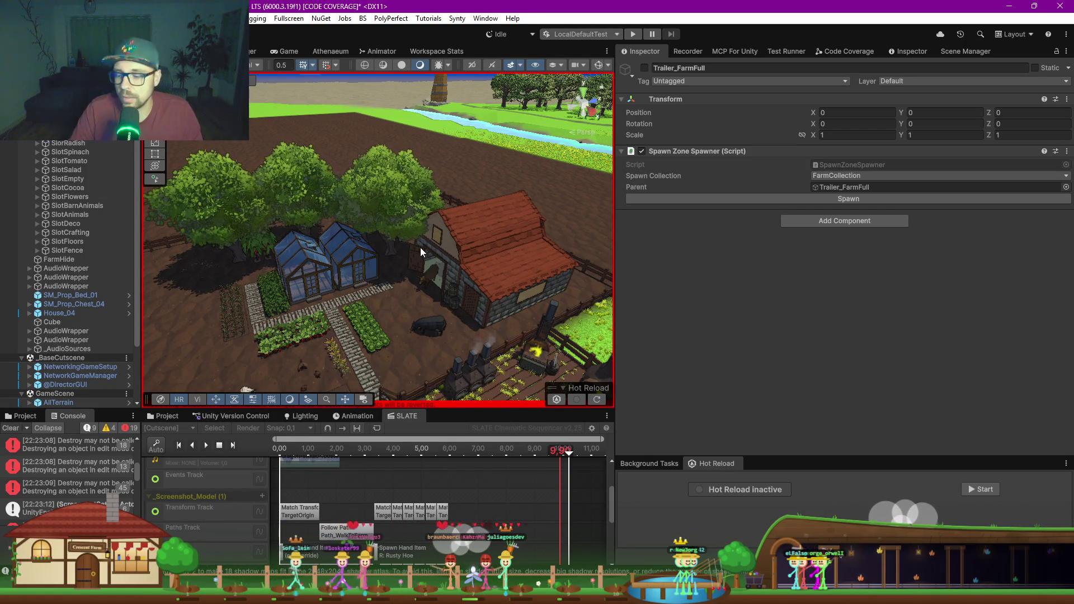
key("Up")
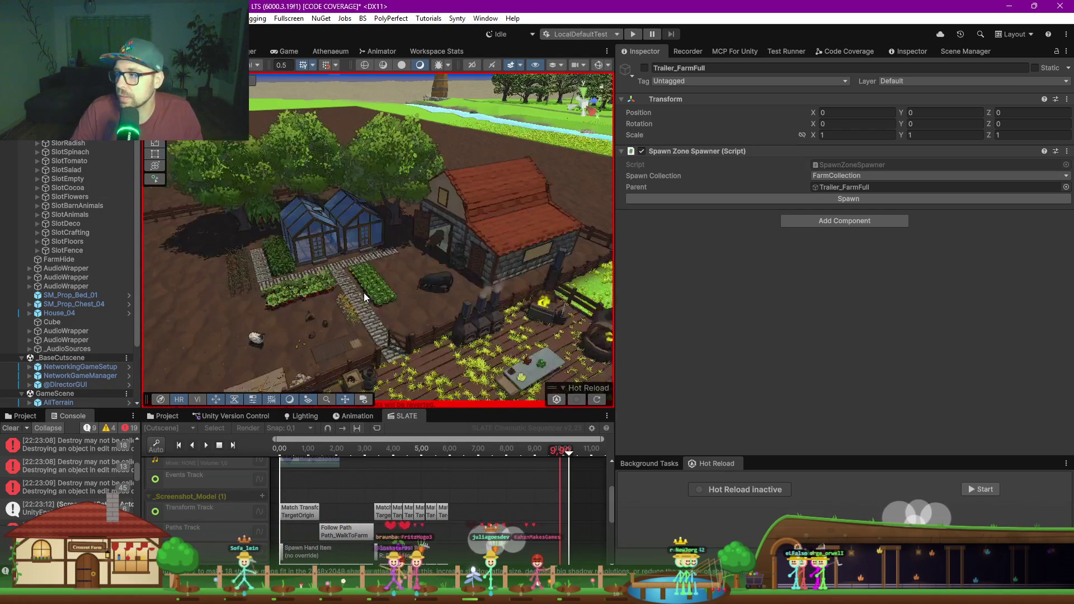
key("Down")
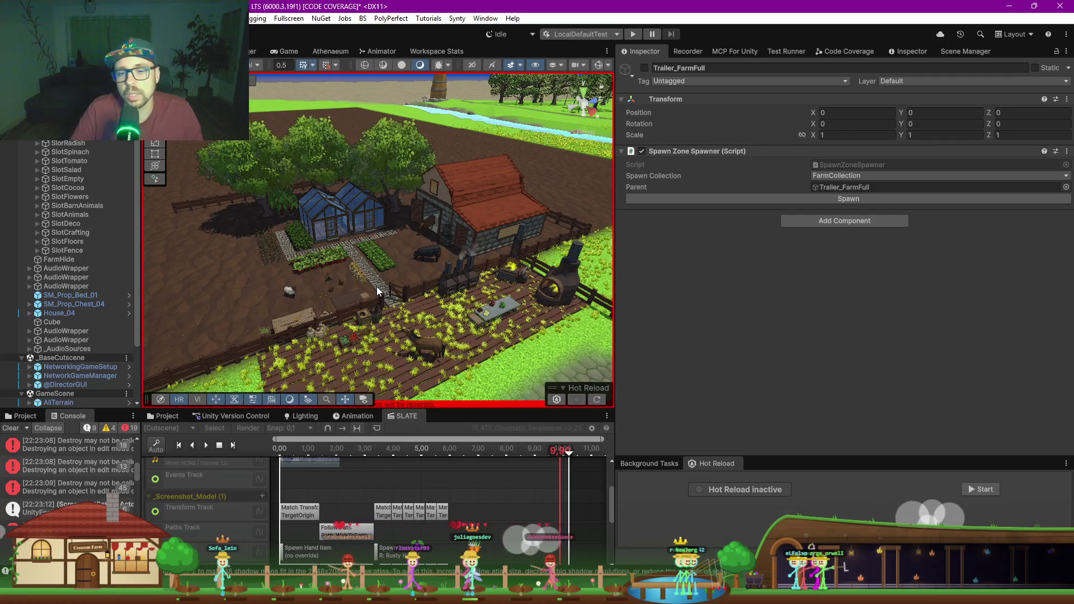